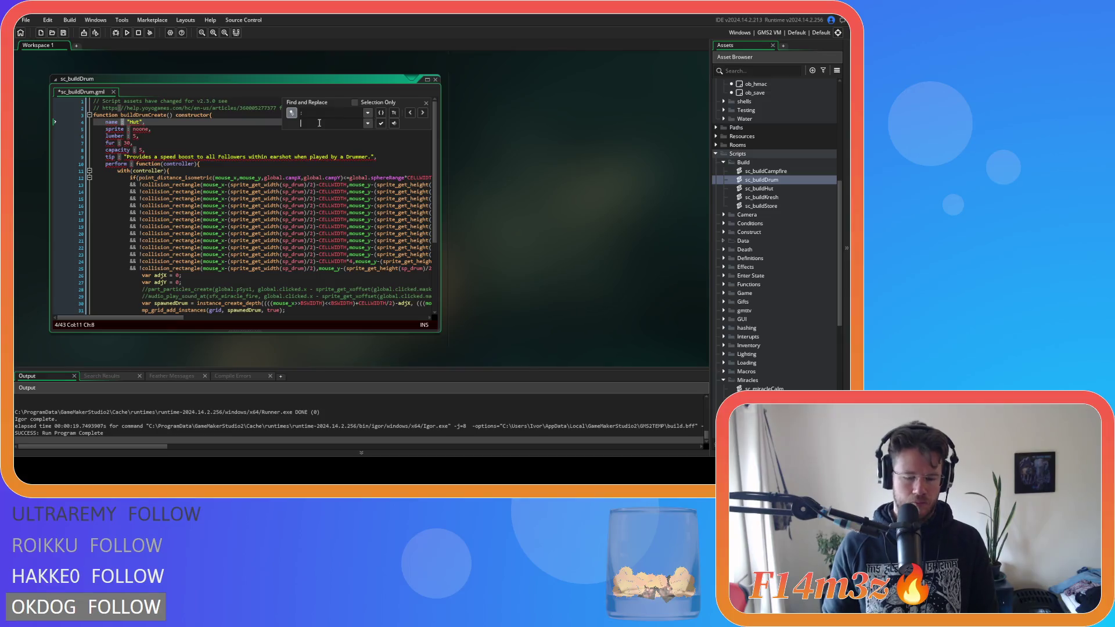
Step: Replace the remaining property colons in sc_buildDrum with equals signs, one at a time
click(381, 124)
click(380, 123)
click(381, 123)
click(381, 124)
click(381, 123)
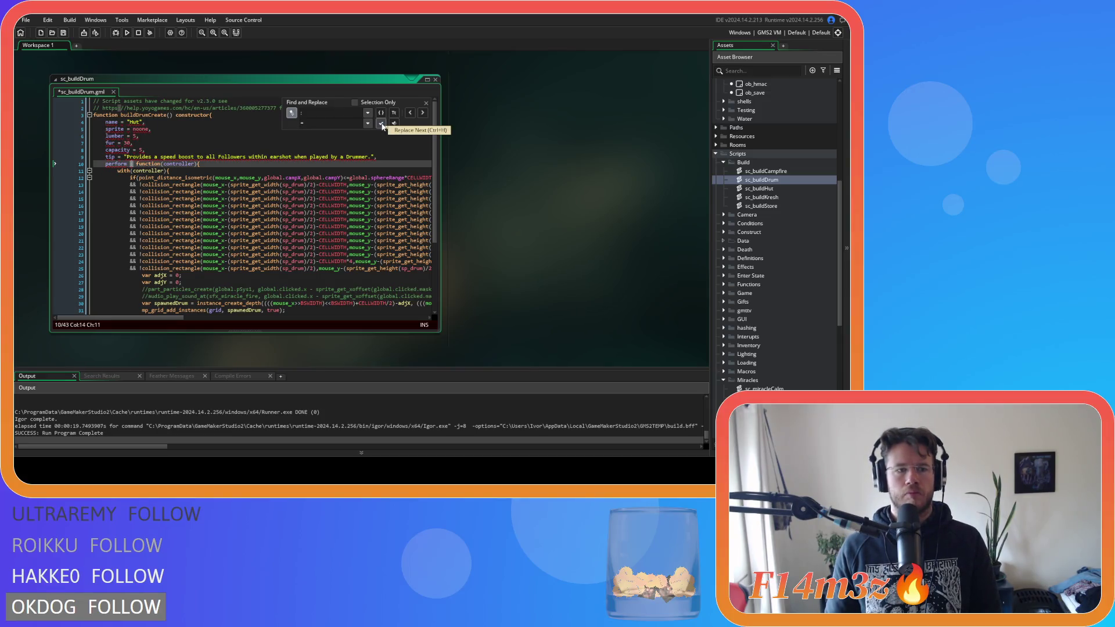
click(381, 123)
click(381, 124)
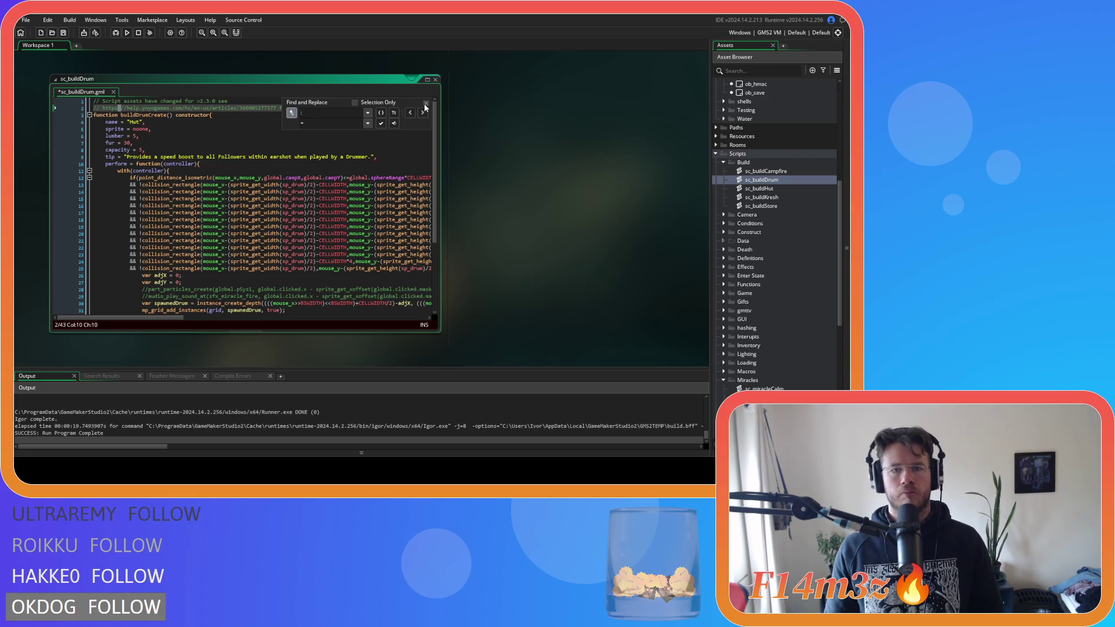
Step: Change the search term to a comma, ready to enter its replacement
click(145, 123)
key(ctrl+f)
text(,)
key(Tab)
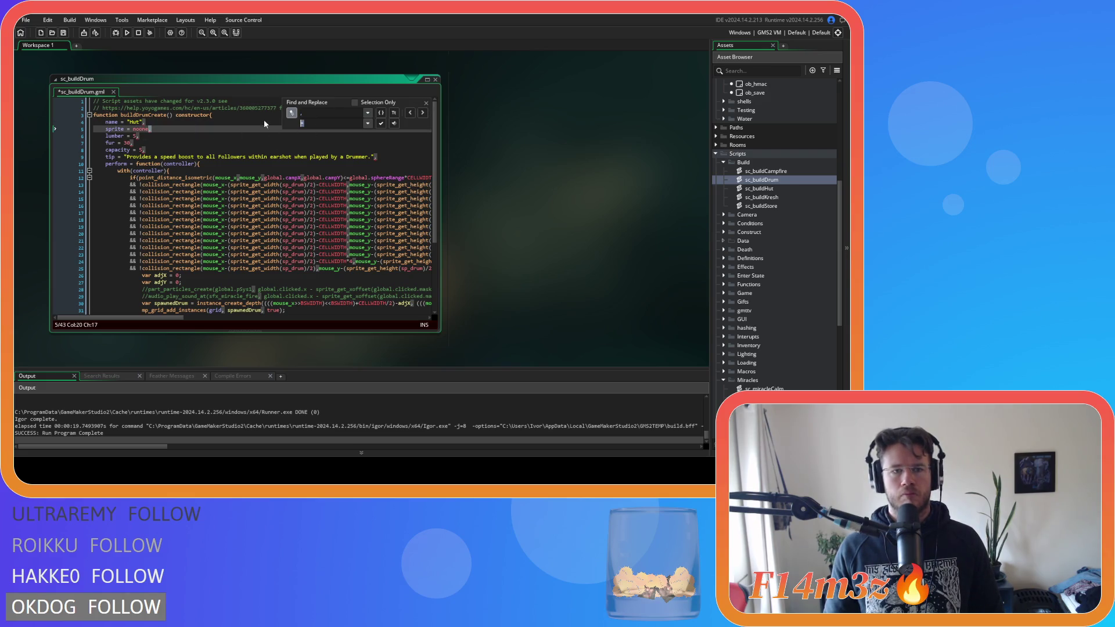
Step: Open sc_buildHut and search it for commas from the name line
click(381, 123)
click(435, 80)
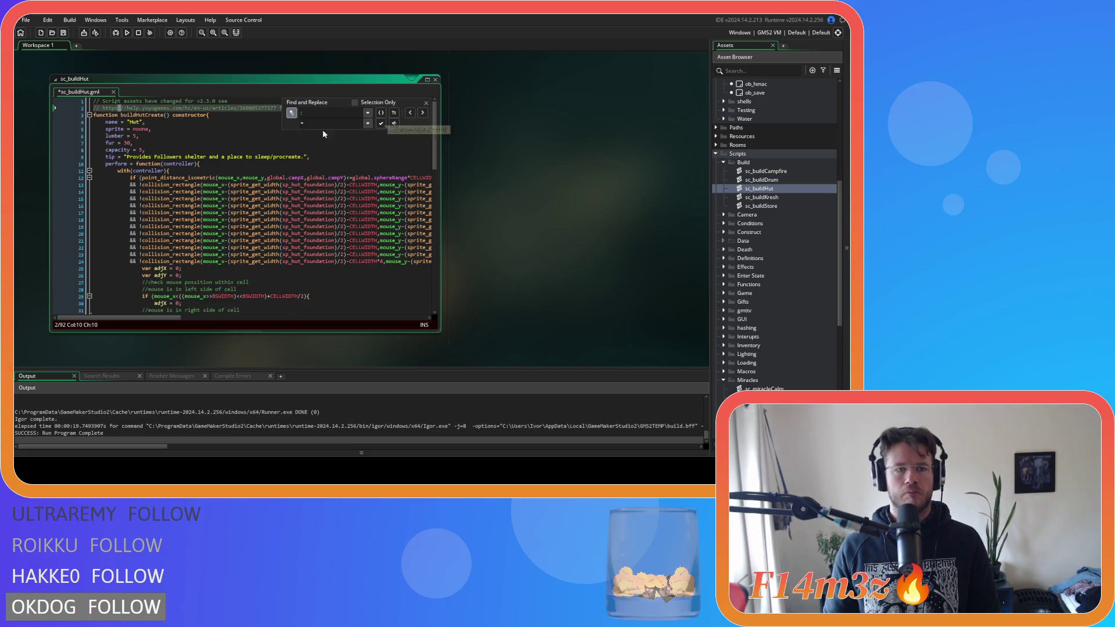
click(169, 124)
key(ctrl+f)
text(,)
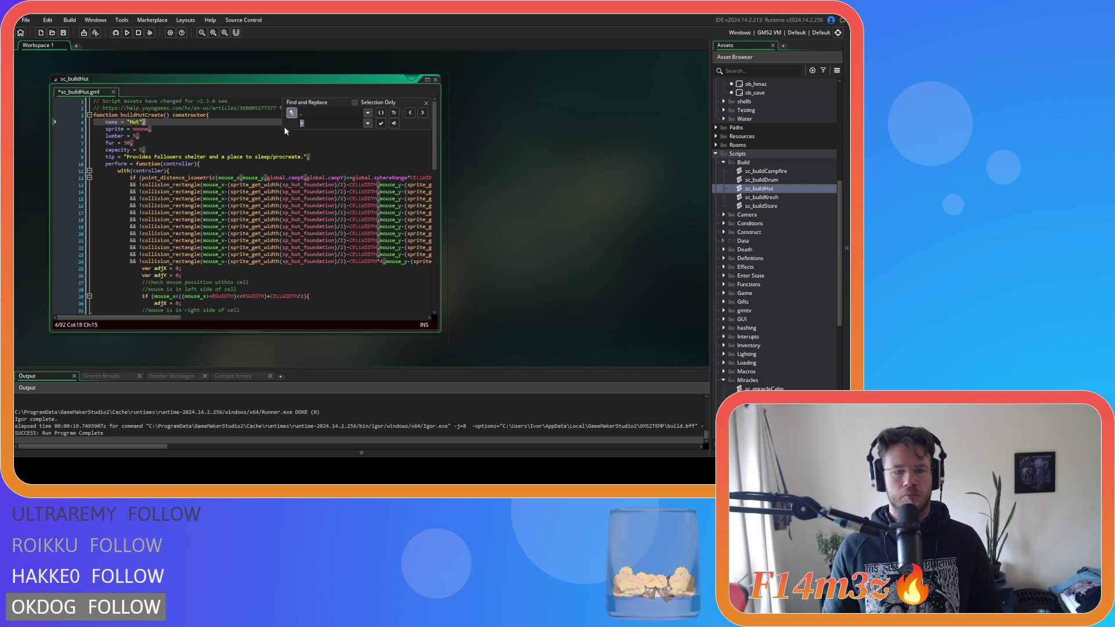
Step: Replace the line-ending commas on the property lines with semicolons
click(381, 123)
click(381, 123)
click(381, 123)
click(381, 123)
click(381, 123)
click(381, 123)
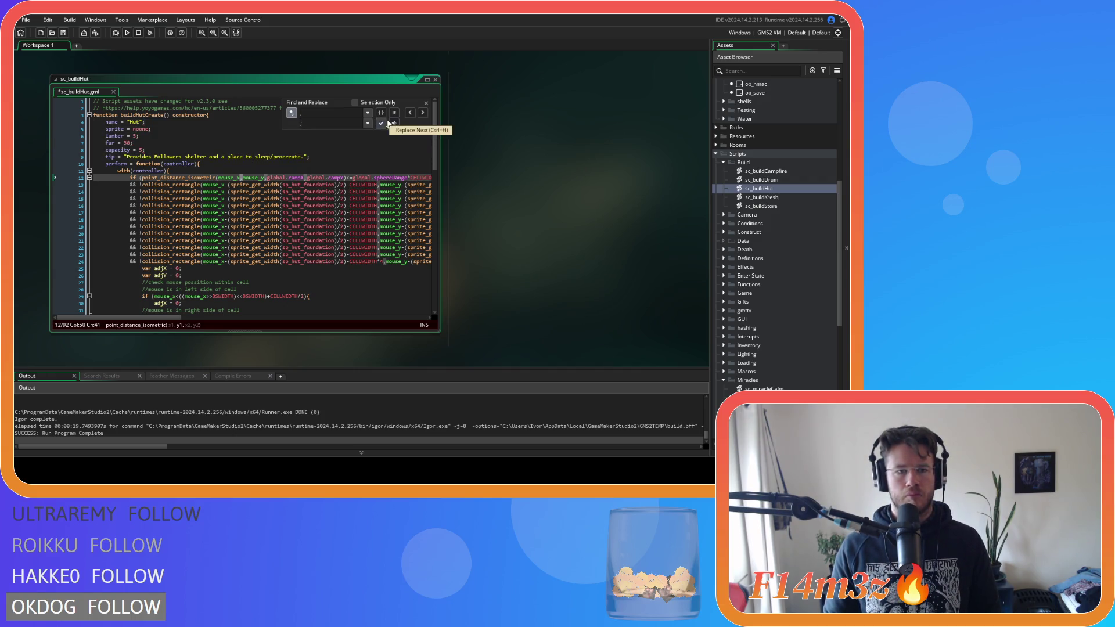
click(426, 103)
scroll(173, 230, down, 20)
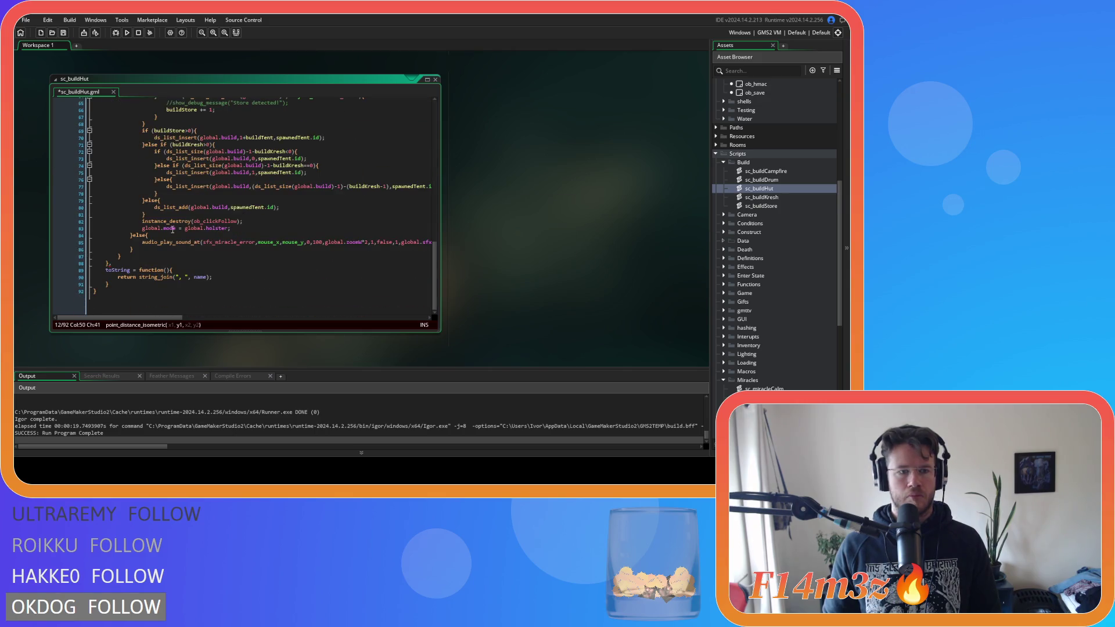
scroll(173, 230, up, 1)
Step: End the perform and toString closing braces with semicolons and save sc_buildHut
click(112, 269)
key(BackSpace)
text(;)
click(223, 289)
text(;)
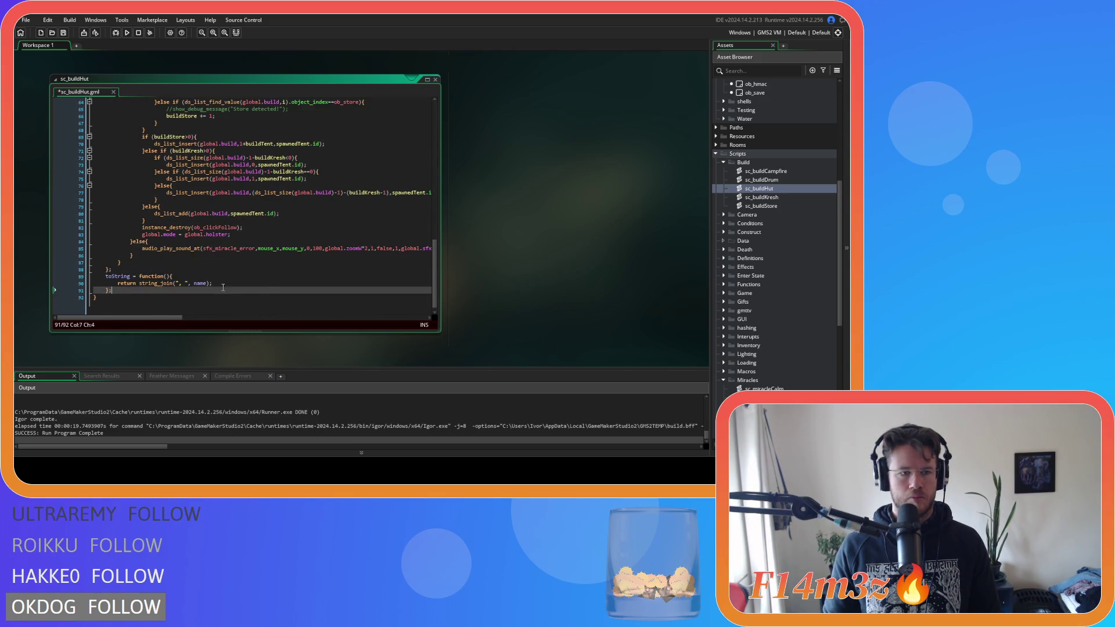
key(ctrl+s)
scroll(223, 288, up, 20)
Step: Open sc_buildKresh and delete the surplus closing brace at the end
click(802, 199)
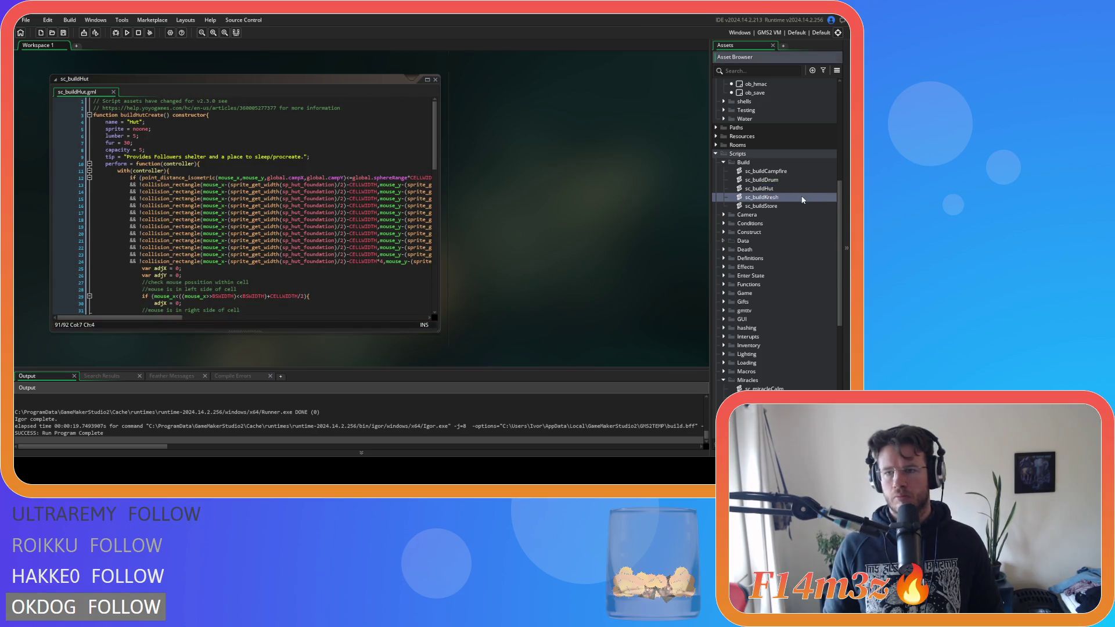
double_click(801, 199)
click(176, 122)
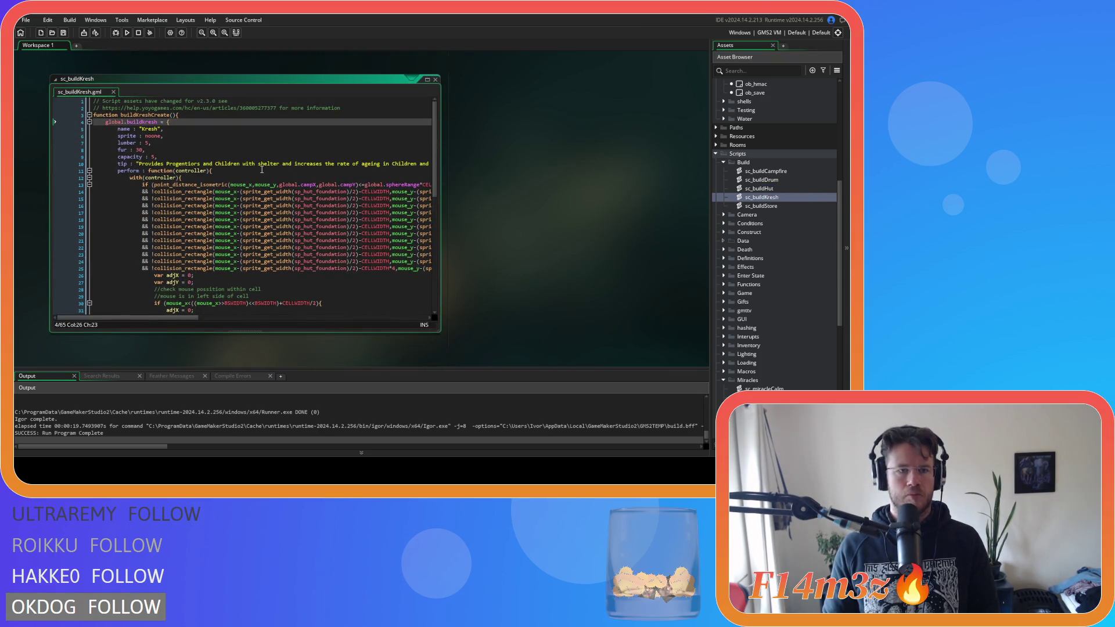
scroll(262, 170, down, 12)
click(120, 290)
key(BackSpace)
key(BackSpace)
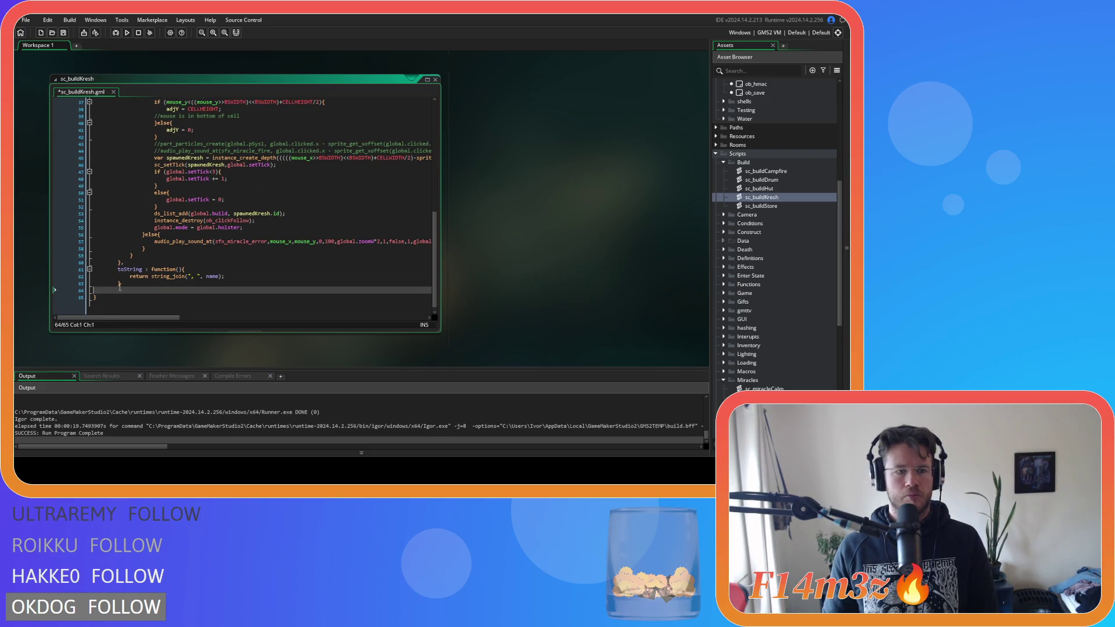
Step: Mark buildKreshCreate() as a constructor and remove the global.buildKresh struct line, matching sc_buildHut
key(shift+Up)
key(shift+Up)
key(shift+Up)
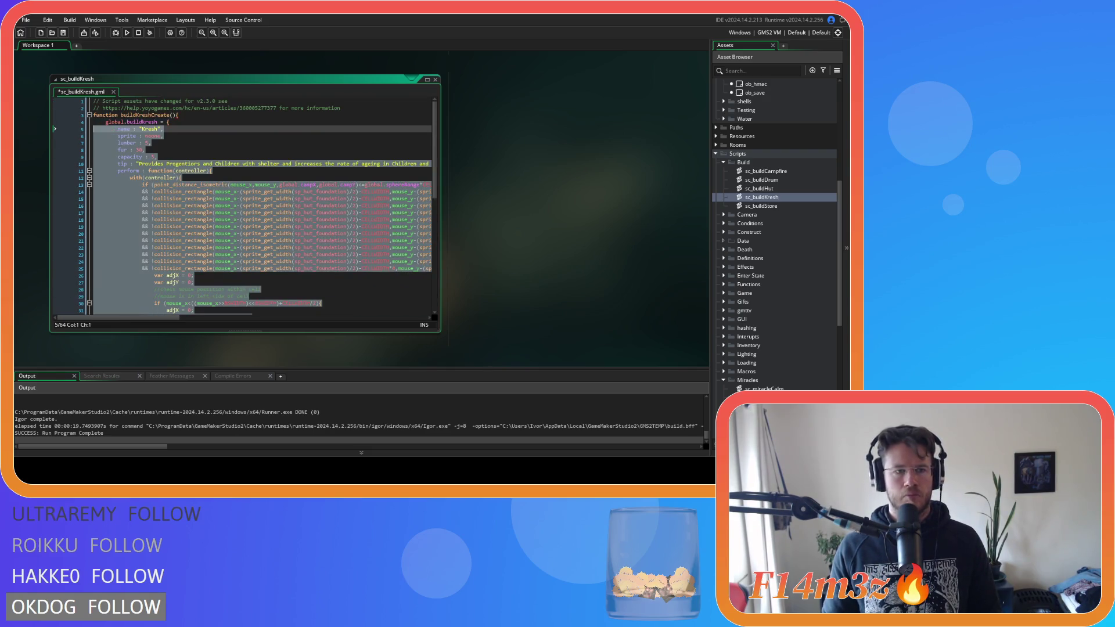
double_click(758, 189)
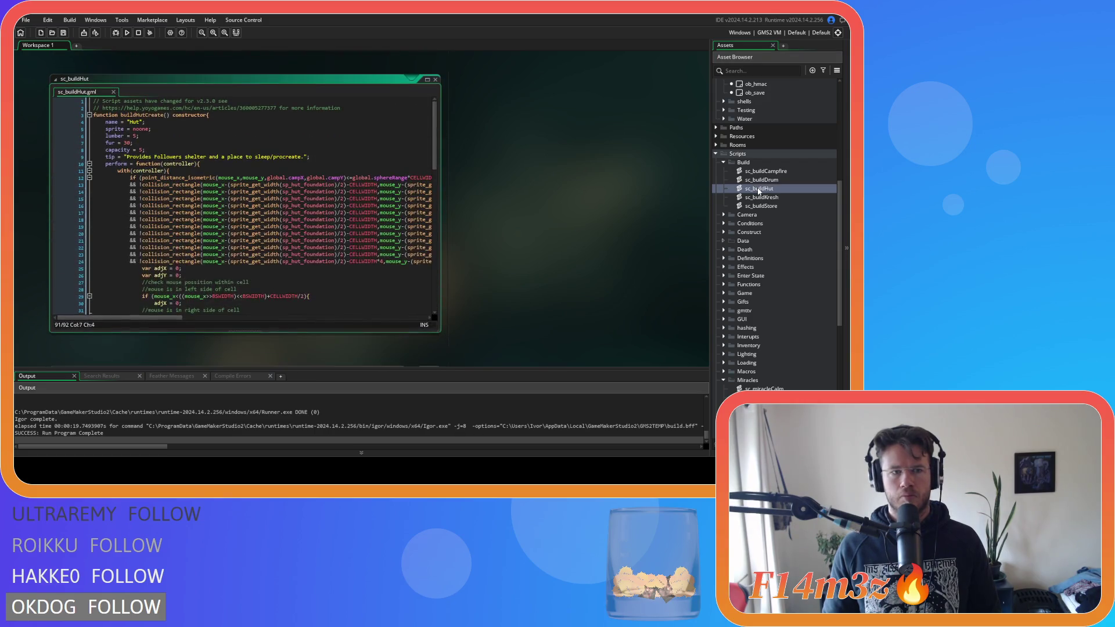
double_click(762, 197)
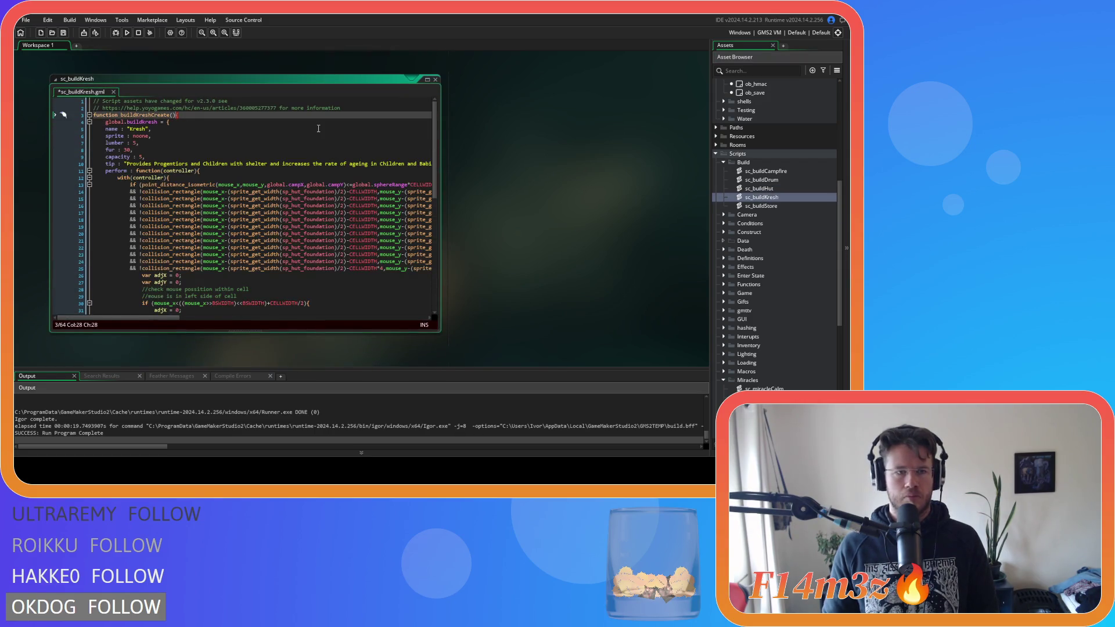
text(constructor)
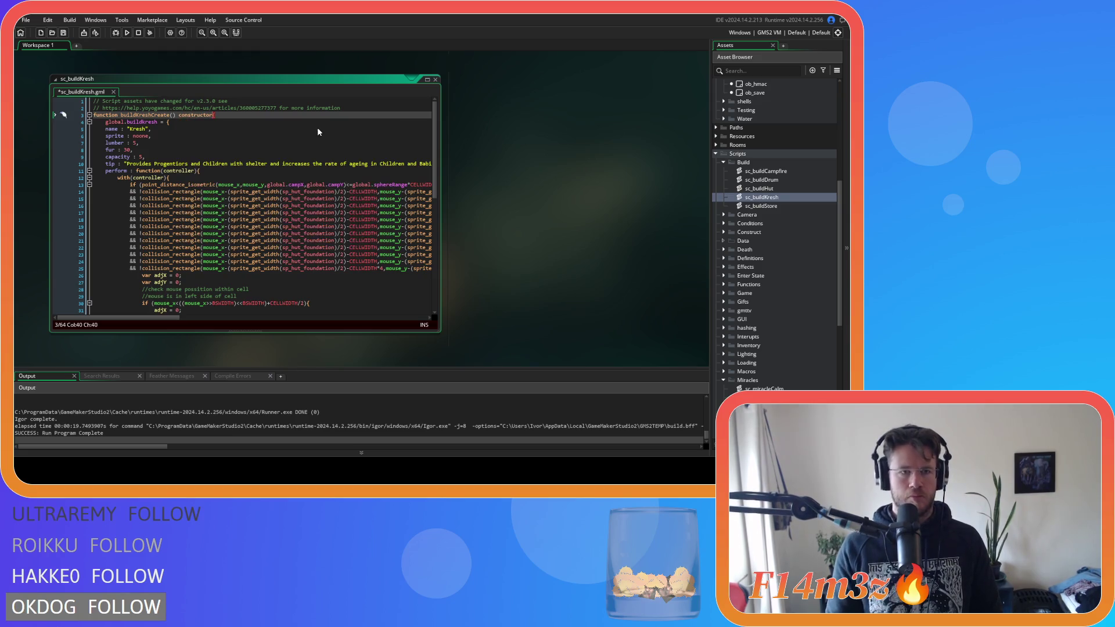
shift+click(169, 123)
text({)
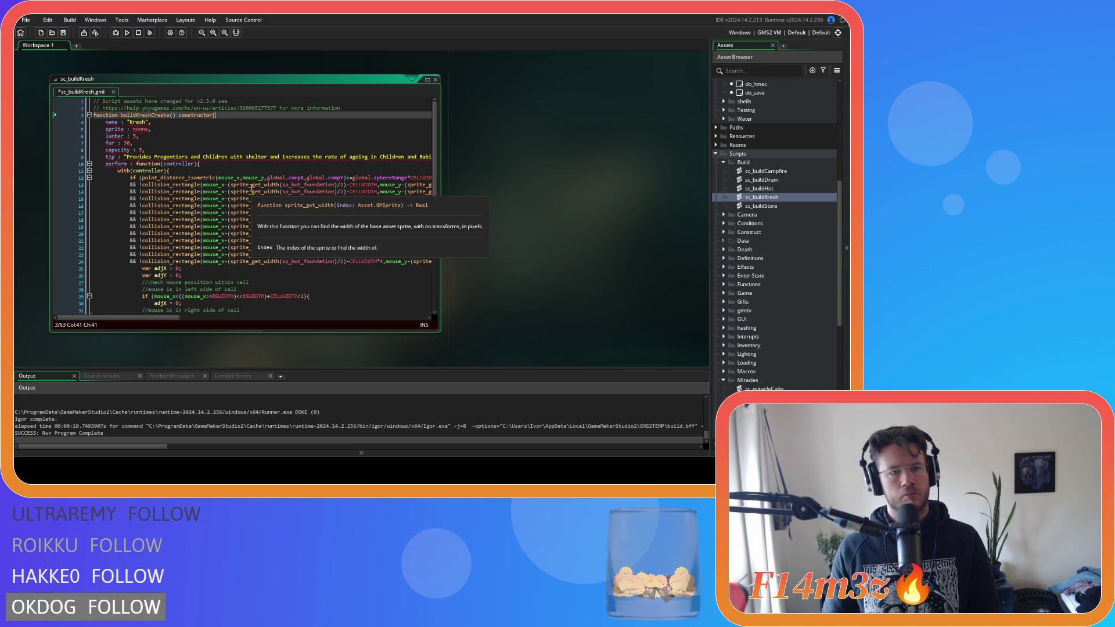
click(121, 122)
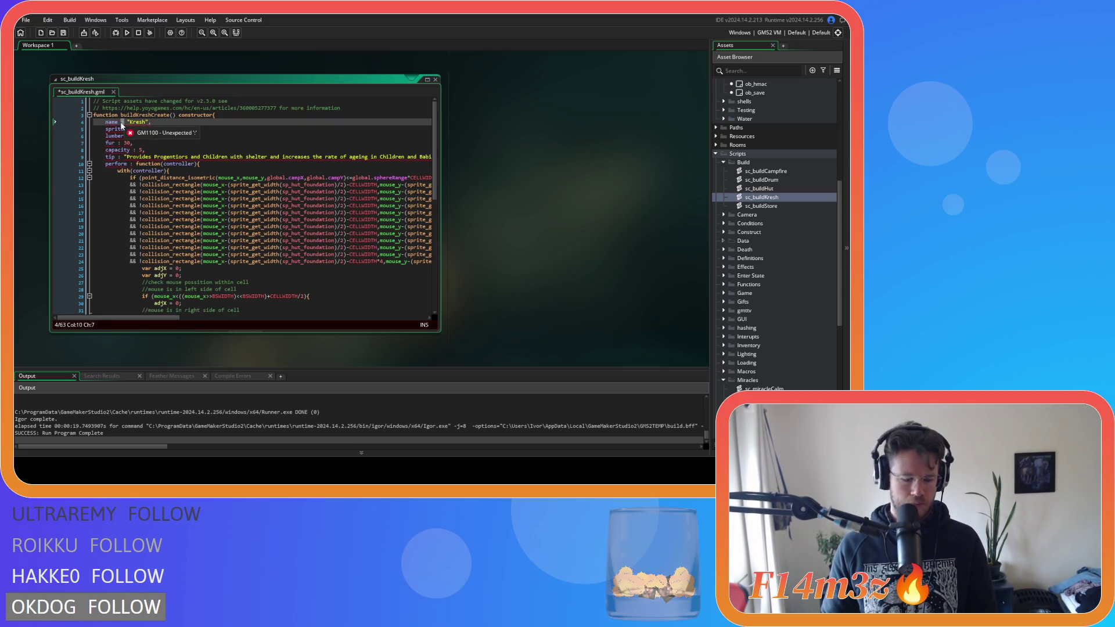
Step: Replace the colons on the name through perform lines with equals signs
key(ctrl+f)
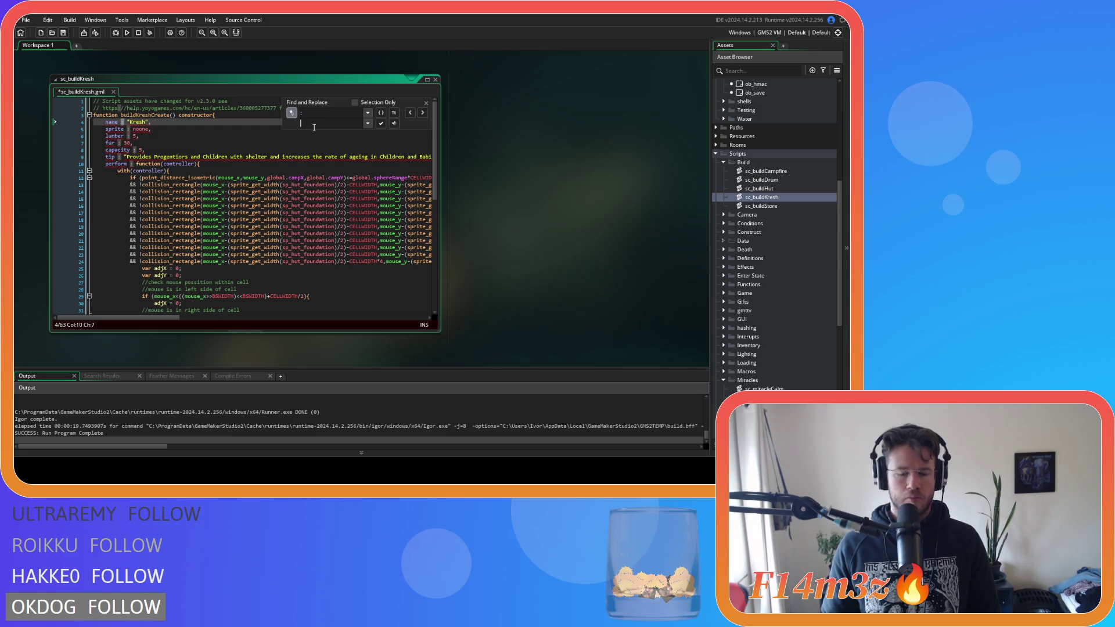
text(=)
click(382, 123)
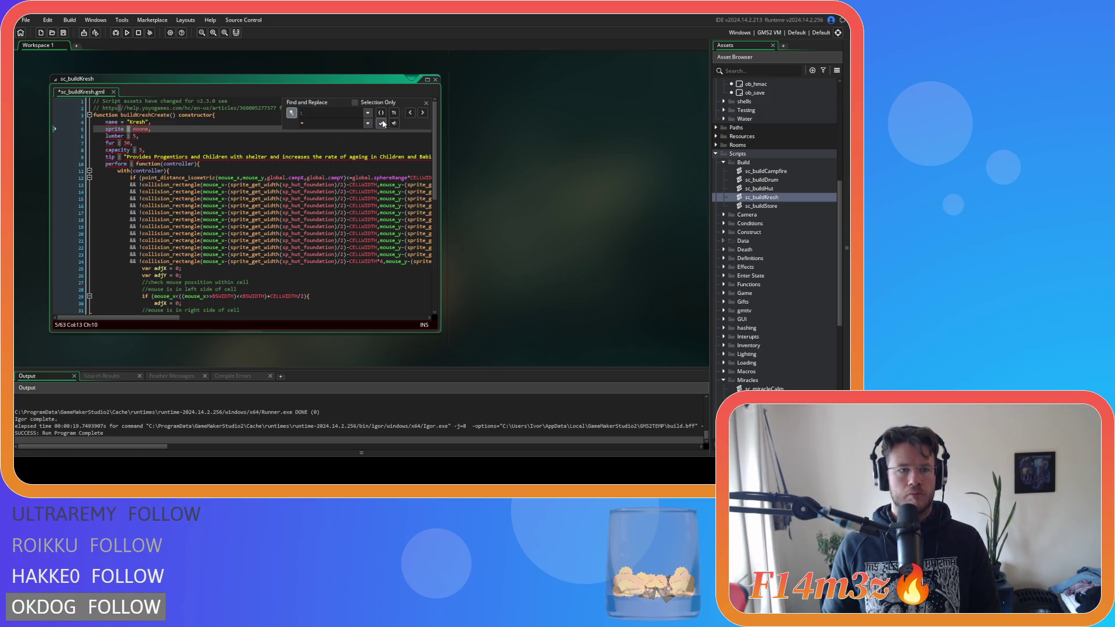
click(382, 123)
click(381, 123)
click(381, 123)
click(381, 123)
click(381, 123)
click(382, 123)
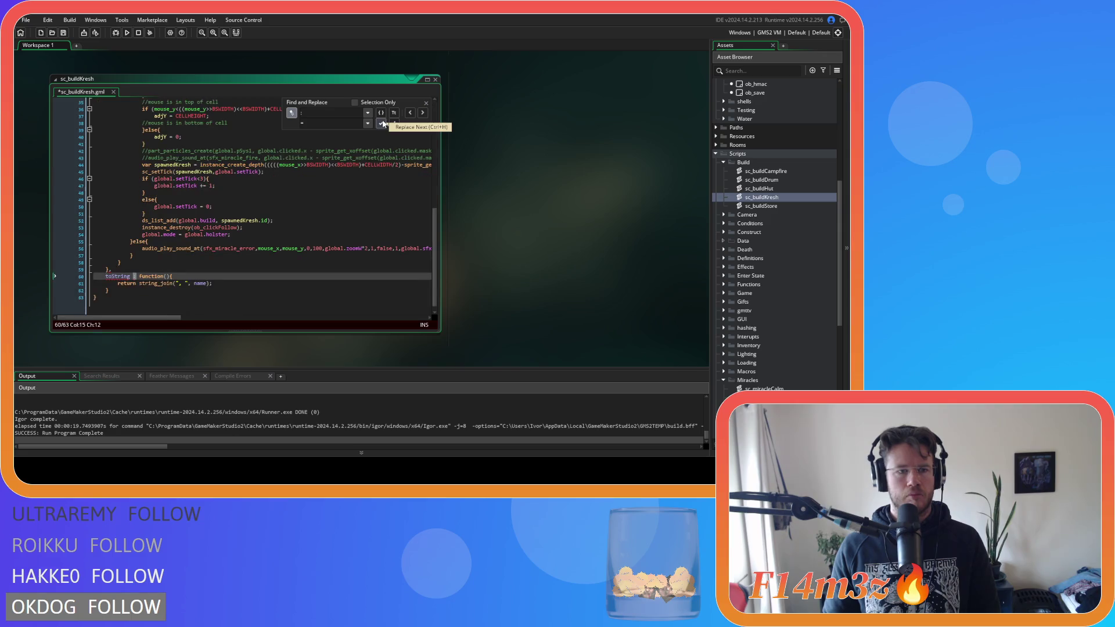
click(381, 123)
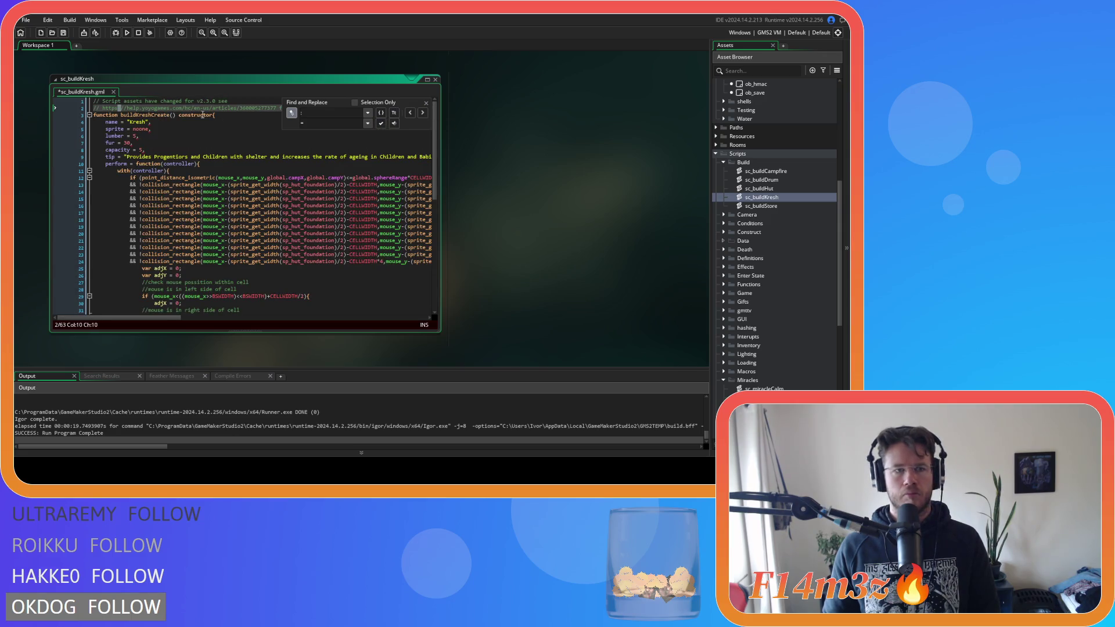
Step: Replace the line-ending commas after the Kresh fields with semicolons
click(156, 123)
double_click(149, 123)
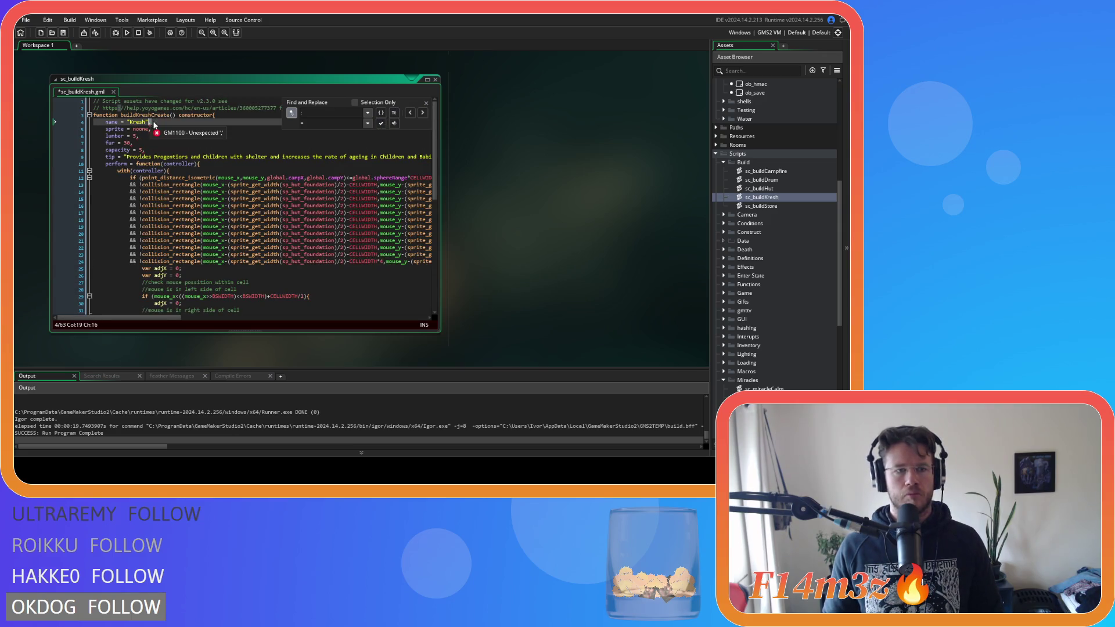
click(322, 127)
text(;)
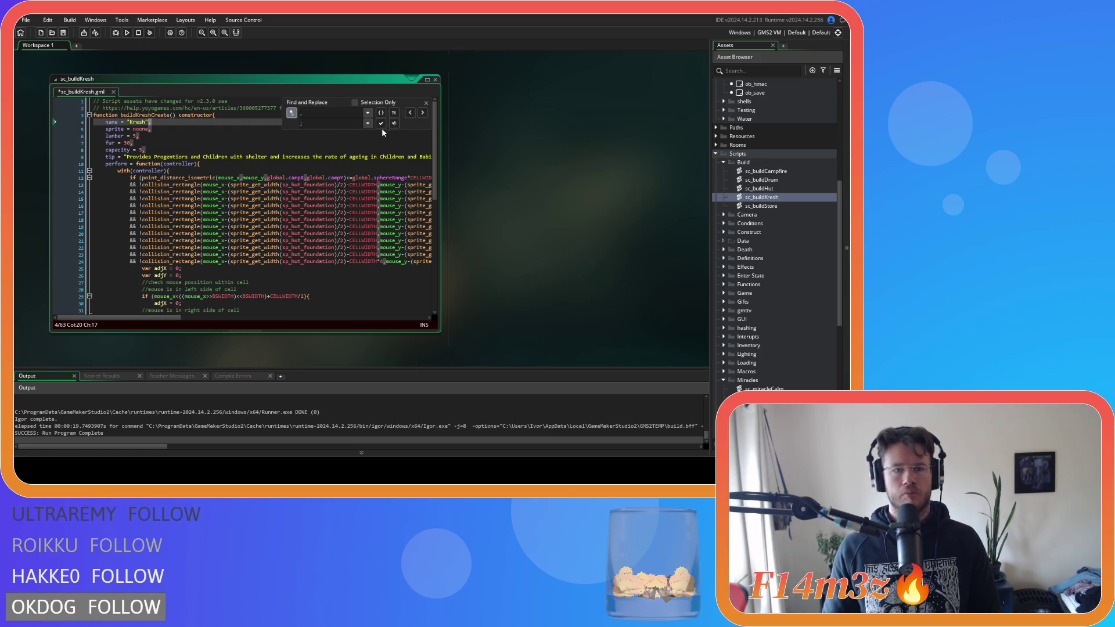
click(381, 123)
click(381, 123)
click(381, 123)
click(381, 123)
click(381, 123)
click(381, 123)
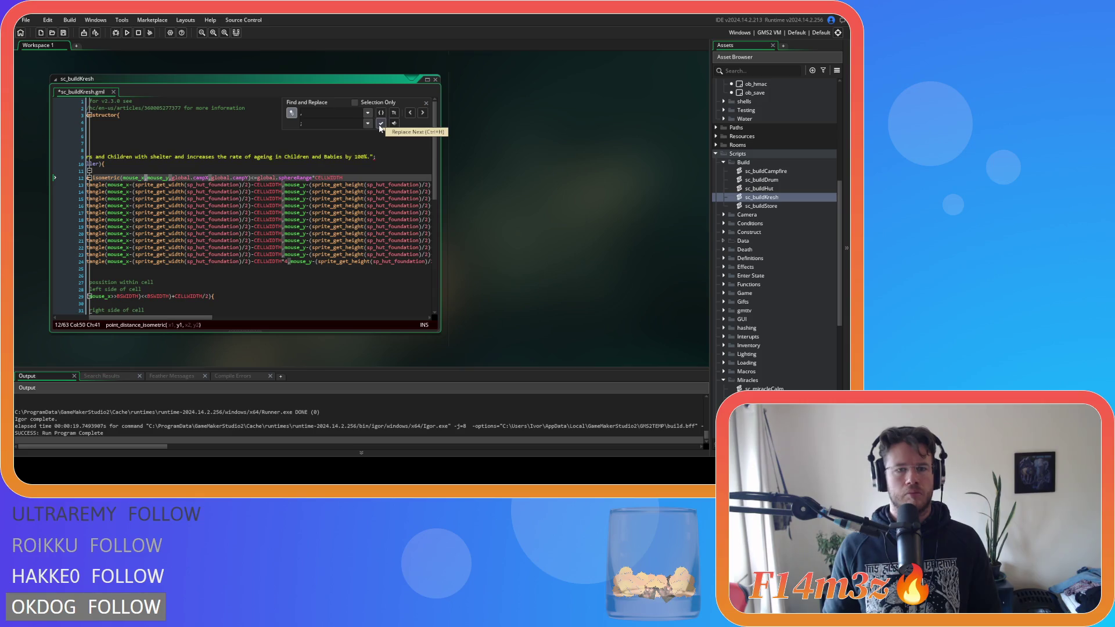
scroll(232, 233, down, 10)
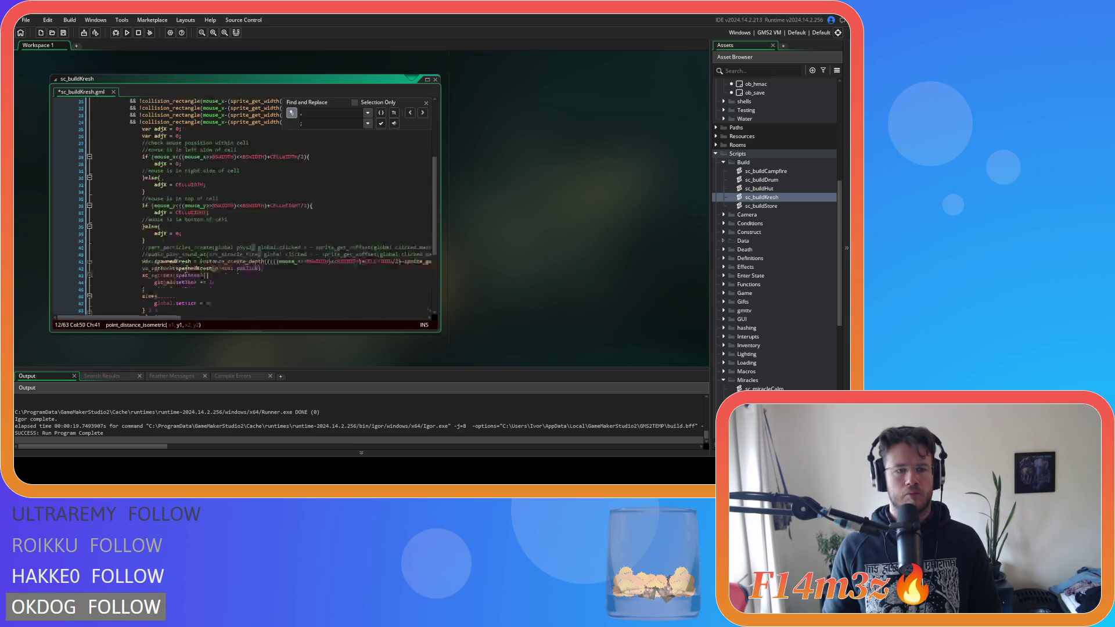
Step: Fix the perform and final closing braces, save sc_buildKresh, and return to the top
click(112, 266)
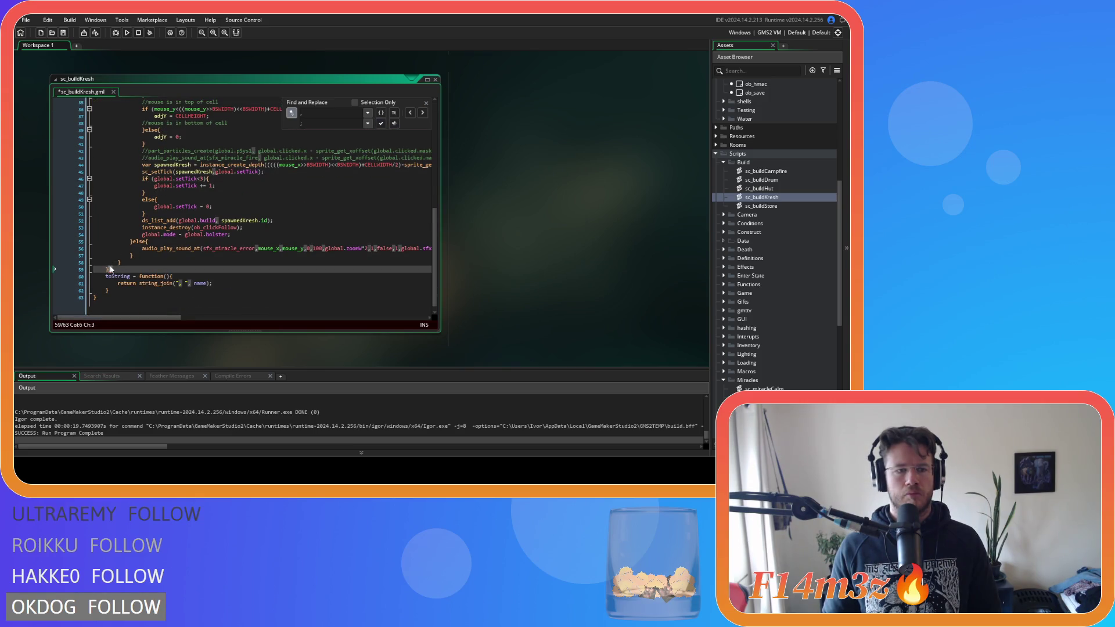
click(132, 289)
text(;)
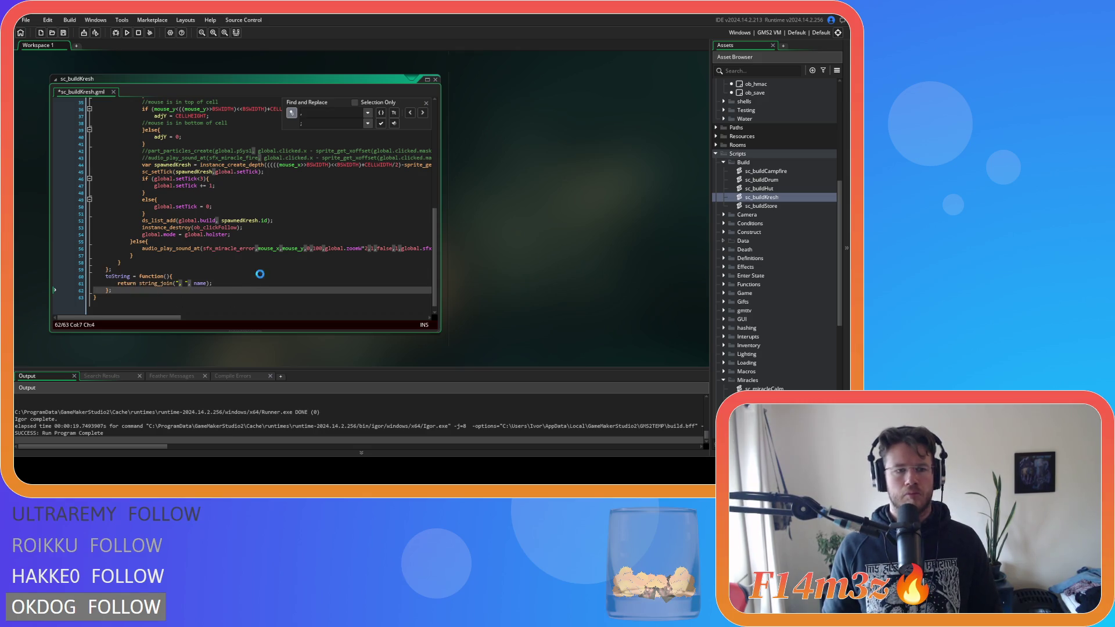
key(ctrl+s)
click(427, 102)
click(264, 172)
scroll(261, 204, up, 15)
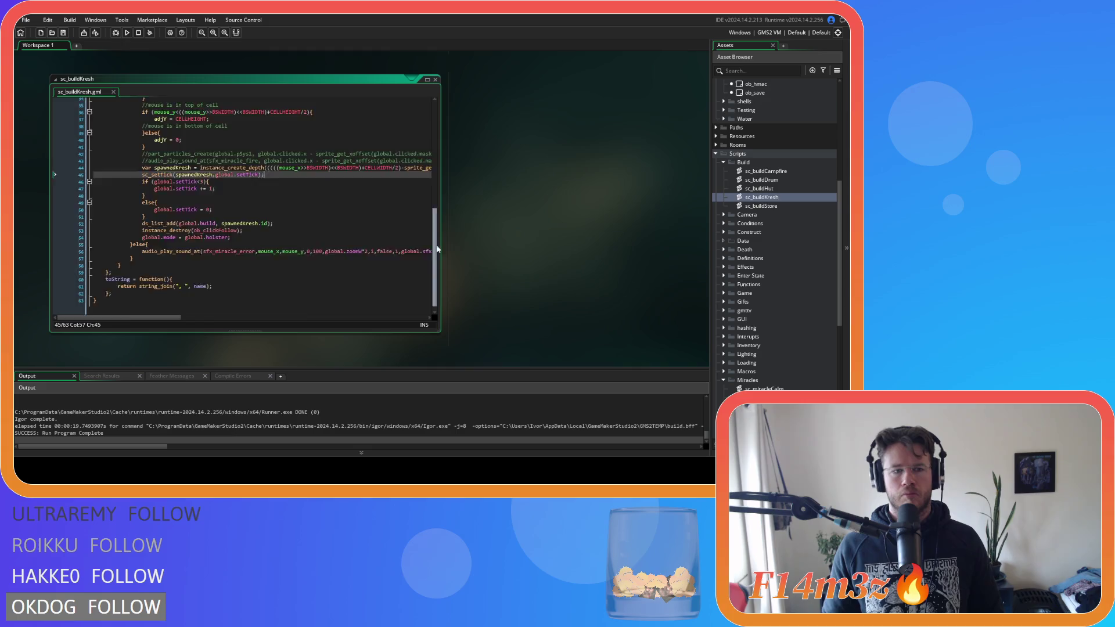
click(304, 163)
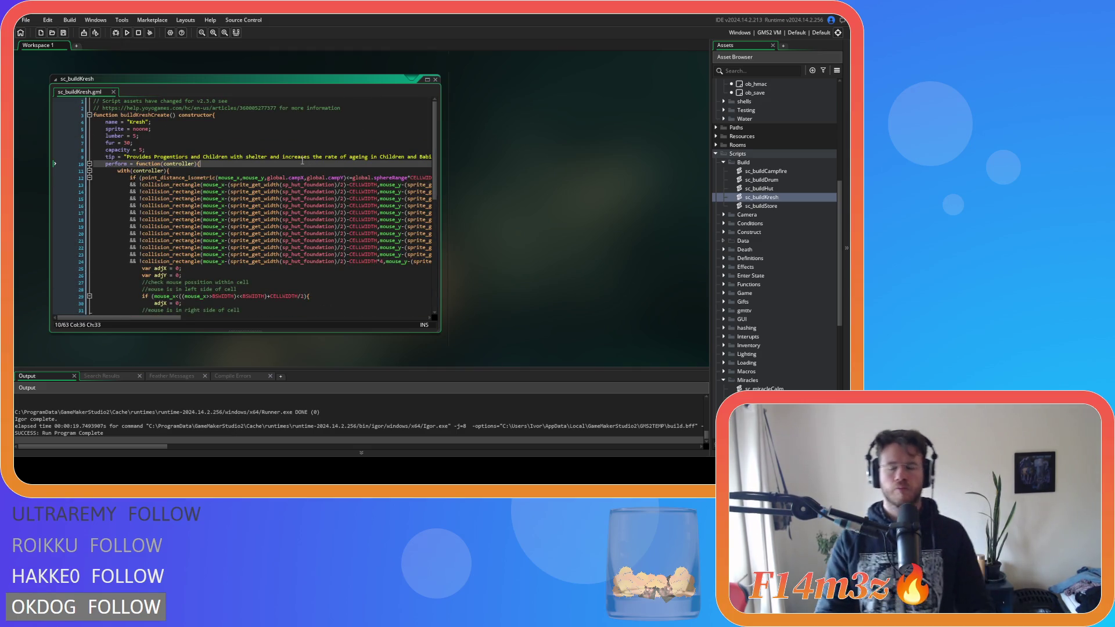
Step: Open sc_buildStore and delete the extra closing brace line at the end
double_click(760, 205)
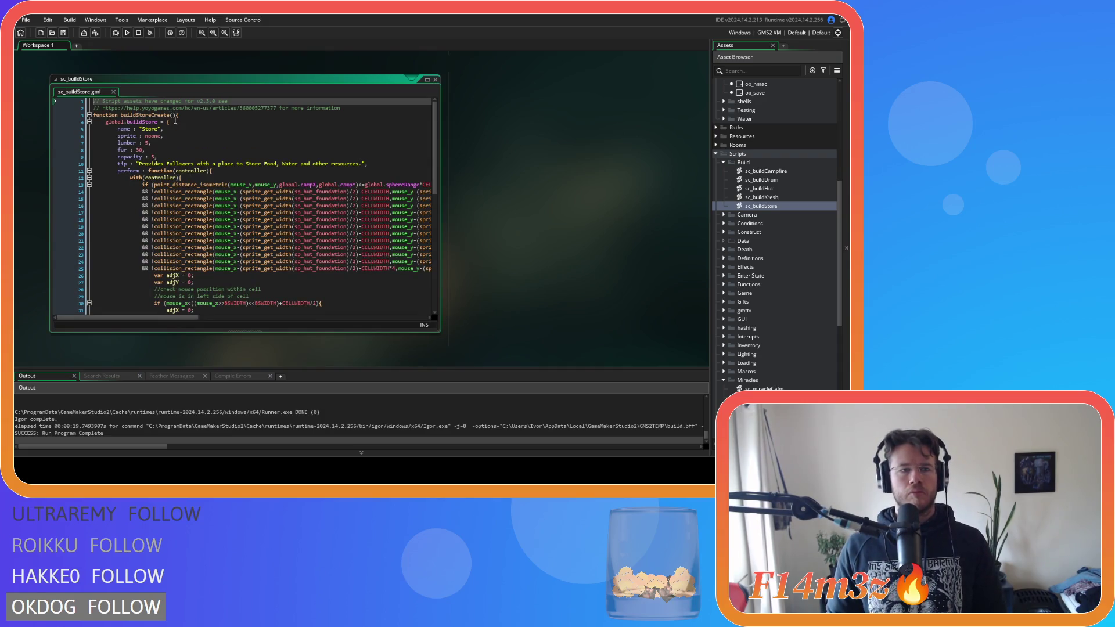
click(170, 122)
scroll(413, 291, down, 10)
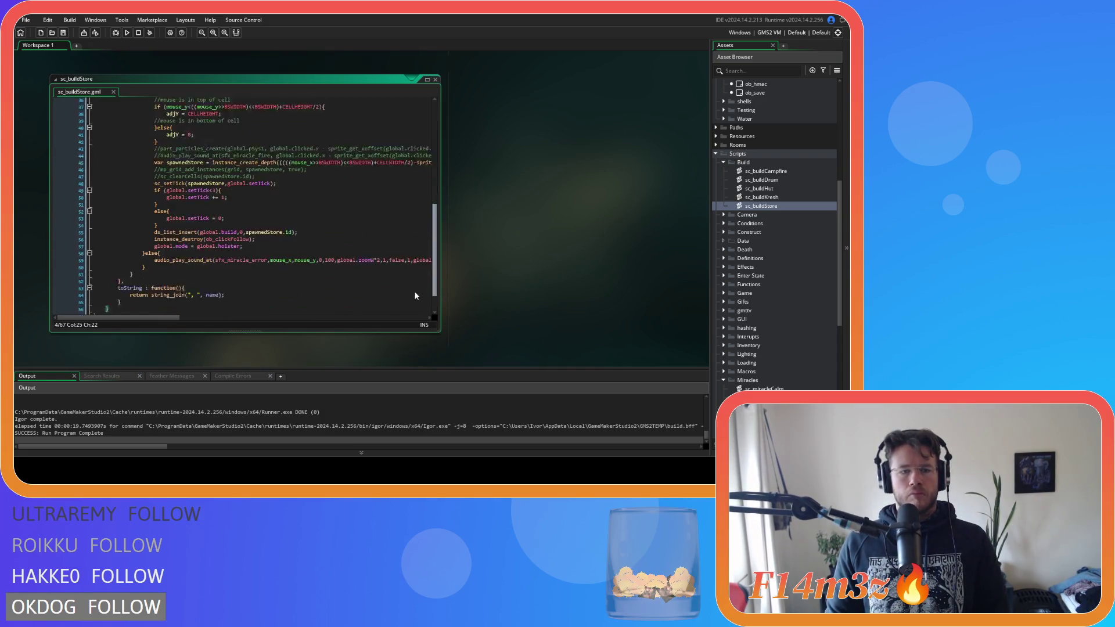
click(57, 284)
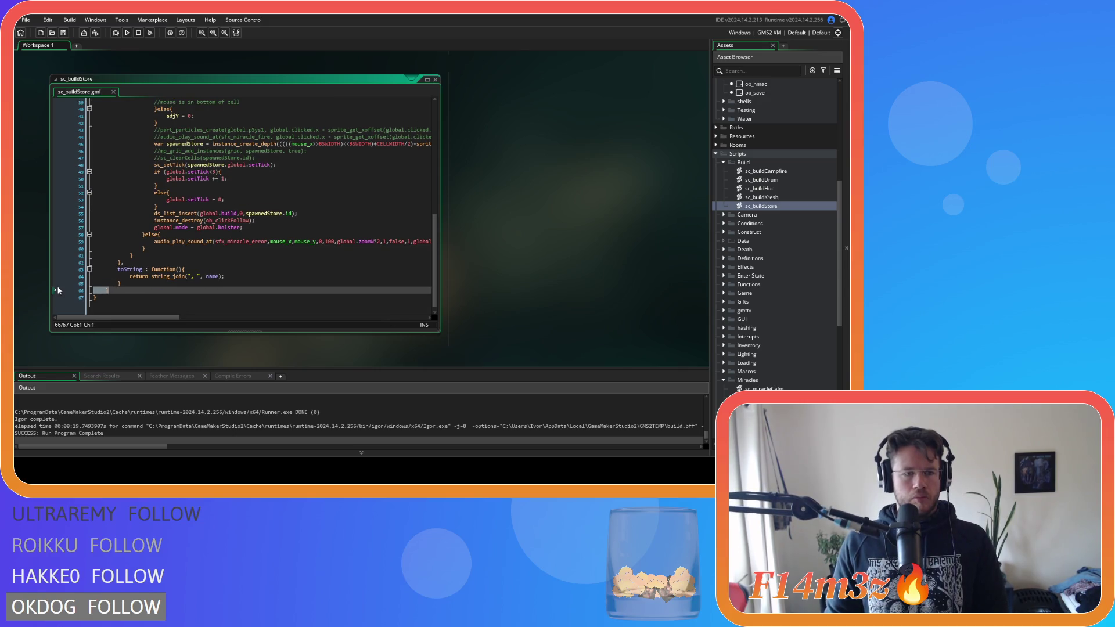
key(BackSpace)
Step: Unindent the Store body, remove the global.buildStore line, and add 'constructor{'
mouse_move(121, 287)
mouse_down()
mouse_move(17, 63)
mouse_move(44, 129)
mouse_up()
key(shift+Tab)
click(67, 121)
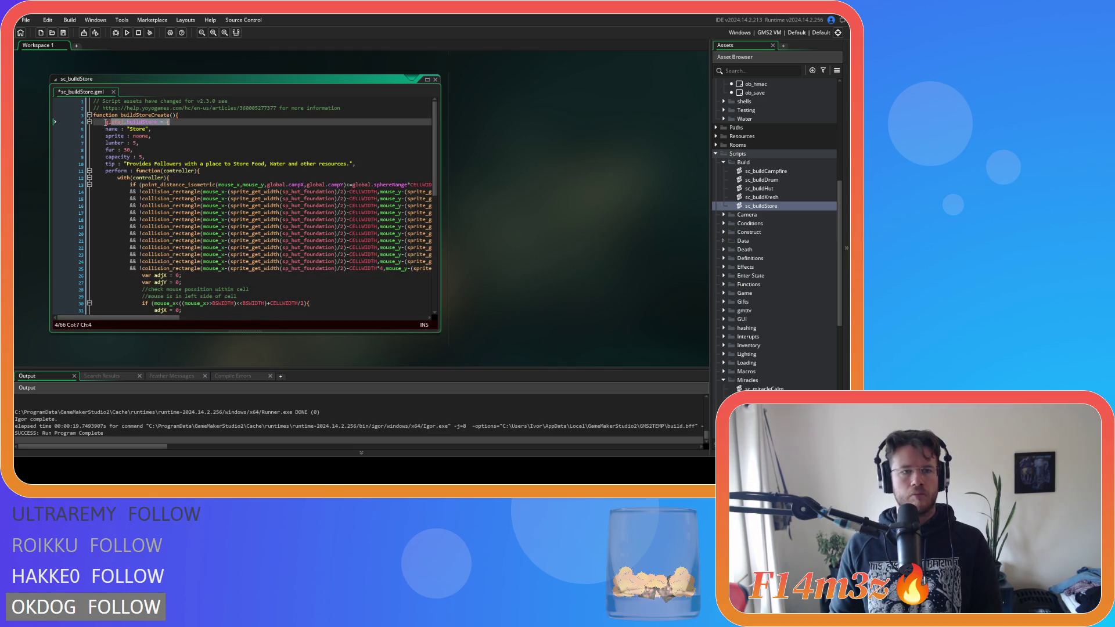
key(BackSpace)
key(BackSpace)
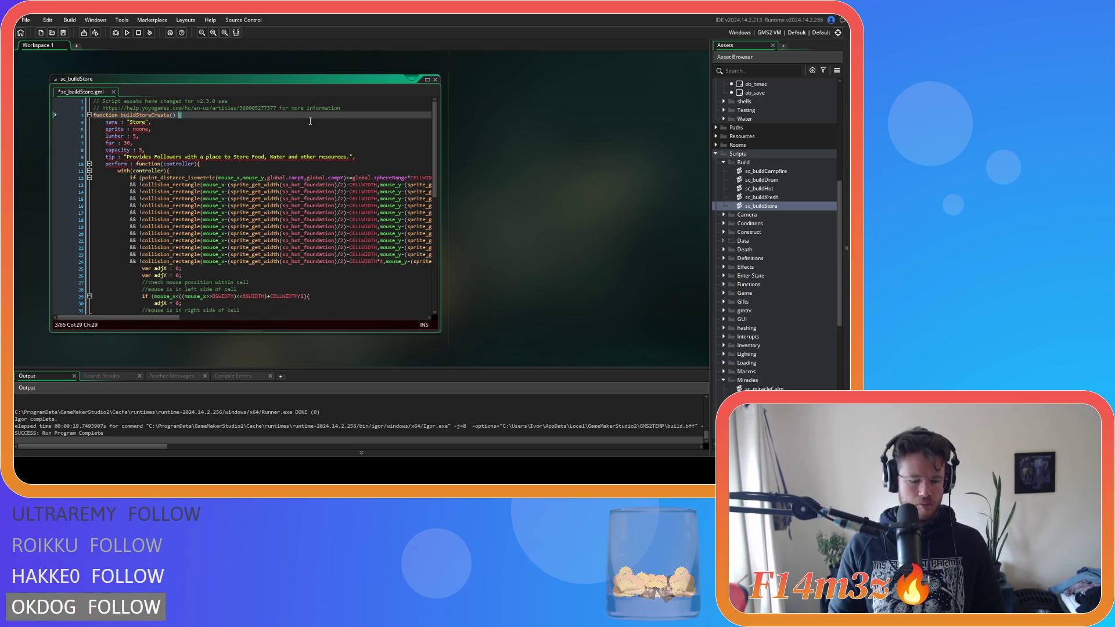
text(co)
text(nstructor{)
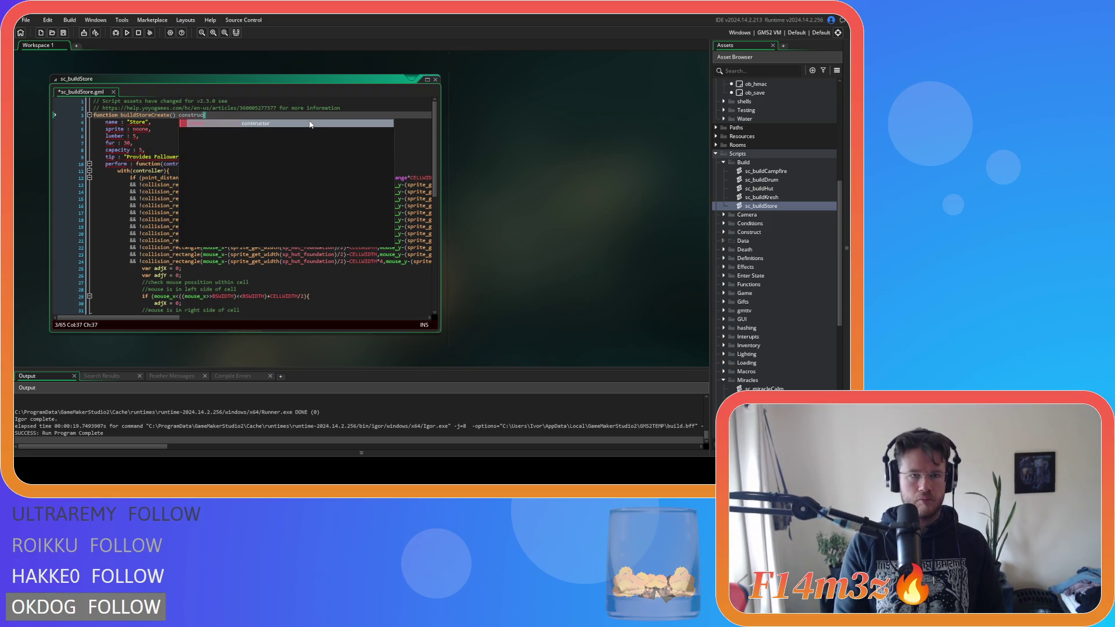
double_click(122, 122)
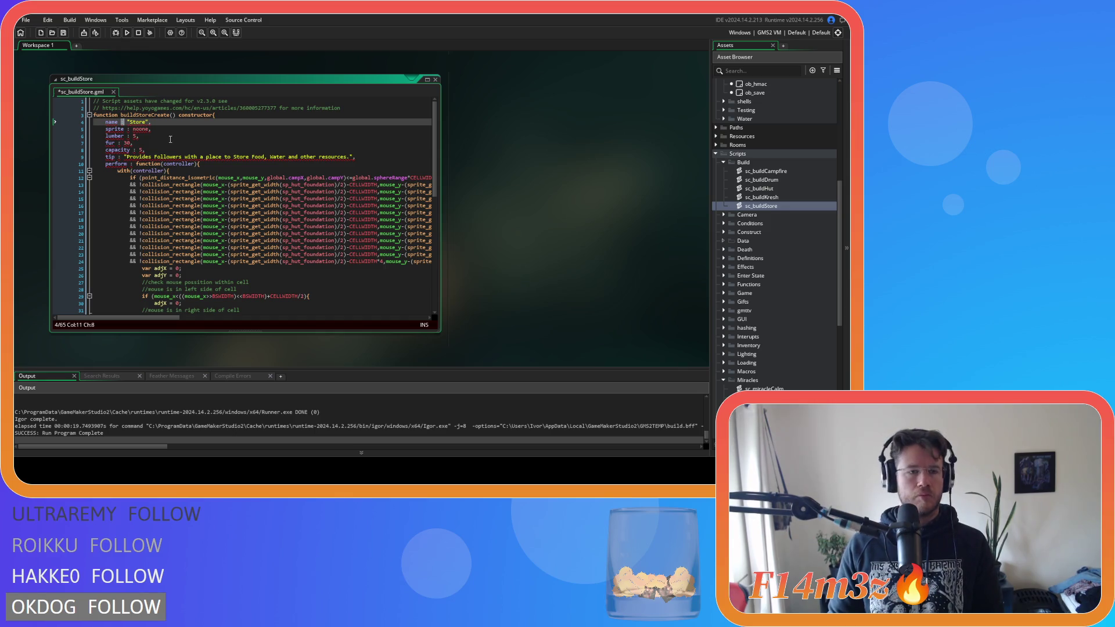
Step: Replace the Store field colons, through the perform line, with equals signs
key(ctrl+f)
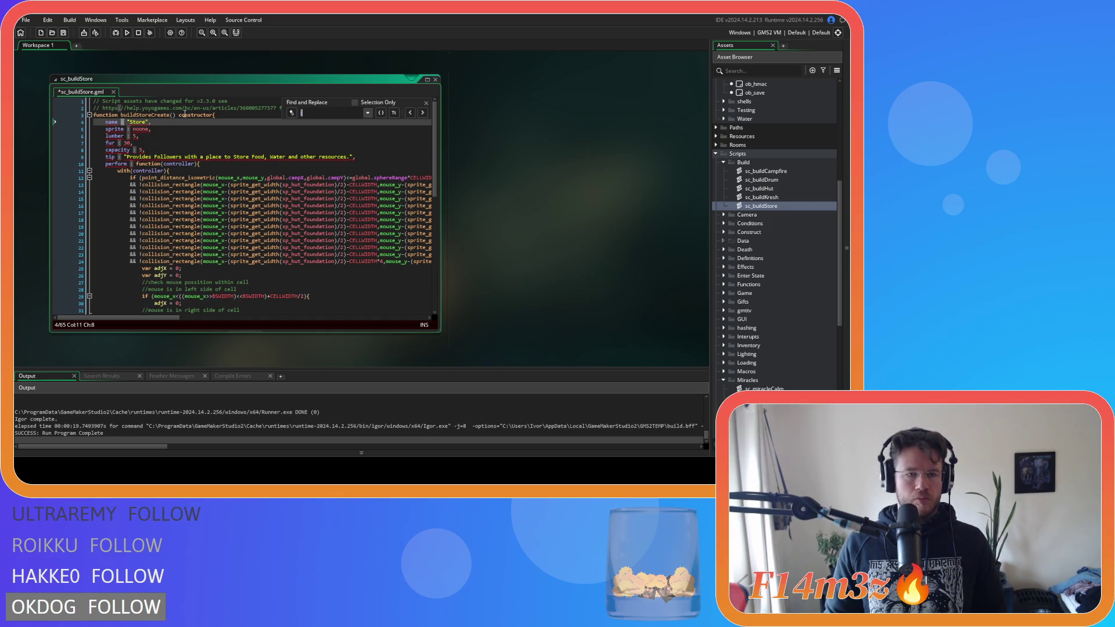
click(293, 113)
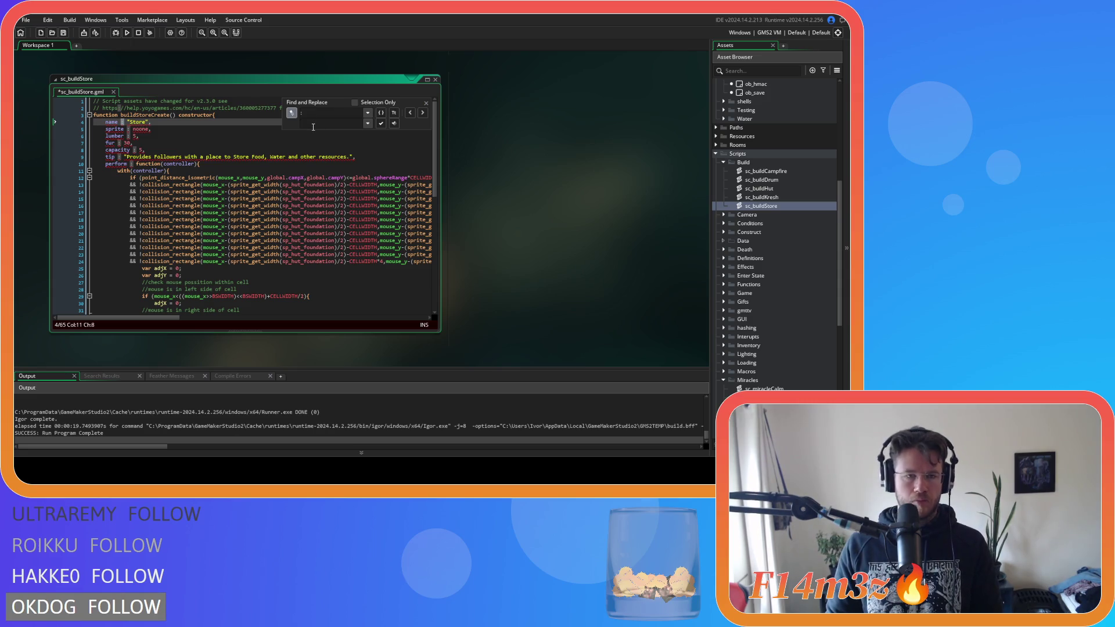
text(=)
click(381, 124)
click(380, 124)
click(381, 124)
click(381, 124)
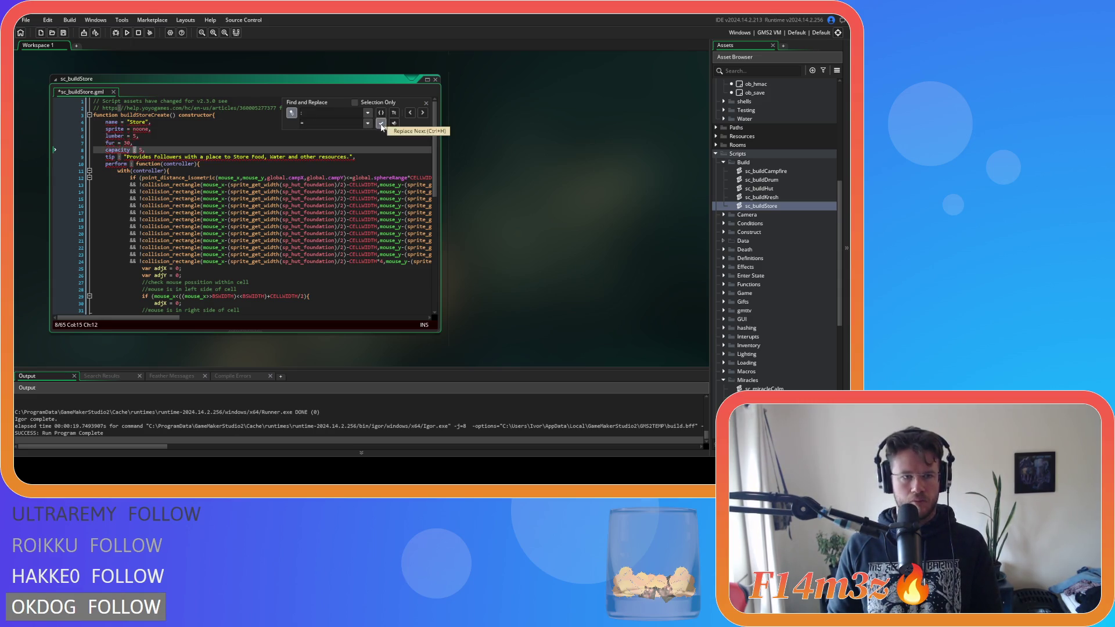
click(381, 124)
click(381, 123)
click(381, 124)
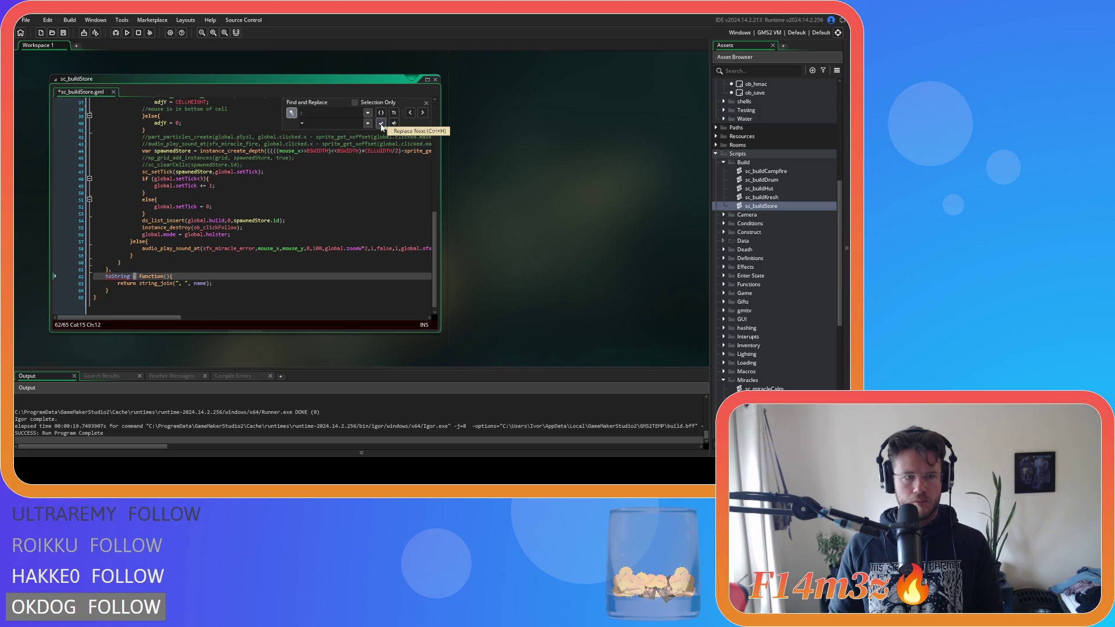
click(381, 124)
Step: Replace field-ending commas with semicolons, skipping the comma inside the tip text
text(,)
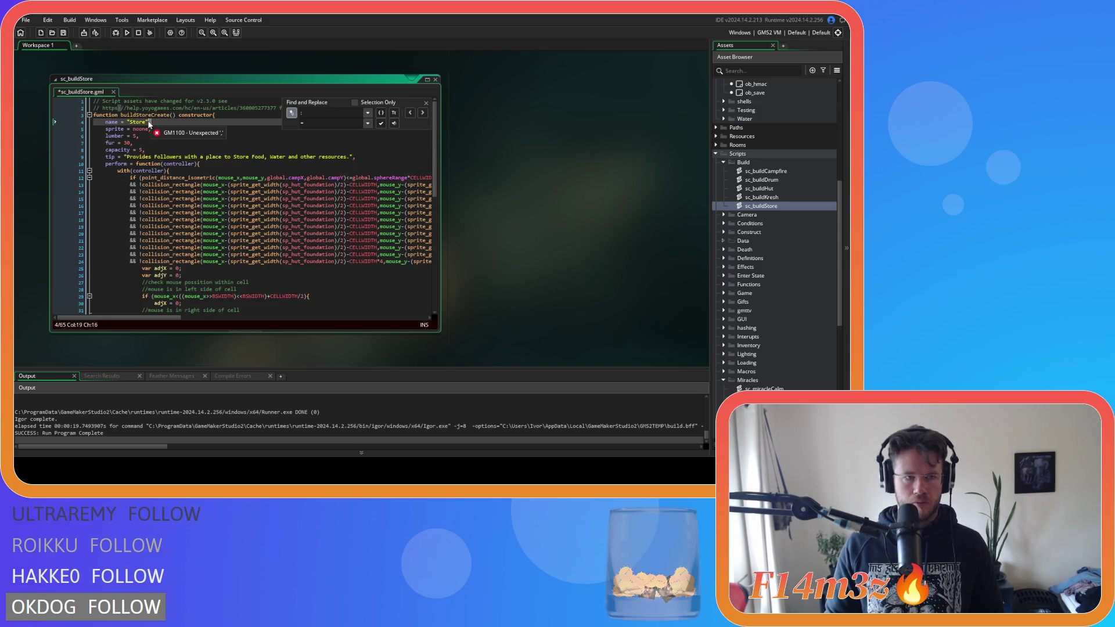
key(Tab)
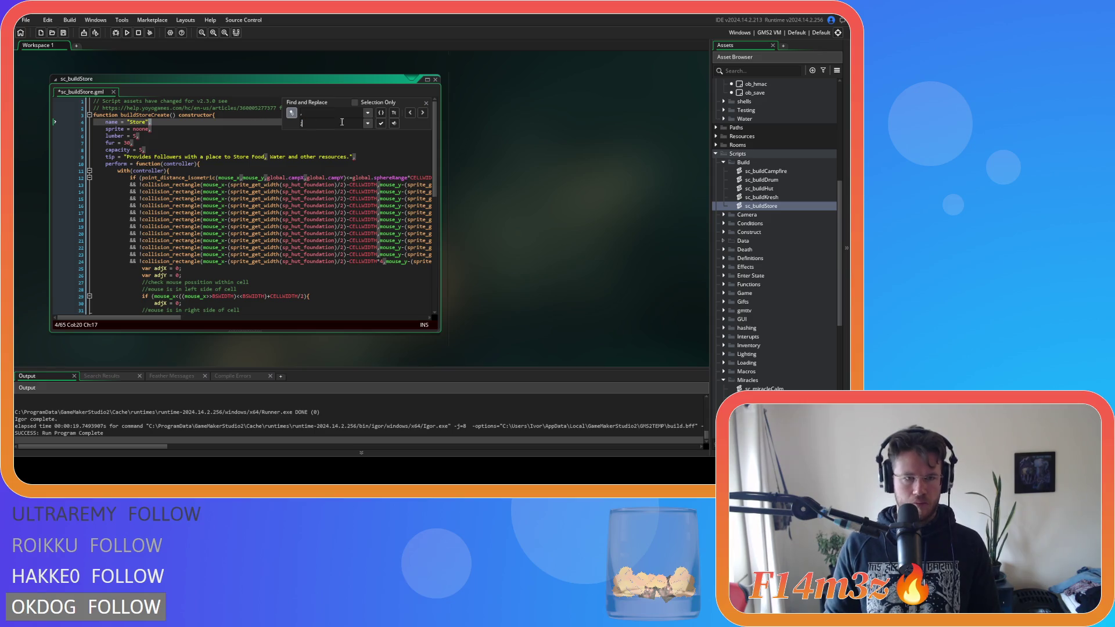
click(380, 123)
click(381, 124)
click(381, 124)
click(381, 124)
click(381, 124)
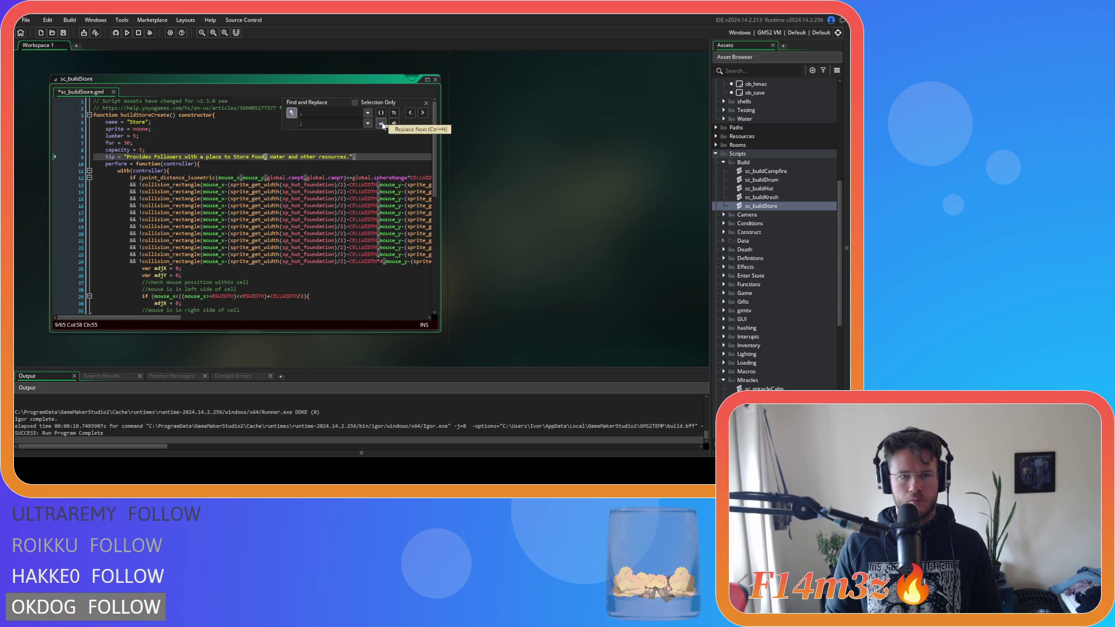
click(422, 112)
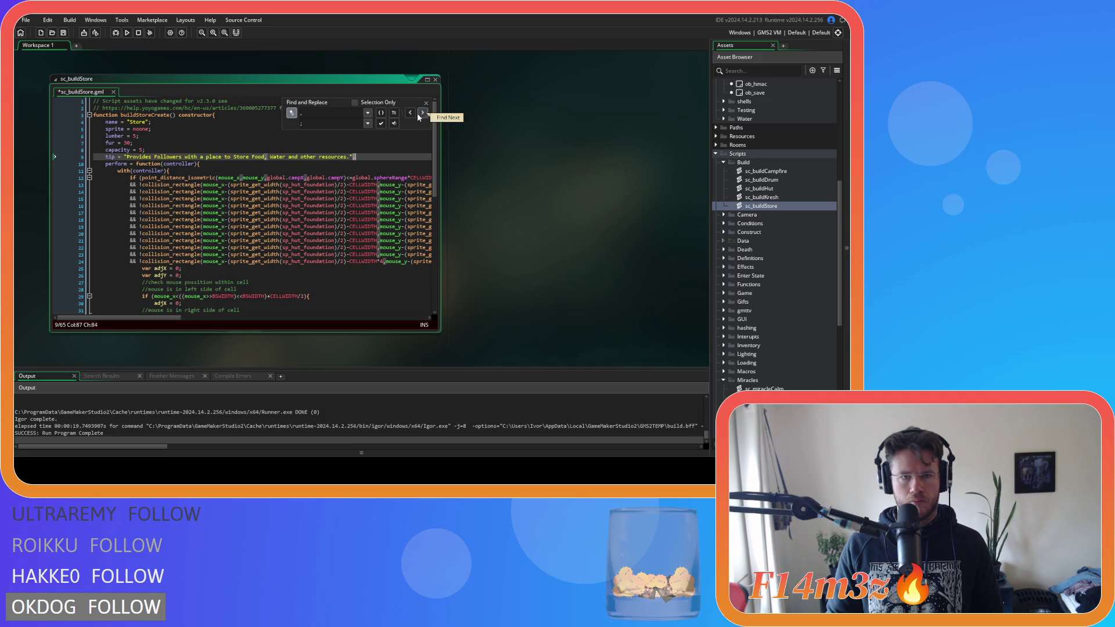
click(384, 124)
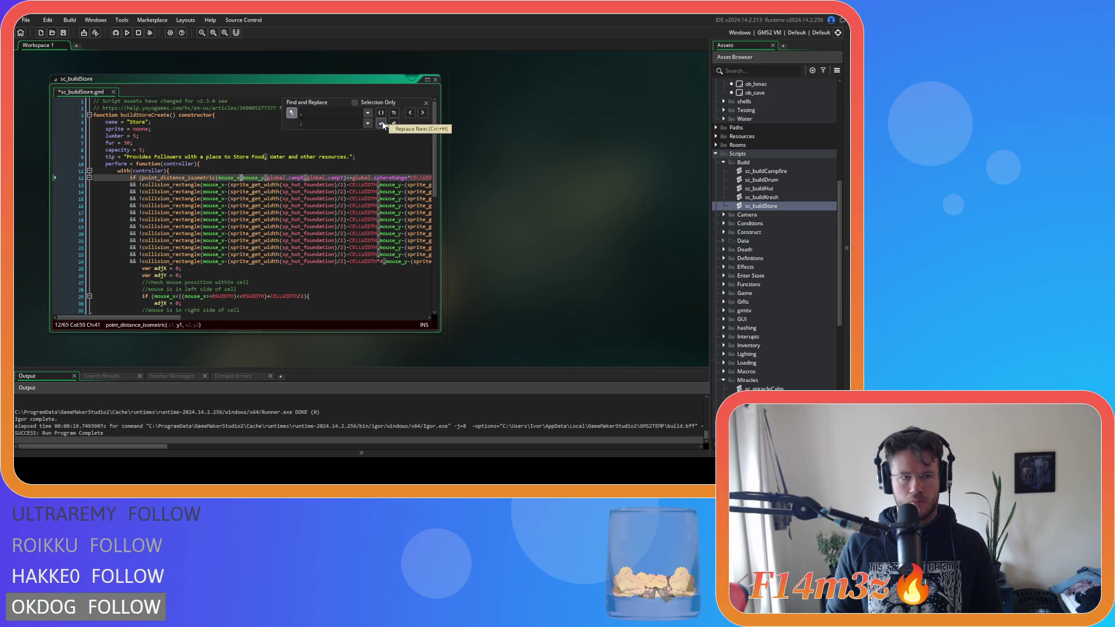
click(426, 102)
Step: End the perform and toString closing braces with semicolons and save sc_buildStore
scroll(265, 194, down, 7)
scroll(265, 193, down, 5)
click(116, 264)
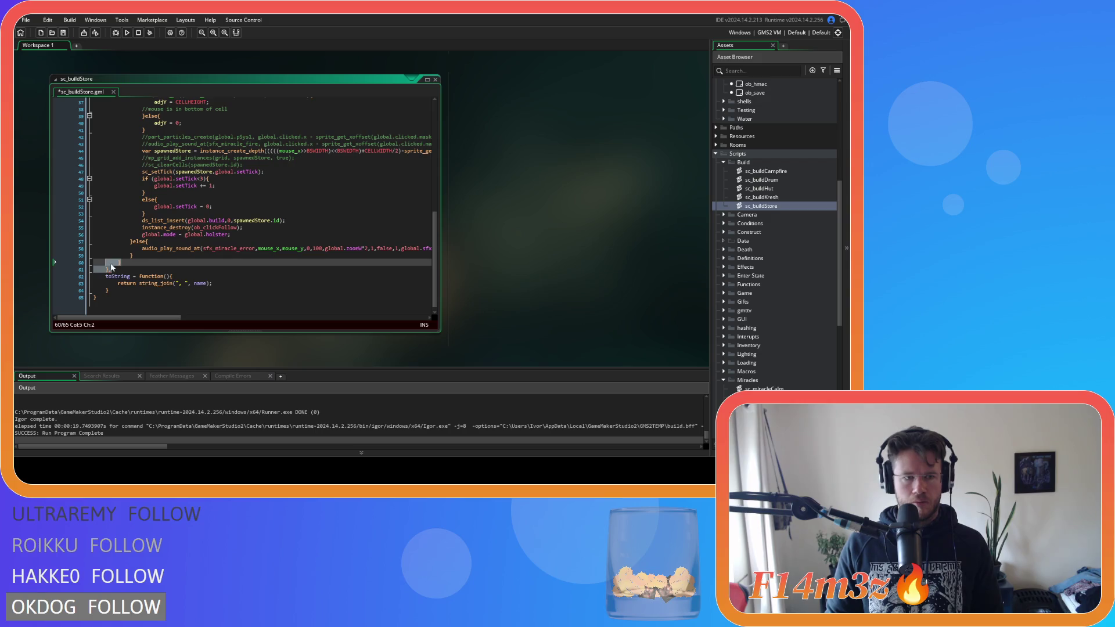
key(BackSpace)
text(;)
click(132, 288)
text(;)
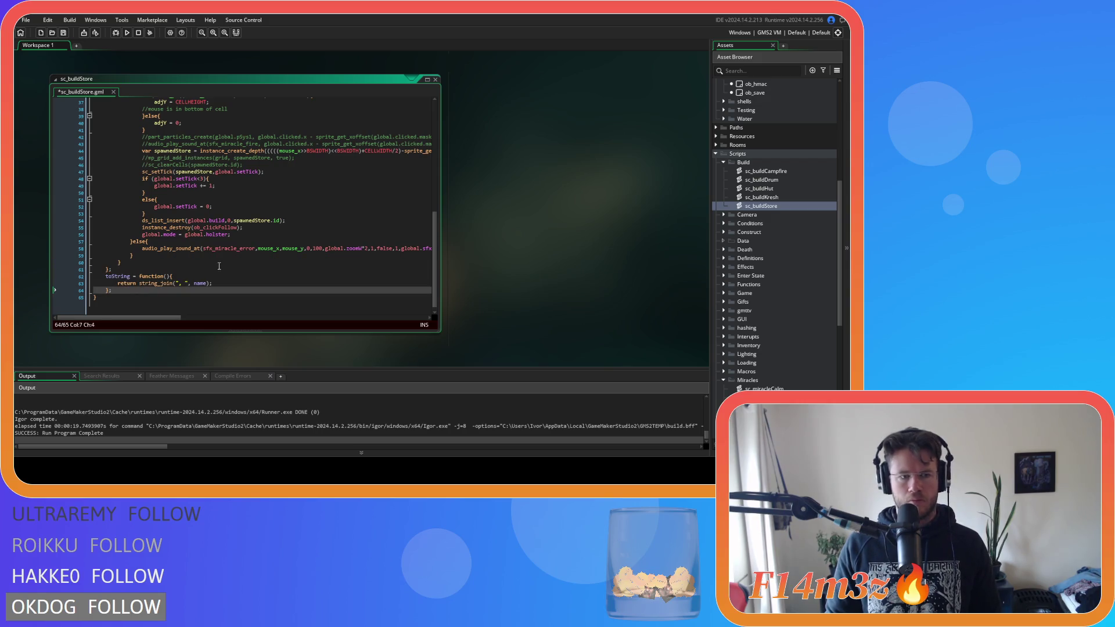
key(ctrl+s)
scroll(361, 205, up, 12)
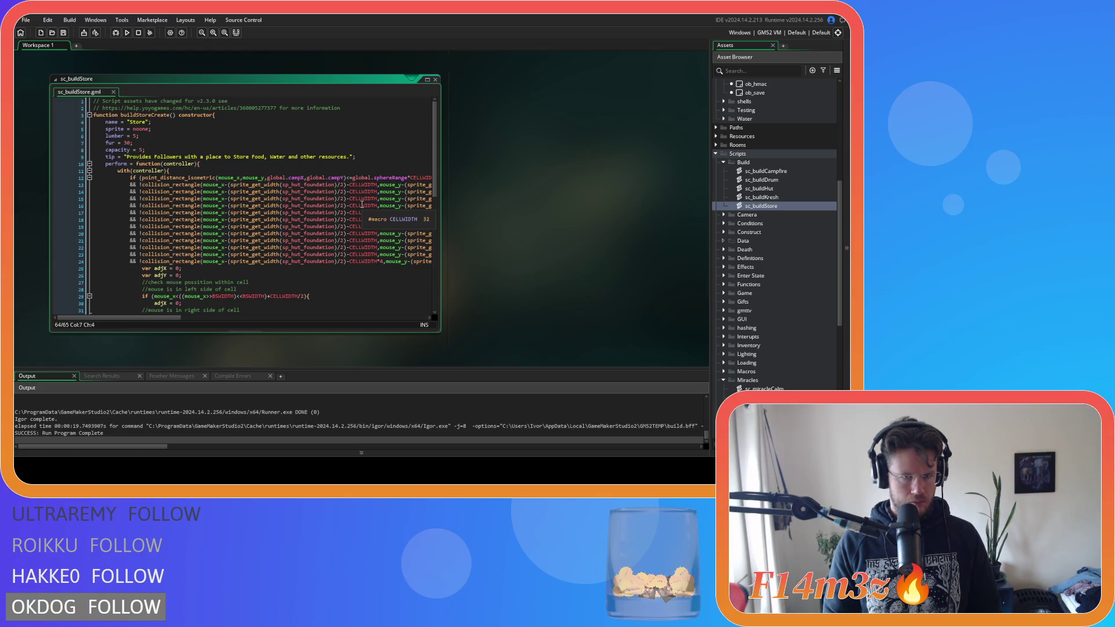
Step: Close the sc_buildStore code window from the workspace's right-click Windows menu
click(349, 171)
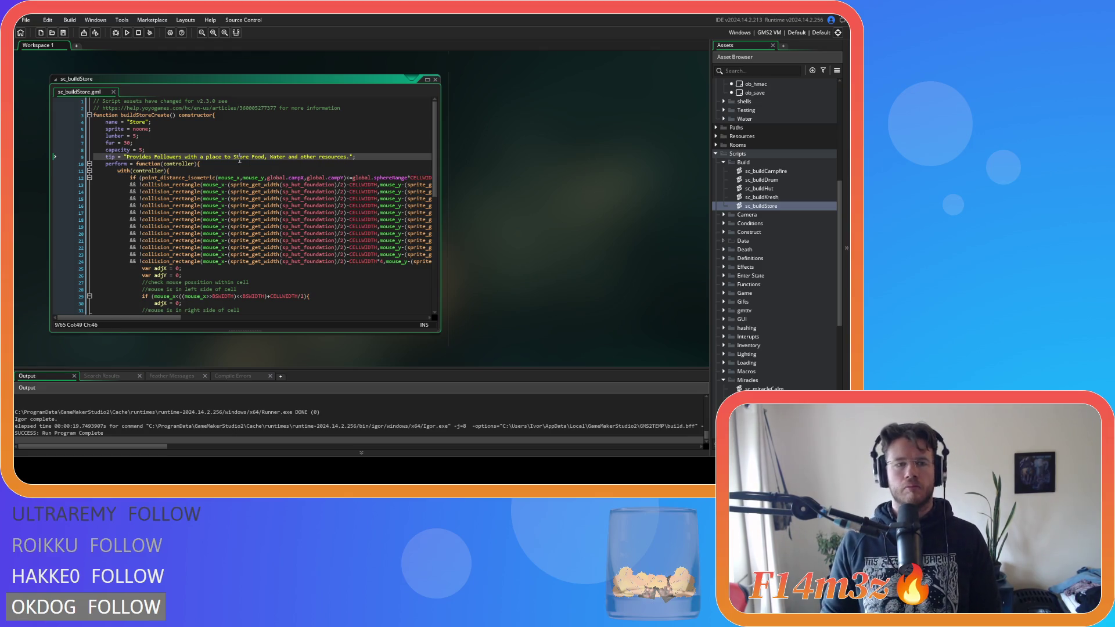
key(Up)
key(Up)
right_click(597, 194)
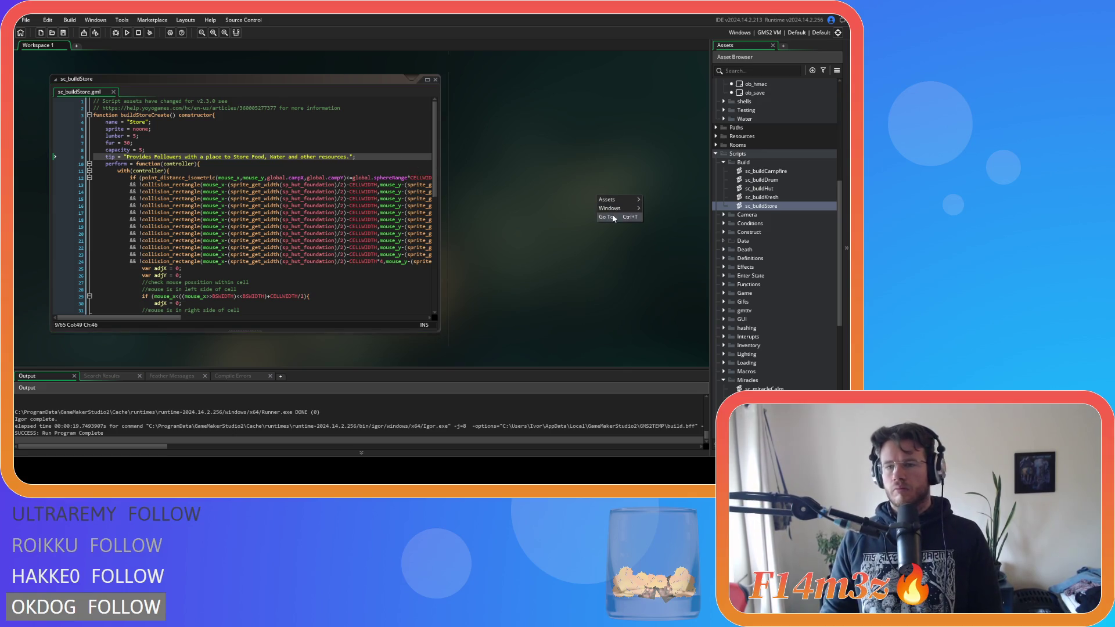
mouse_move(611, 208)
click(656, 434)
right_click(606, 254)
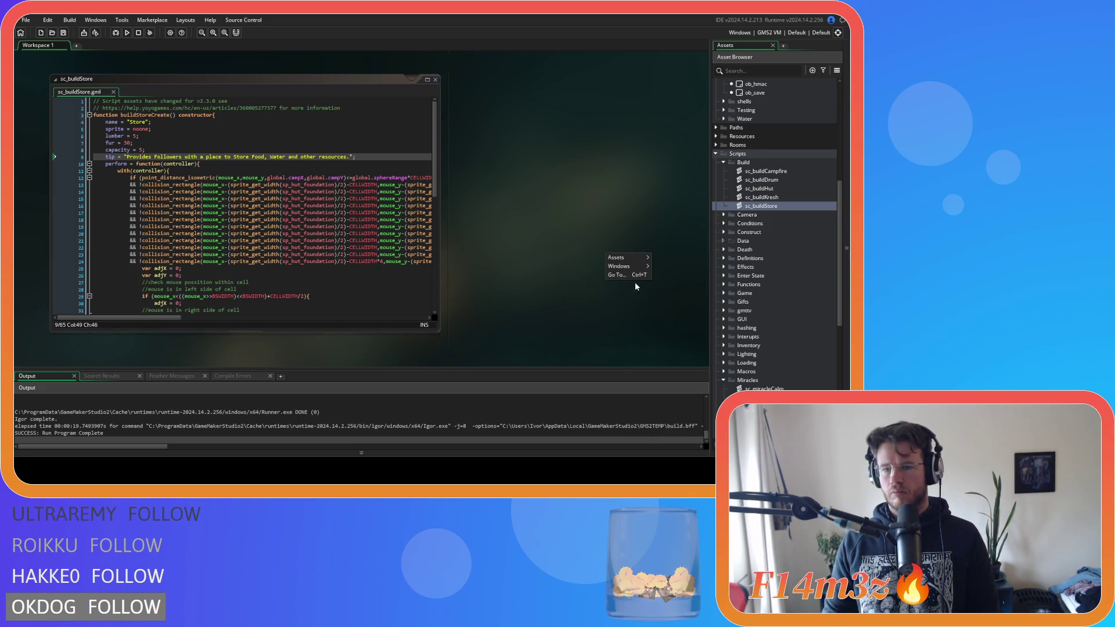
mouse_move(618, 266)
click(663, 448)
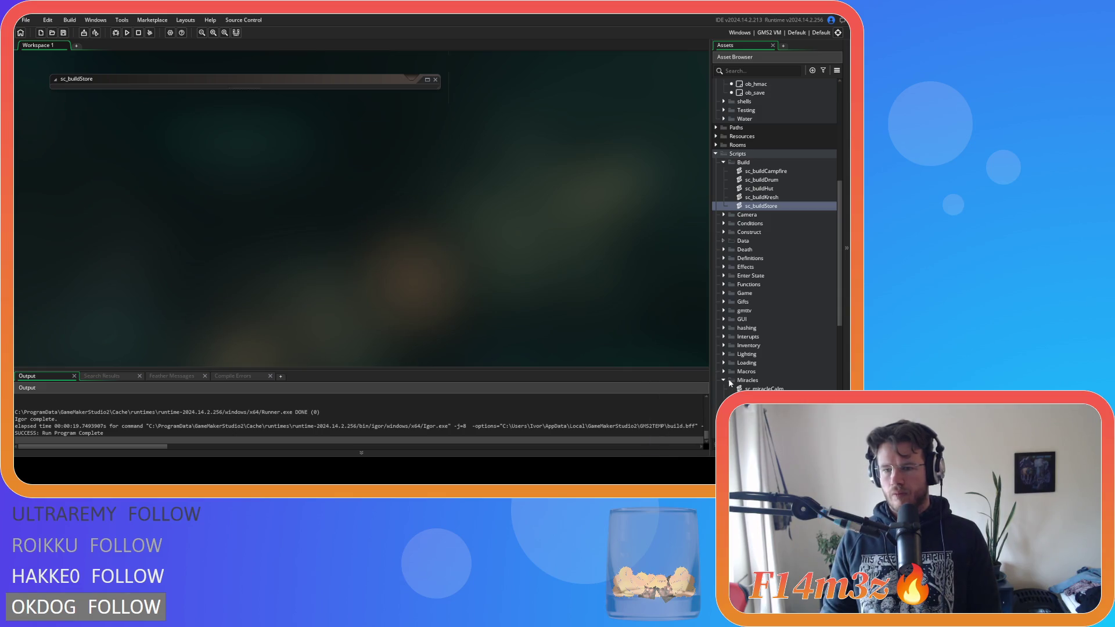
Step: Collapse the Build folder under Scripts in the Asset Browser
click(724, 163)
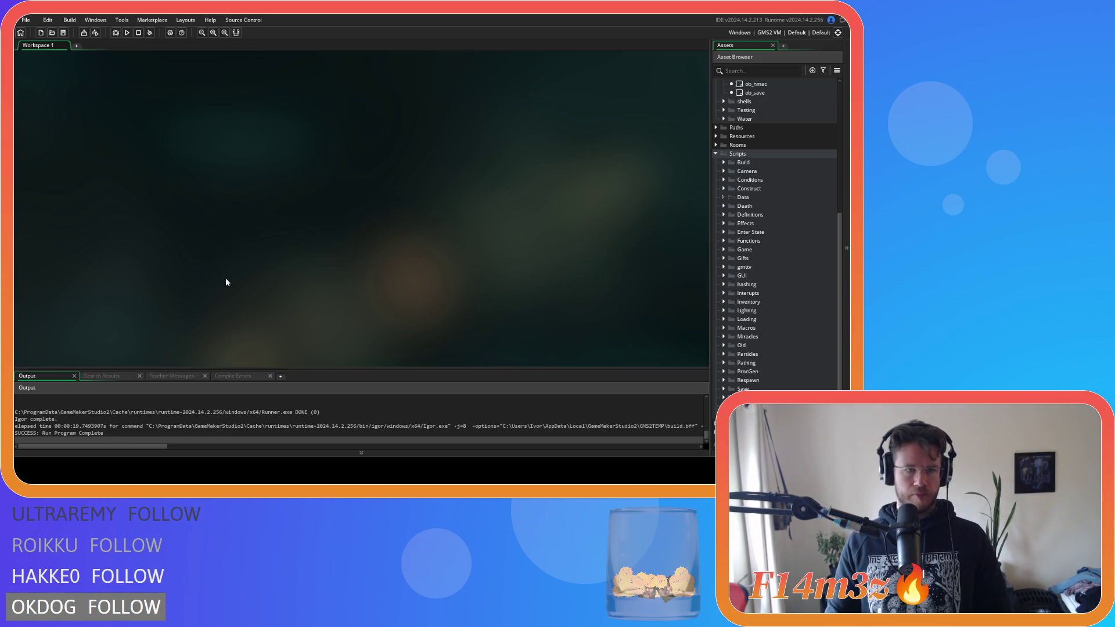
Step: Browse the Build, Game and Construct asset folders, then collapse Objects
scroll(749, 260, down, 1)
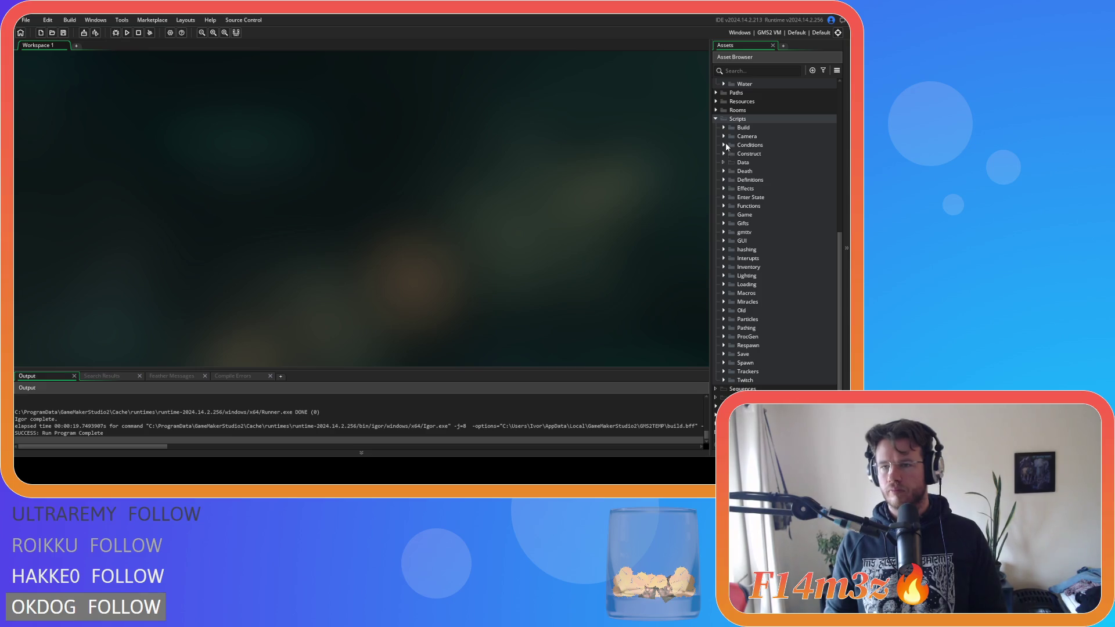
click(723, 127)
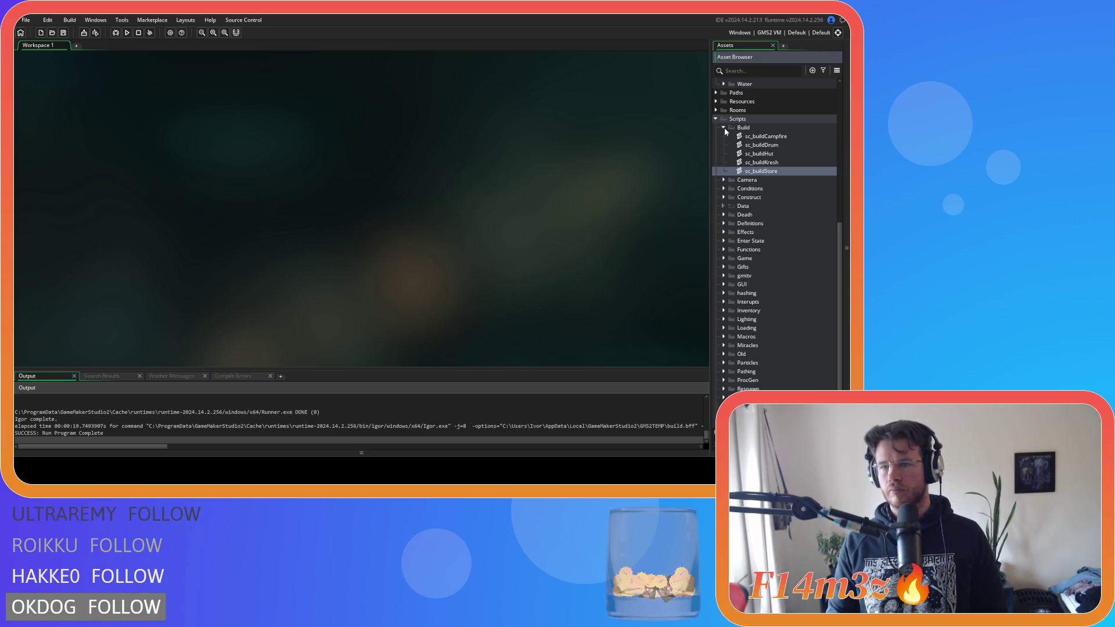
click(723, 127)
scroll(726, 203, up, 7)
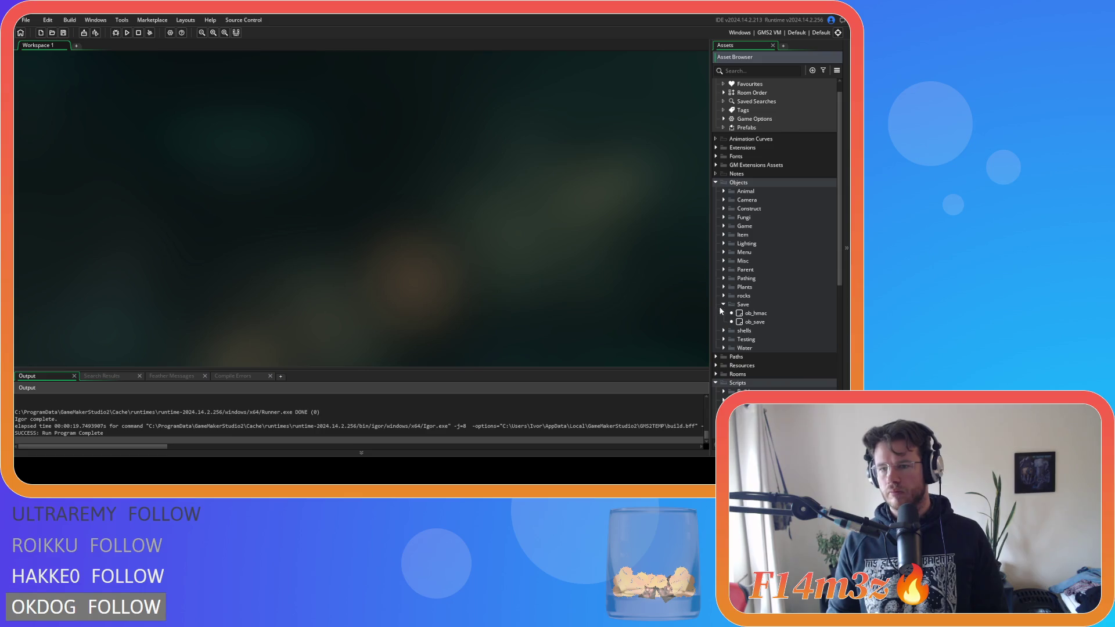
click(724, 226)
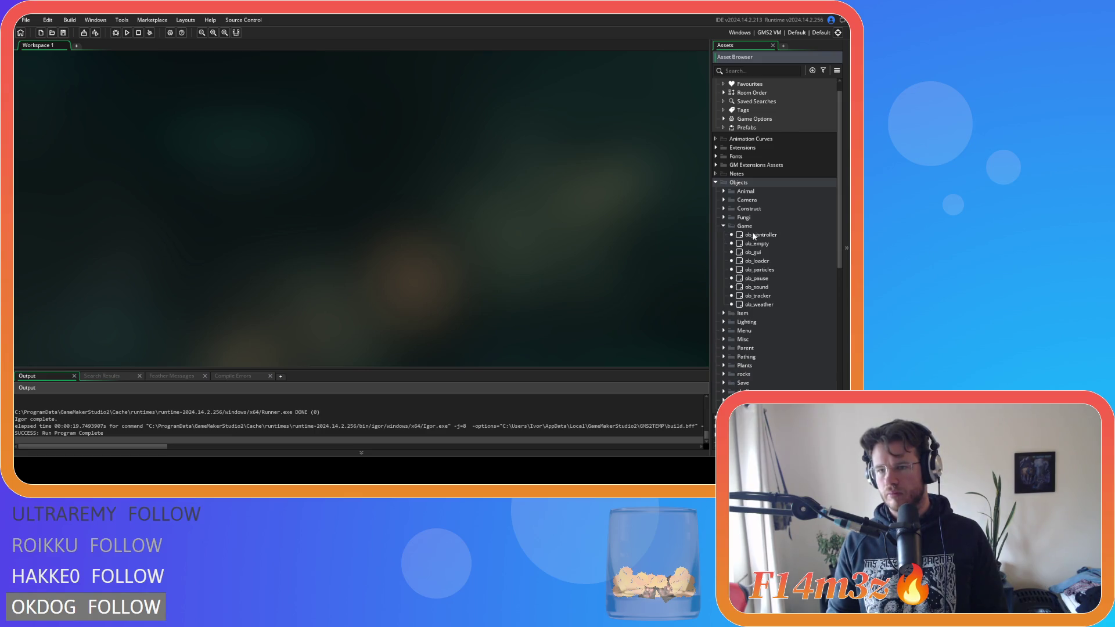
click(723, 226)
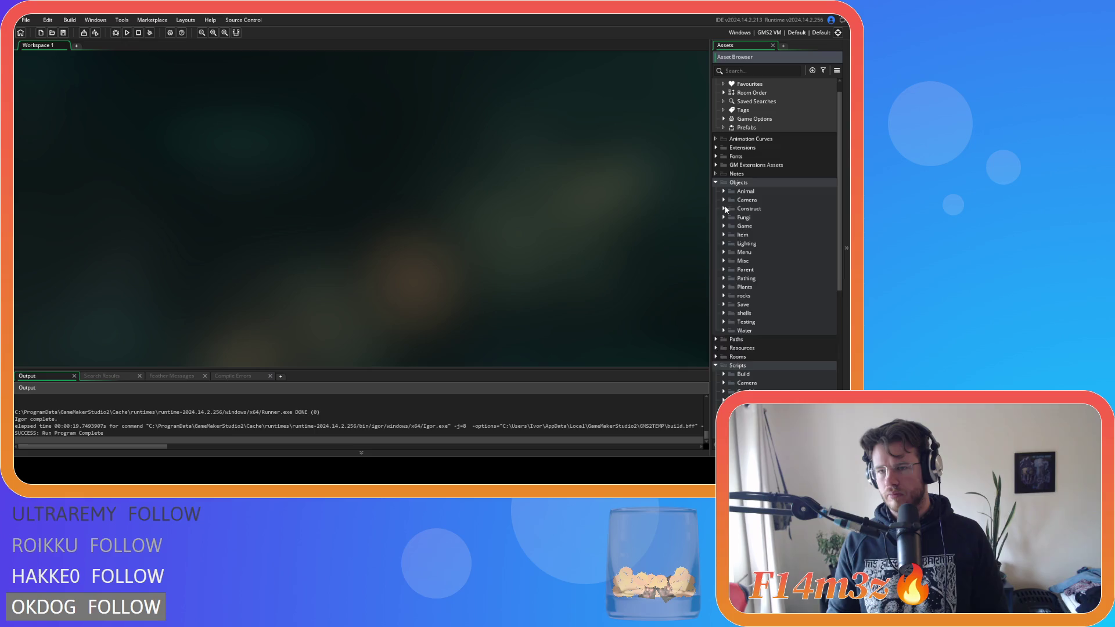
click(723, 209)
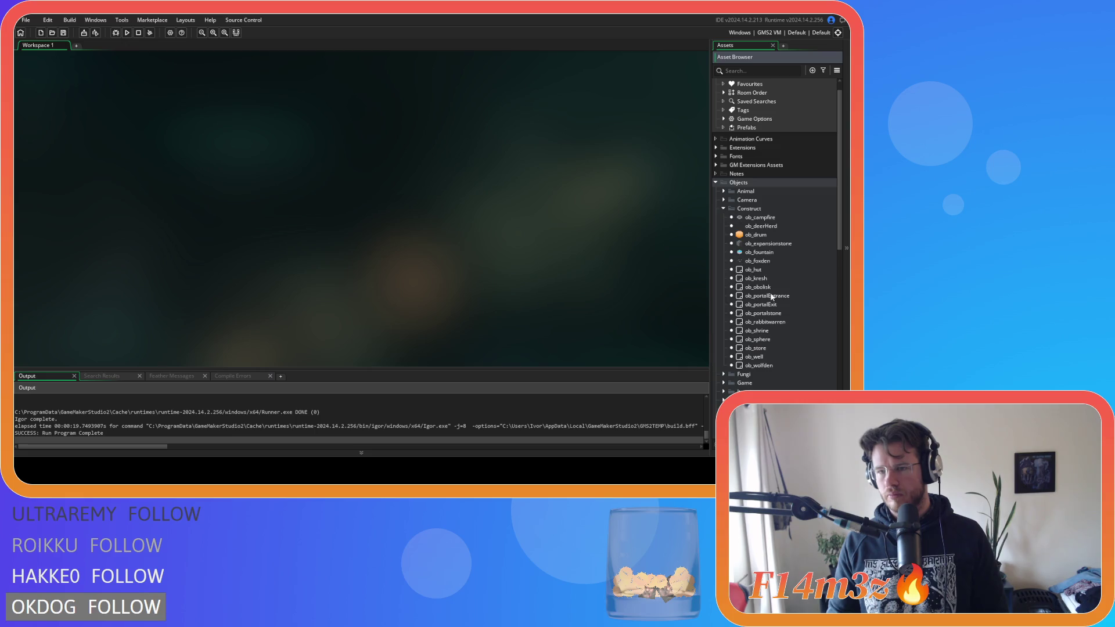
click(716, 183)
Step: Expand Scripts > Construct and open sc_unlock in the code editor
click(715, 218)
scroll(723, 269, down, 3)
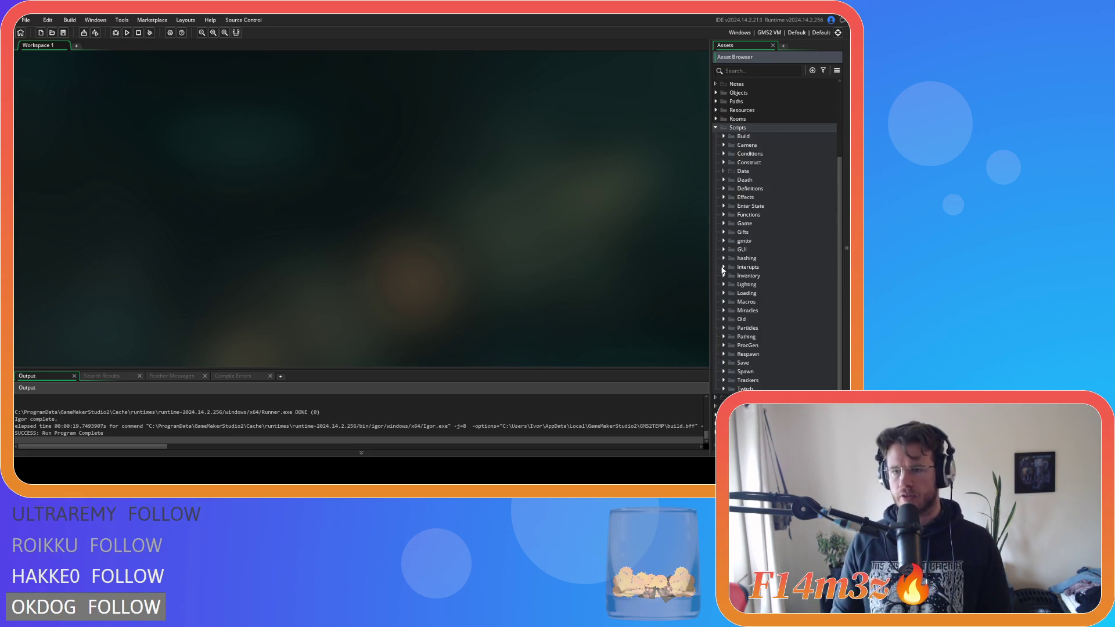
scroll(723, 269, down, 1)
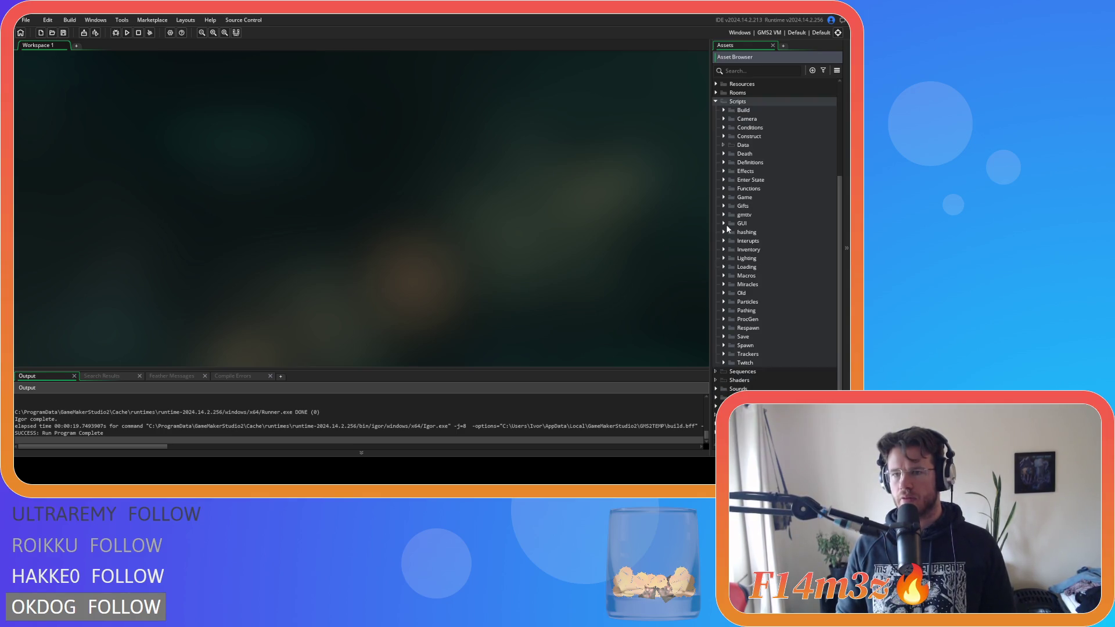
click(723, 136)
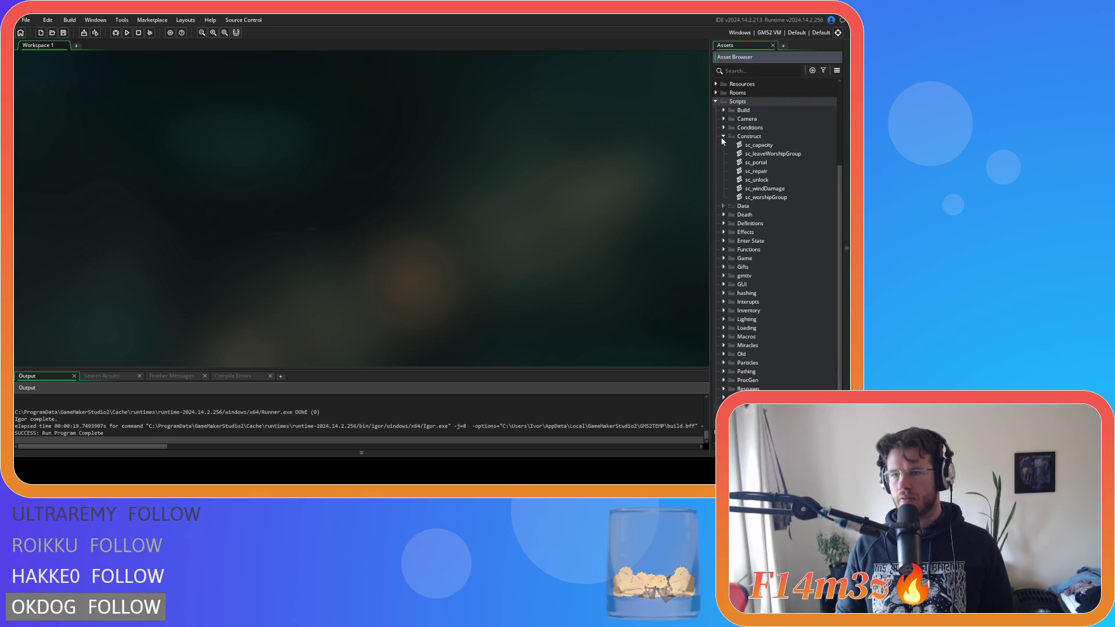
double_click(750, 180)
scroll(380, 174, down, 10)
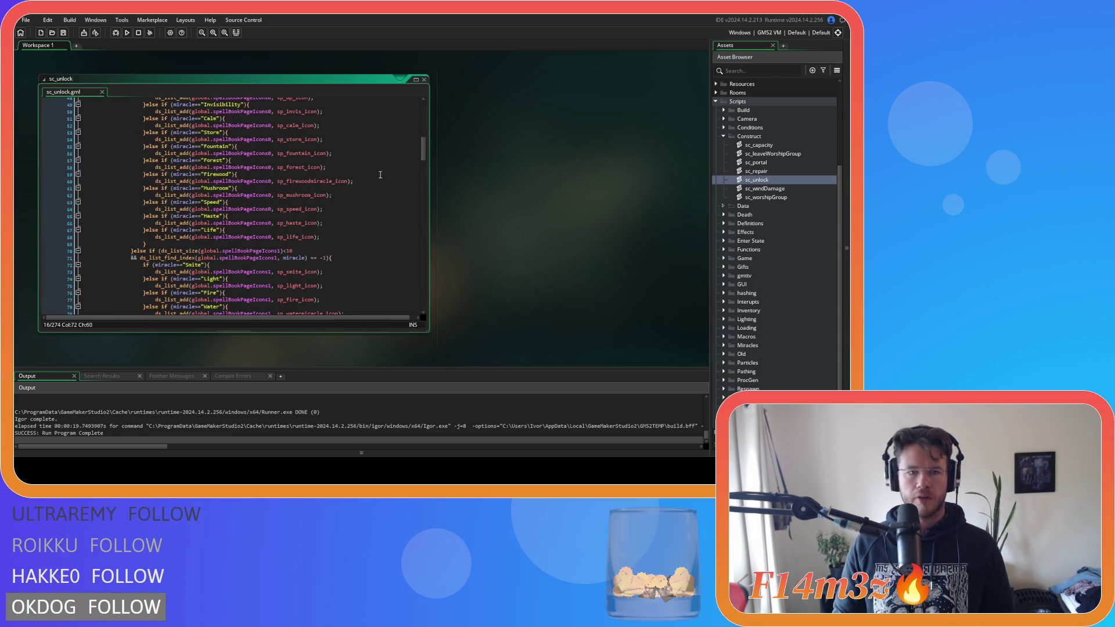
scroll(381, 174, up, 8)
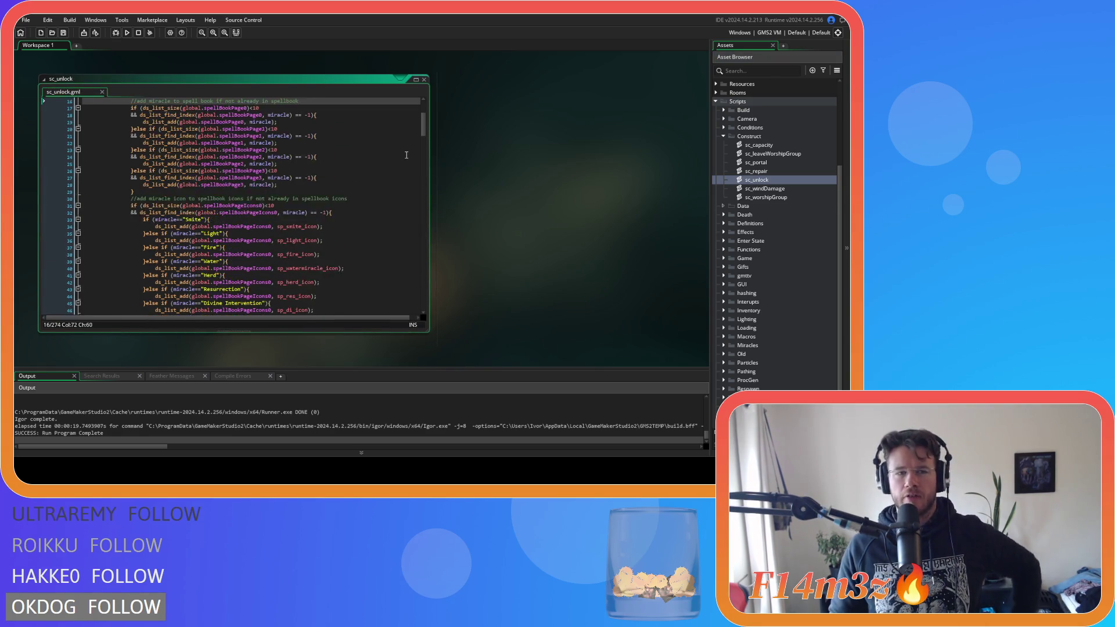
scroll(407, 155, up, 3)
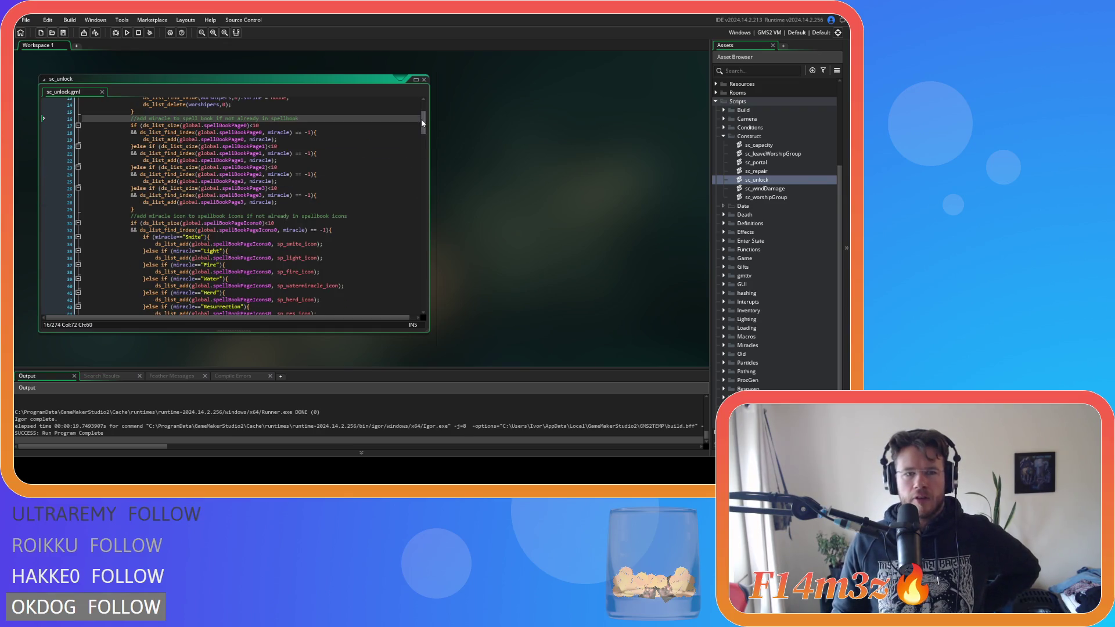
drag(421, 120, 427, 112)
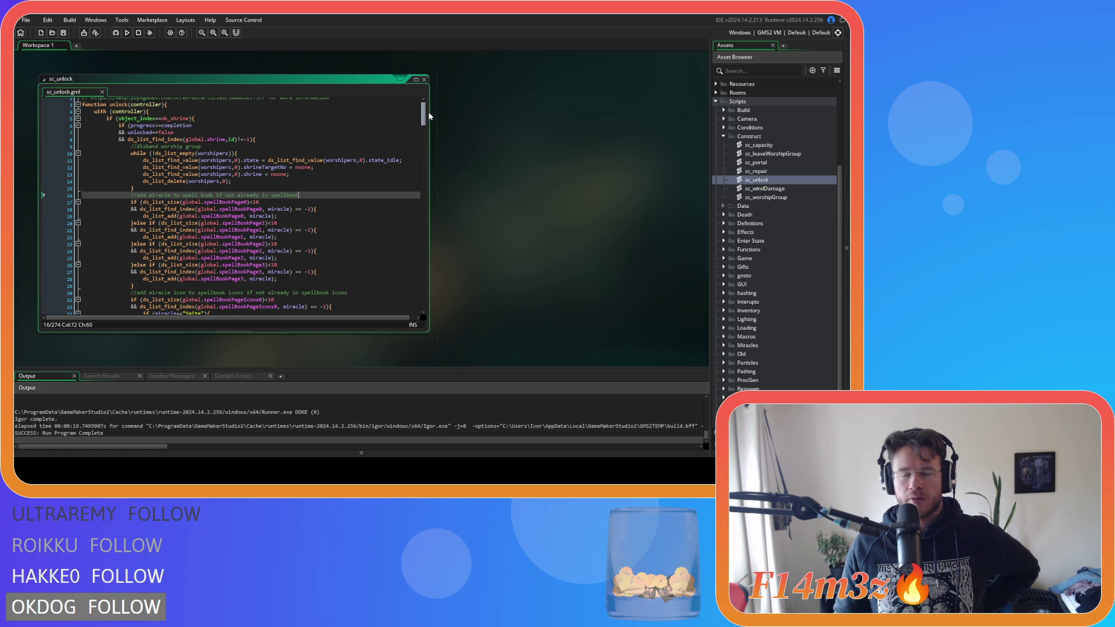
scroll(429, 115, down, 3)
scroll(430, 118, up, 3)
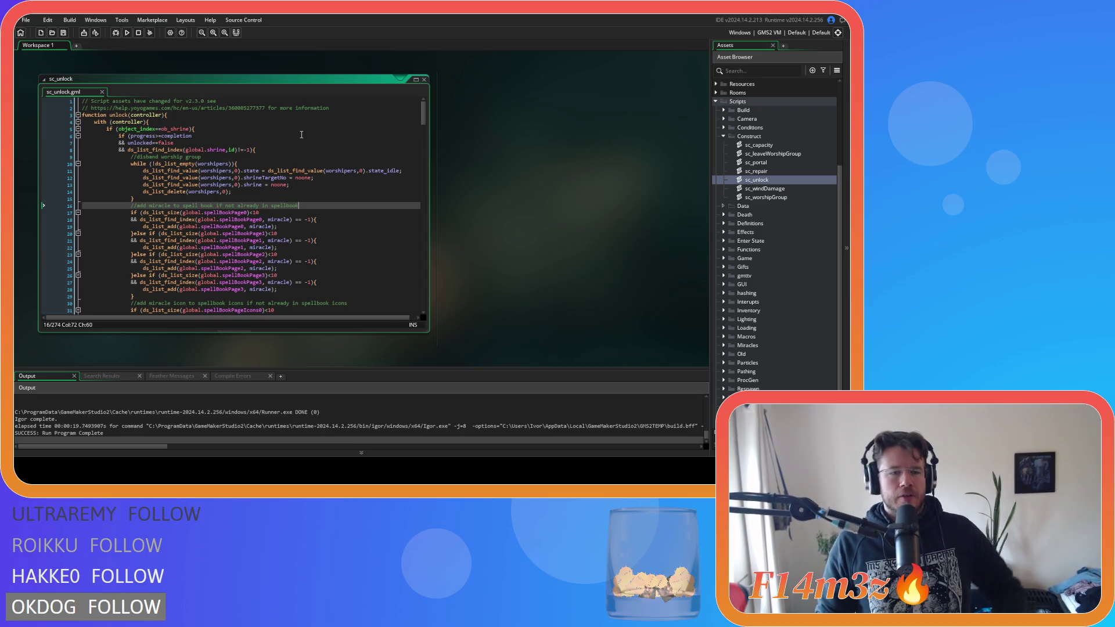
scroll(500, 210, up, 3)
scroll(501, 209, down, 3)
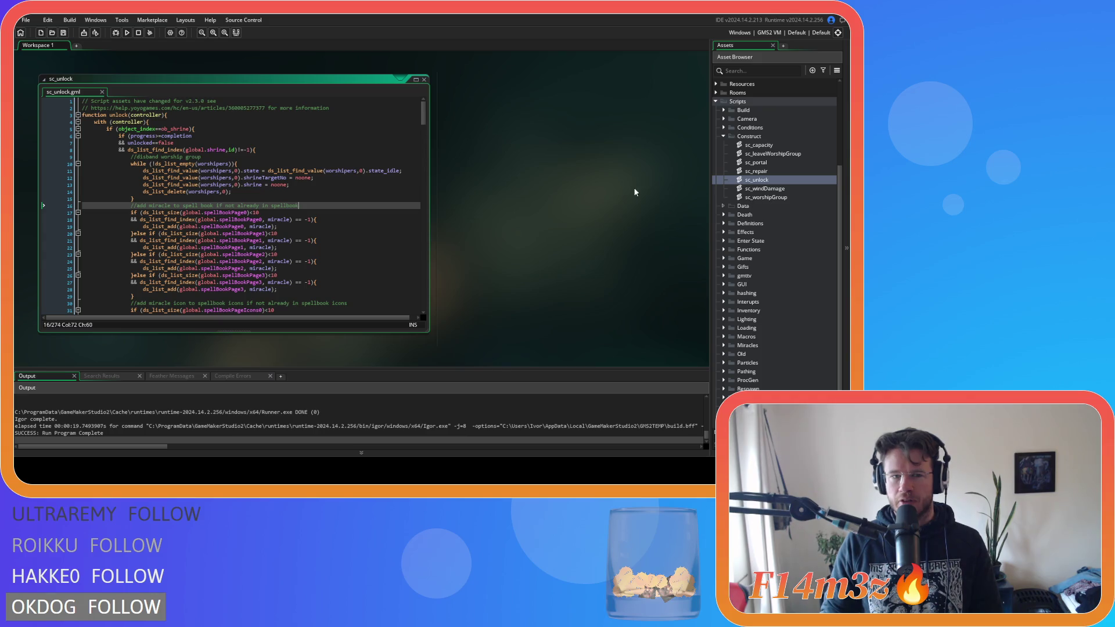
scroll(793, 170, up, 5)
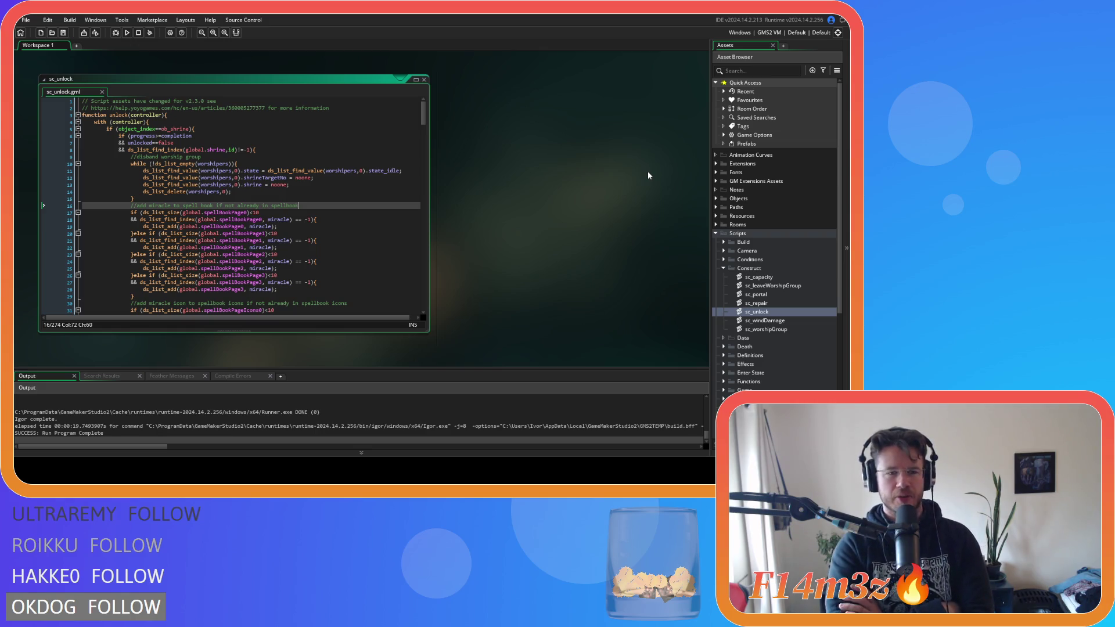
Step: Expand the Definitions scripts folder to show sc_attributes, sc_defineRooms, sc_nameGenerate and sc_powerCosts
scroll(261, 204, down, 12)
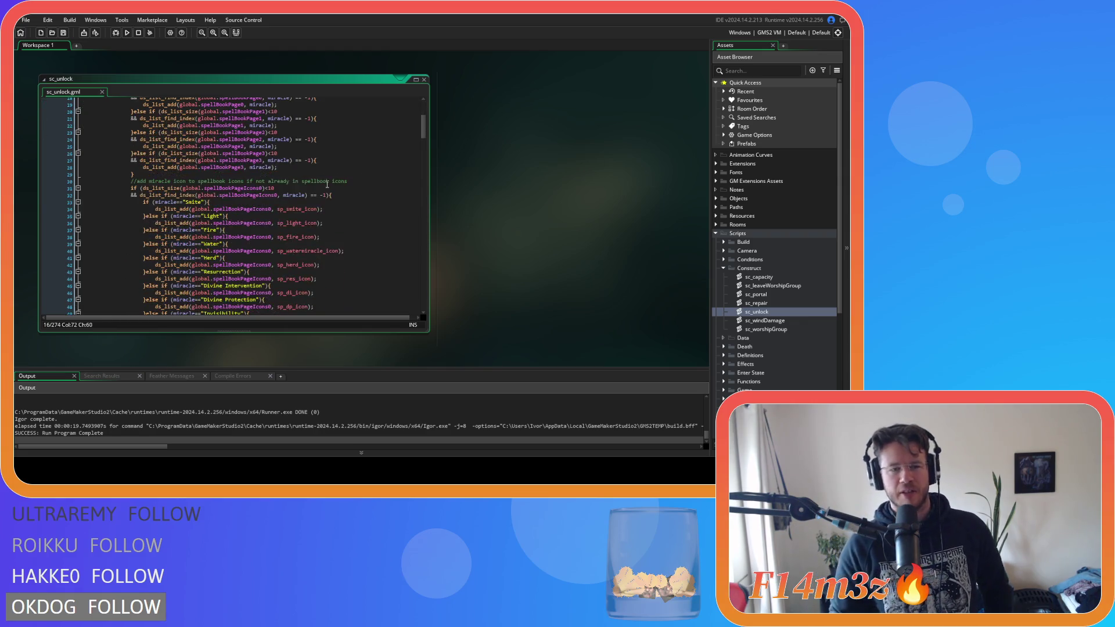
drag(199, 146, 230, 258)
scroll(229, 257, up, 4)
drag(161, 174, 218, 272)
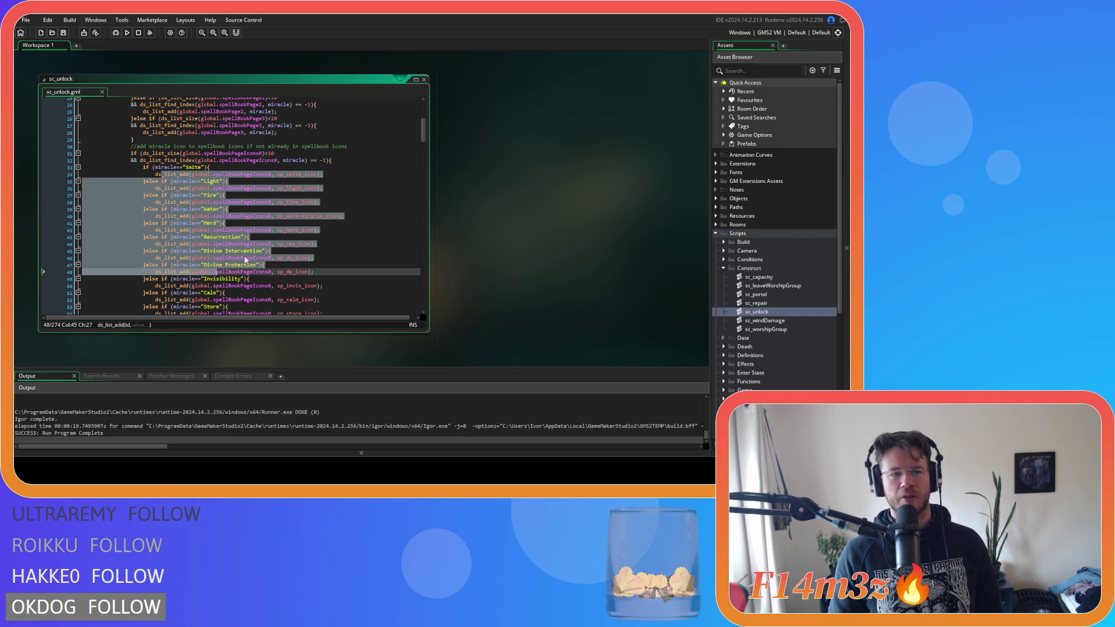
scroll(218, 272, down, 4)
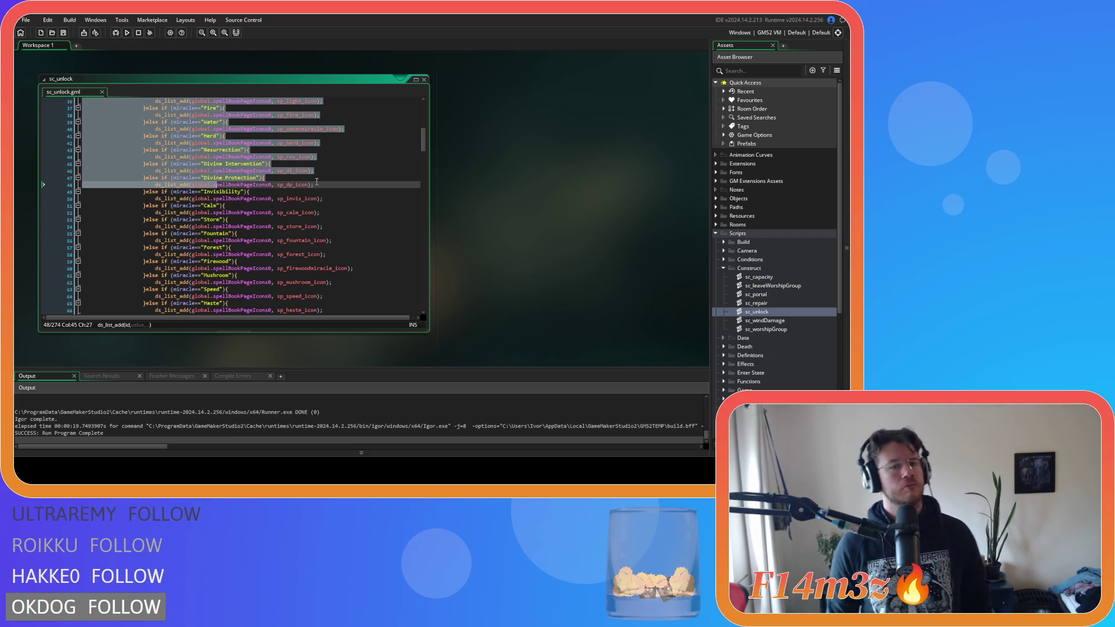
scroll(317, 182, up, 1)
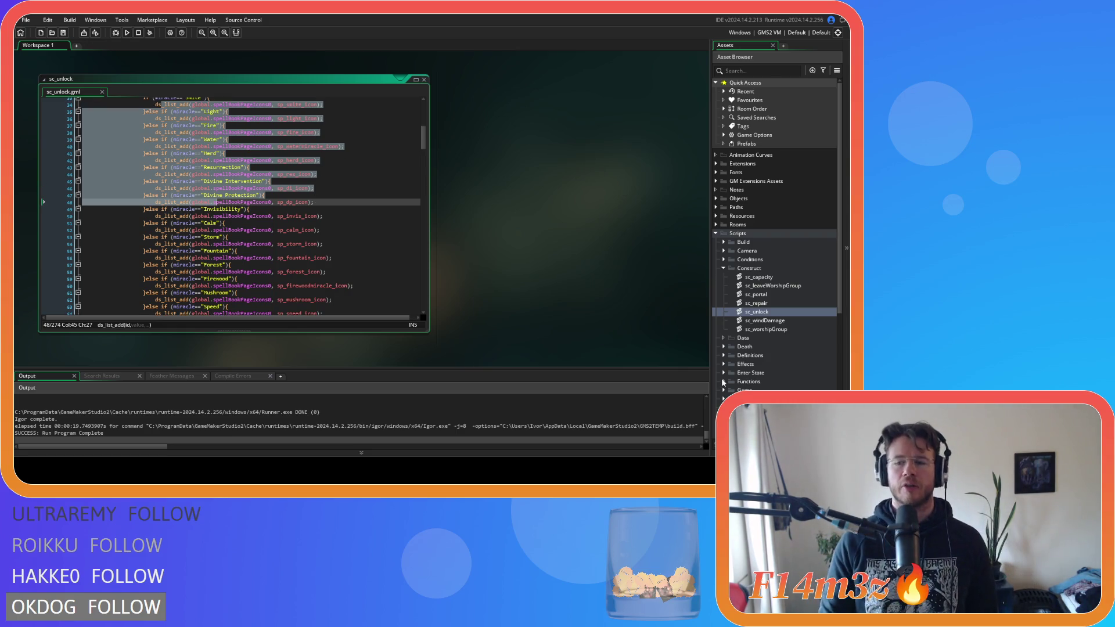
scroll(749, 349, down, 2)
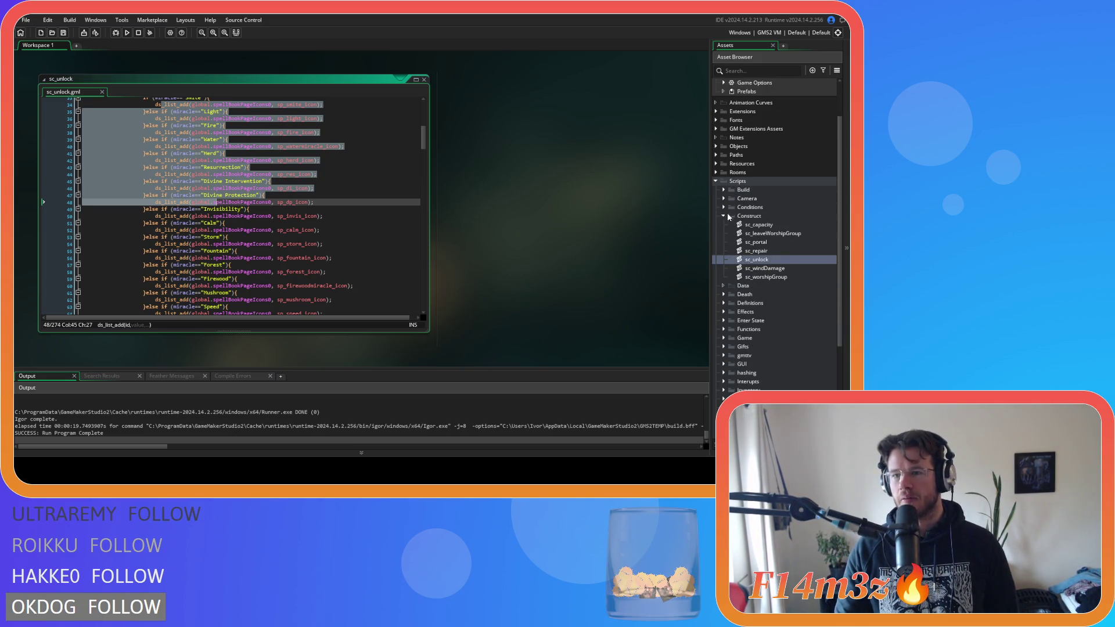
click(724, 303)
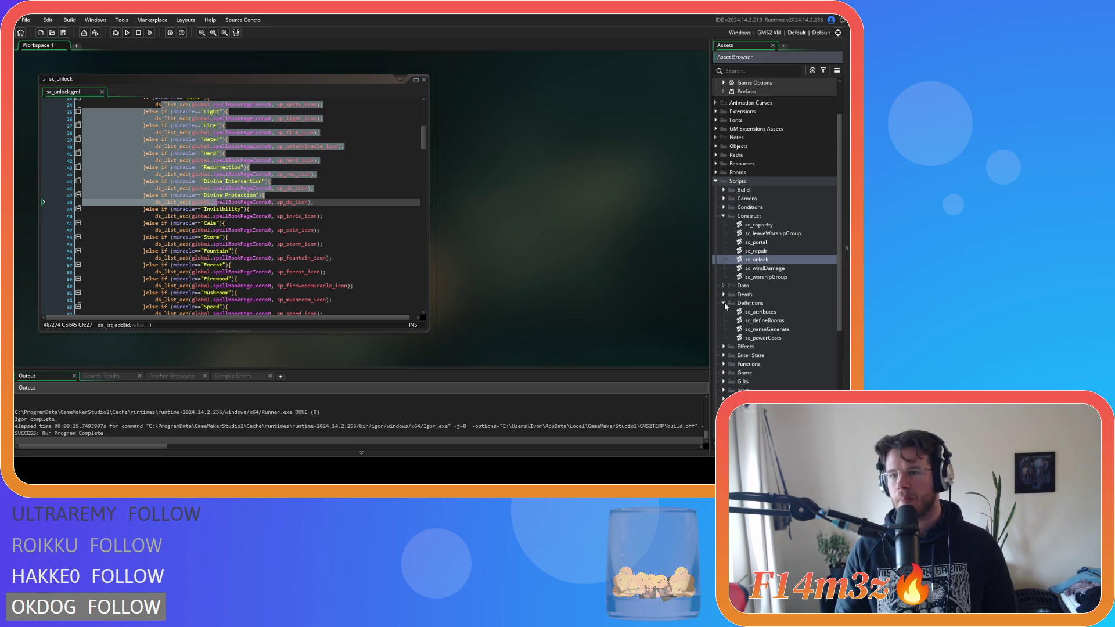
Step: Open sc_defineRooms and look over the Light, Fire and Smite entries on lines 8–11
double_click(777, 322)
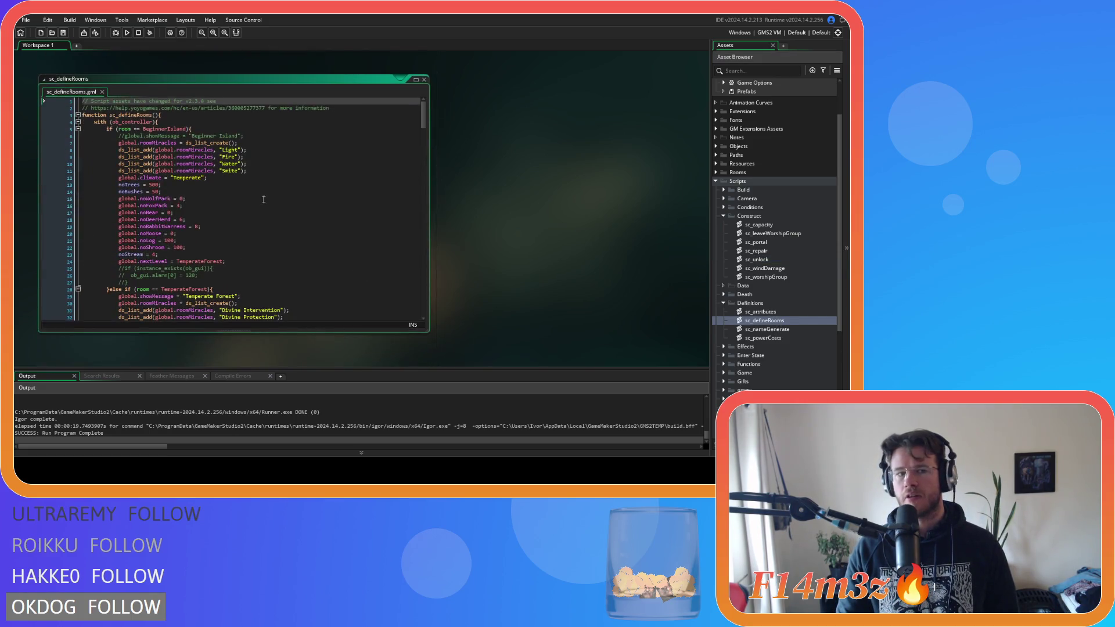
click(301, 170)
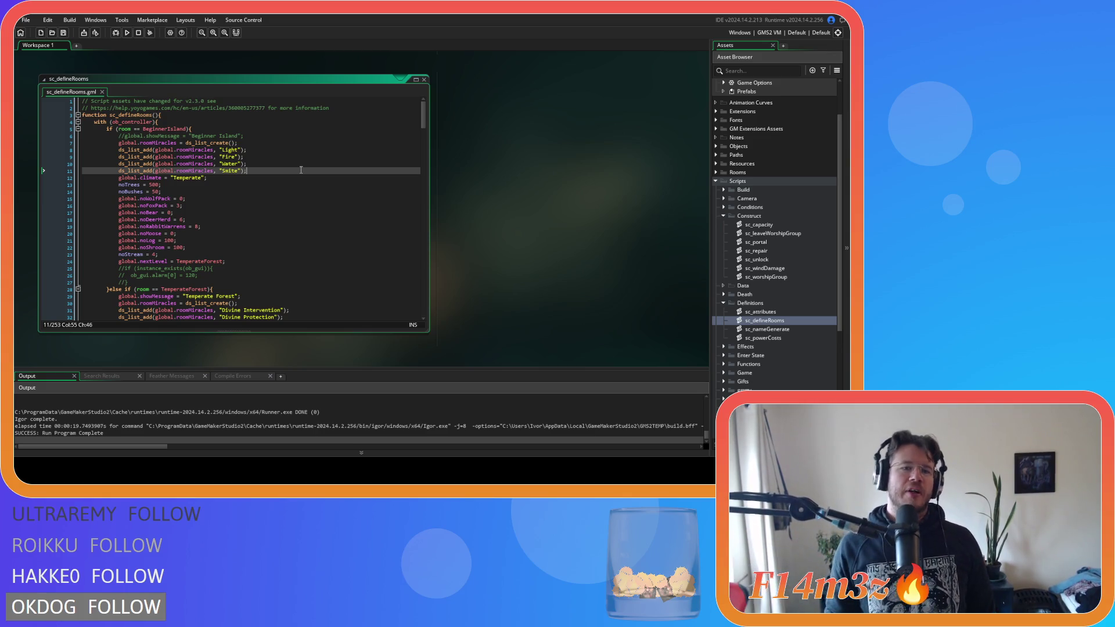
drag(219, 151, 241, 151)
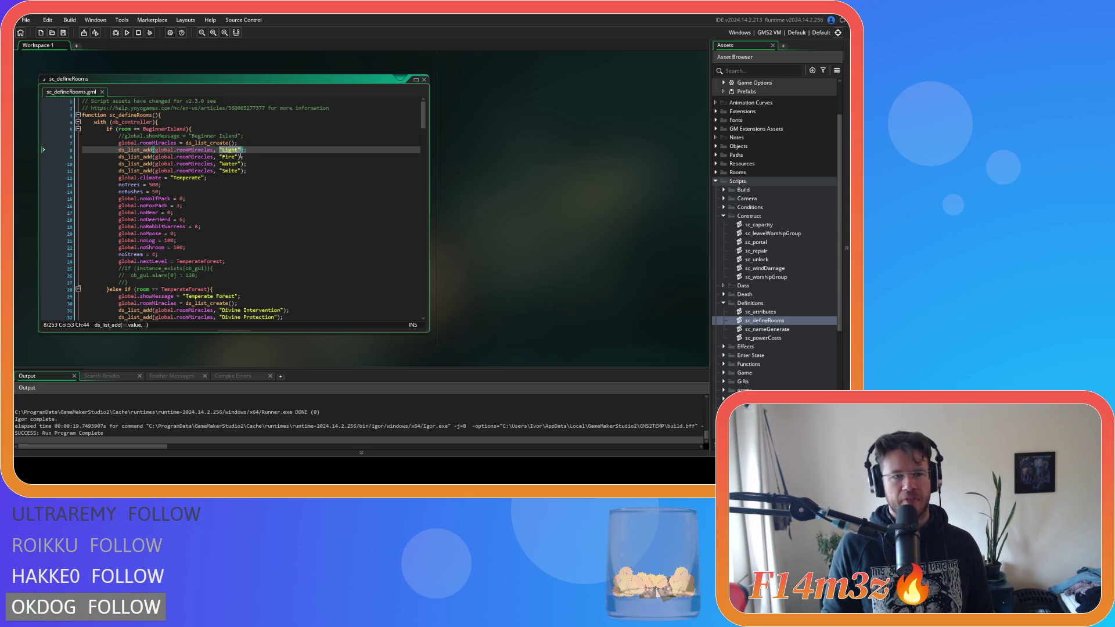
scroll(715, 201, up, 3)
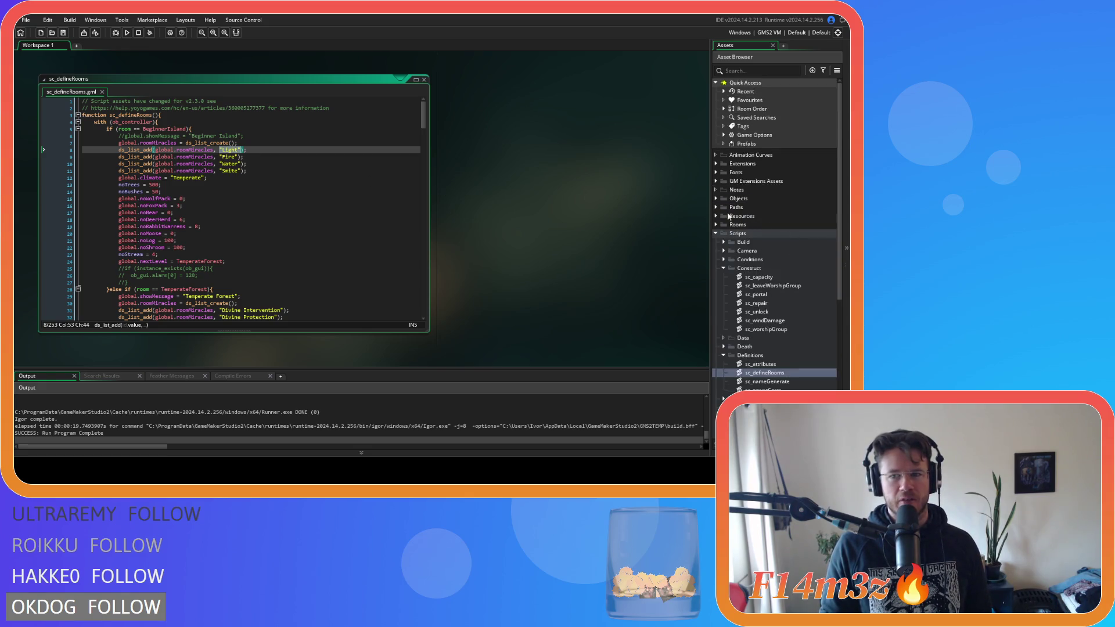
click(715, 199)
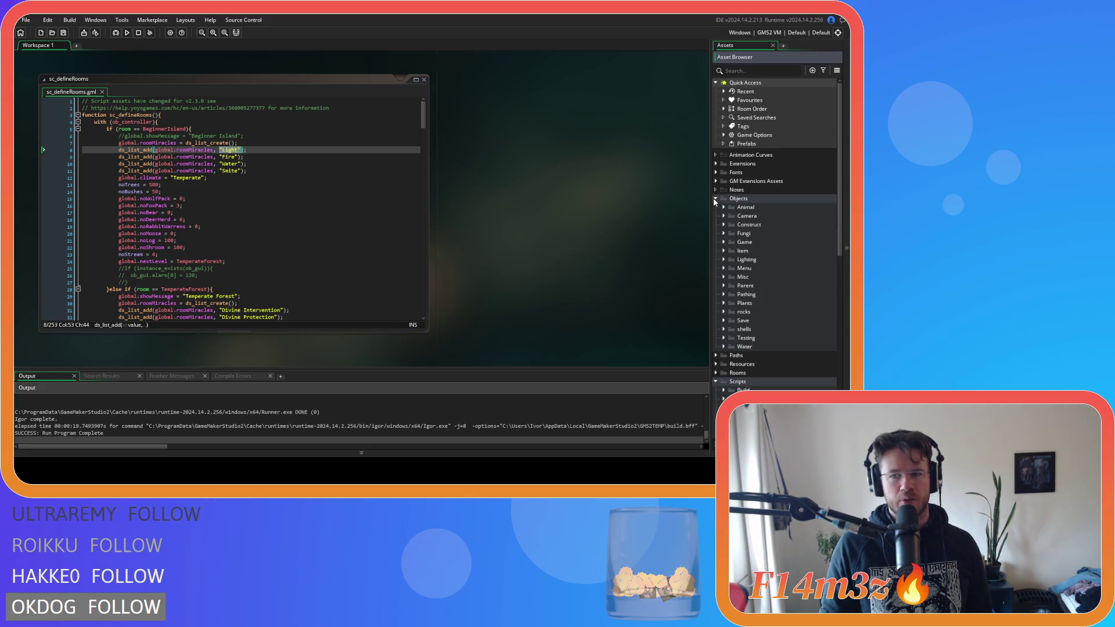
click(233, 150)
click(242, 150)
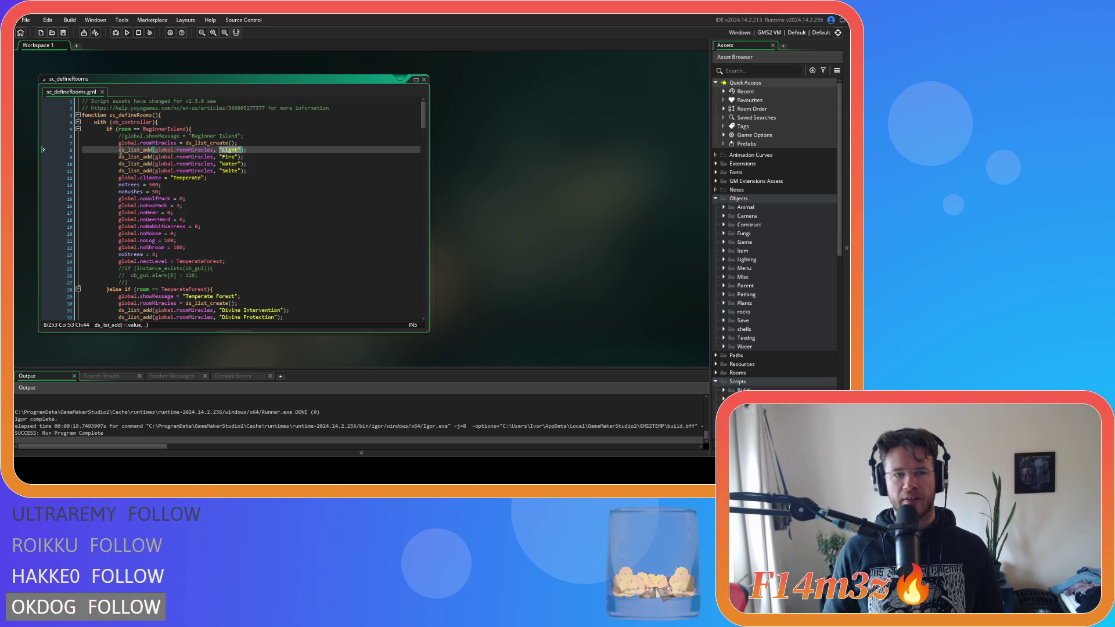
click(130, 149)
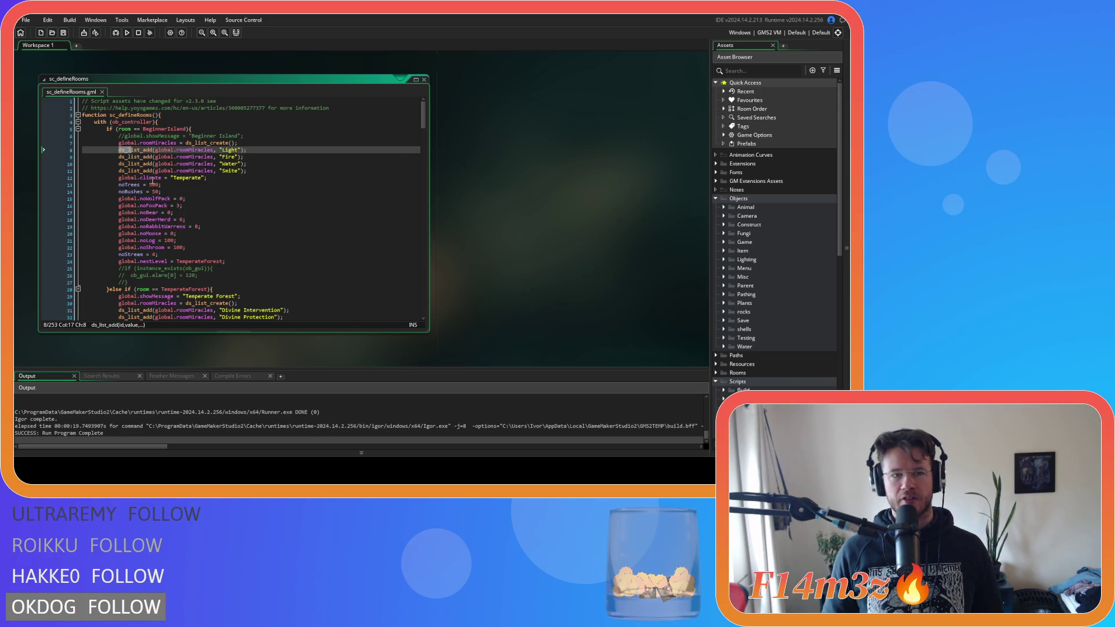
double_click(230, 157)
double_click(231, 171)
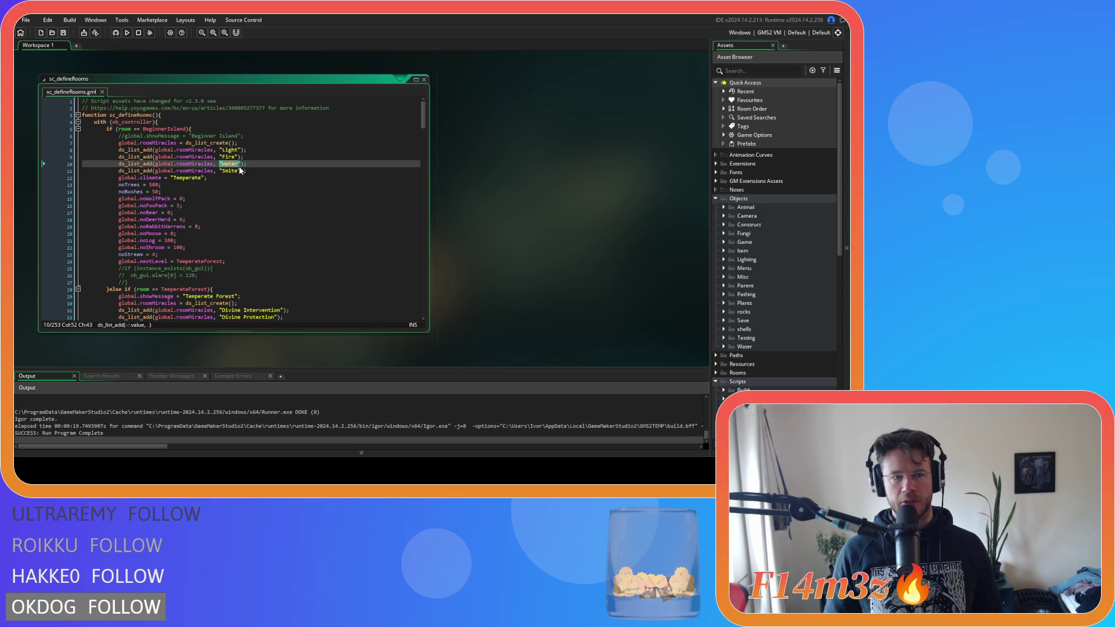
click(300, 174)
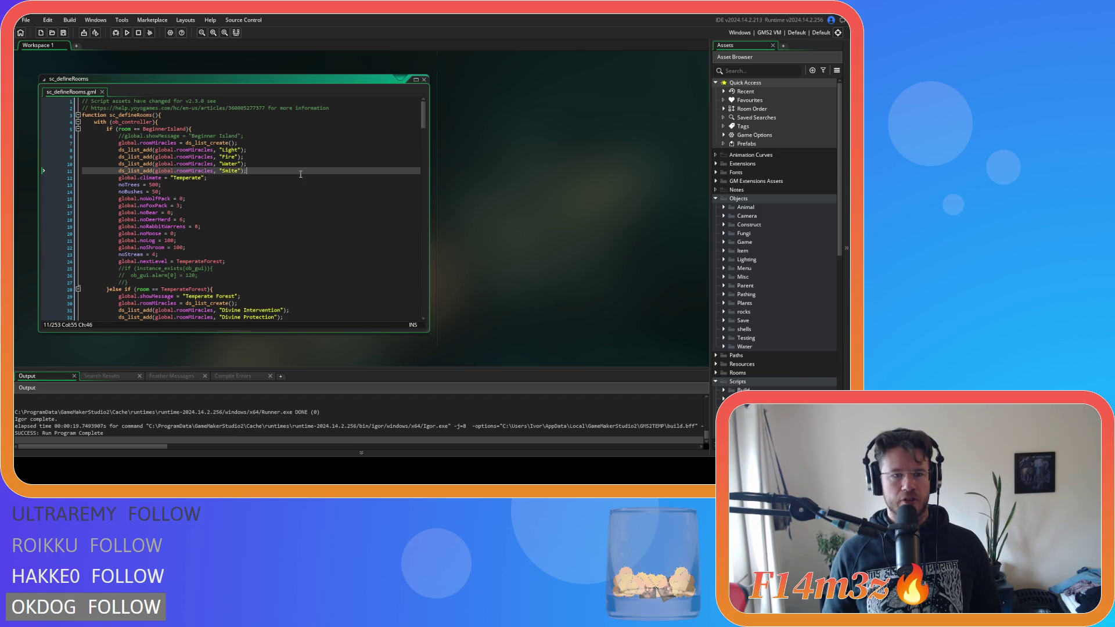
Step: Try replacing "Light" with miracleL, undo back to "Light", and expand the Miracles scripts folder
mouse_move(204, 172)
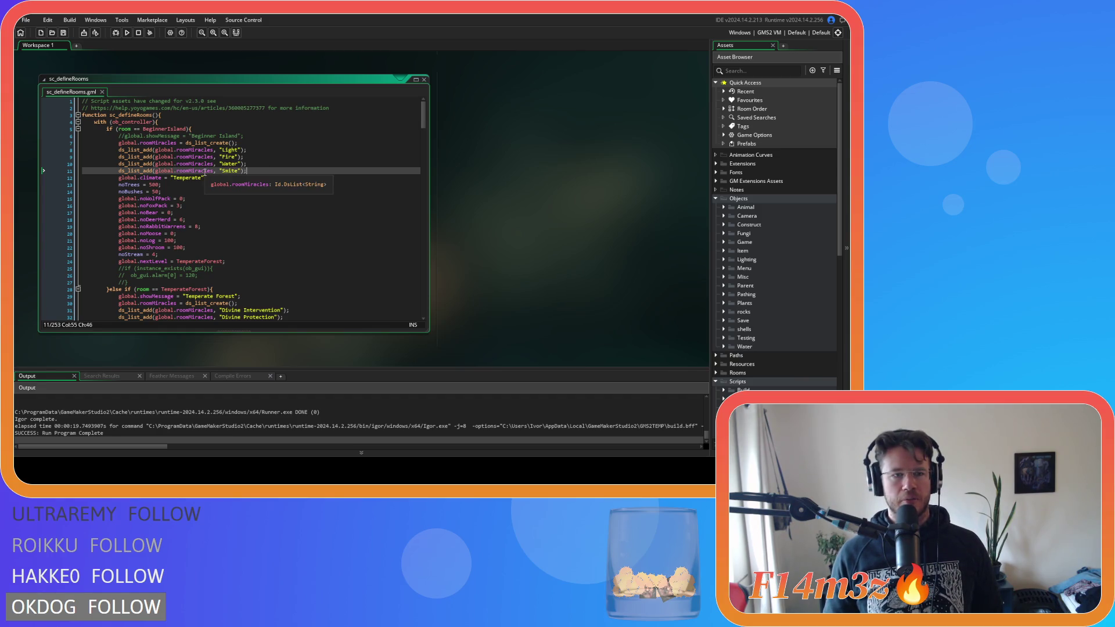
drag(220, 150, 241, 155)
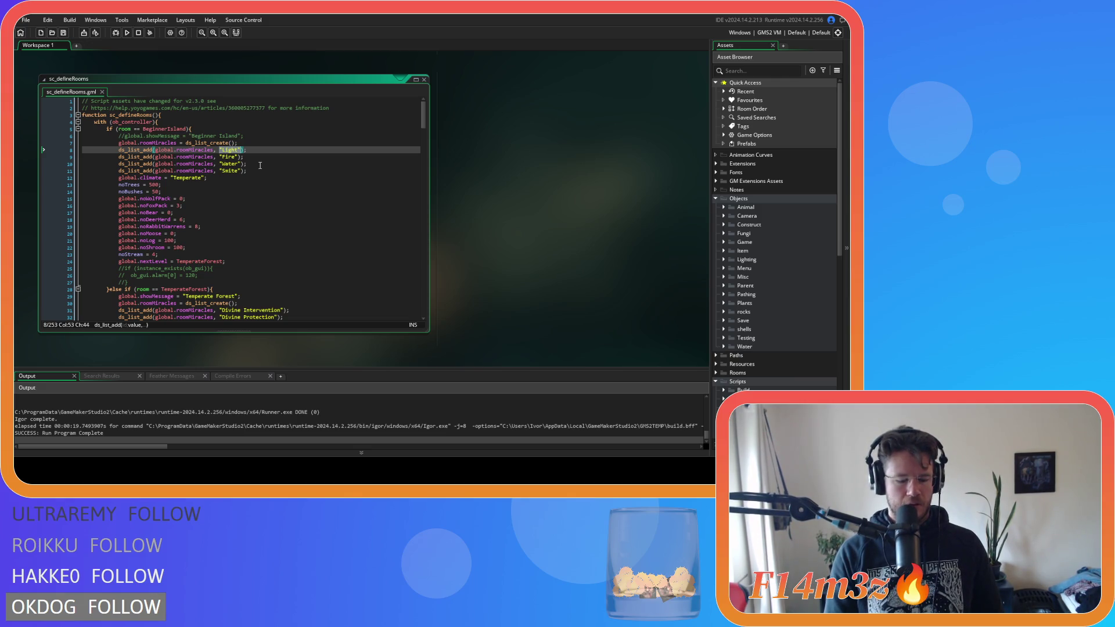
text(miracleL)
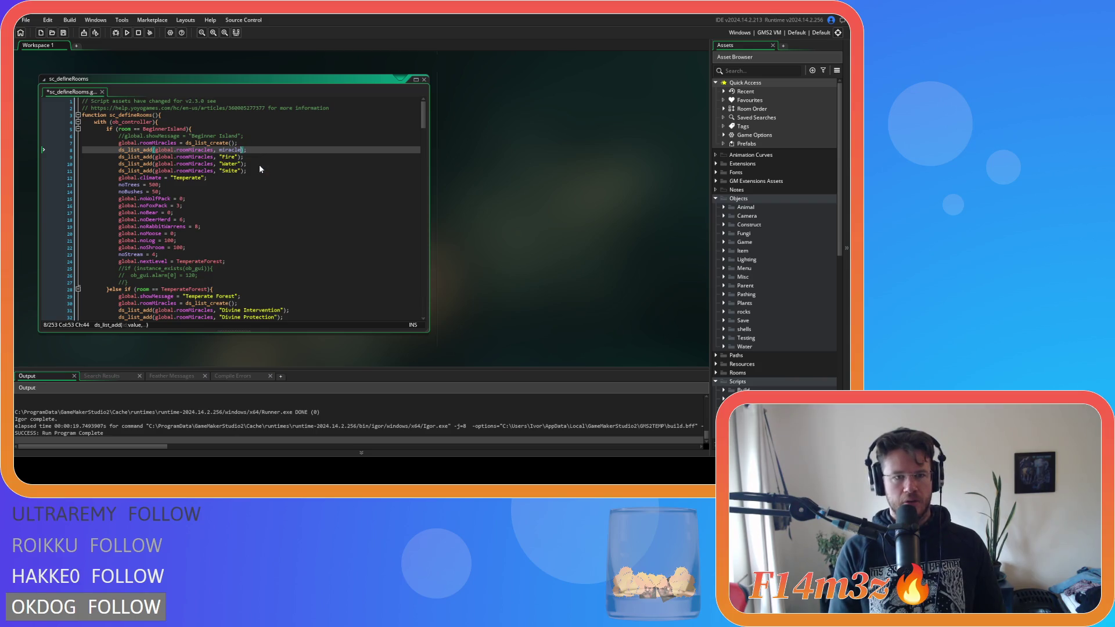
key(BackSpace)
key(BackSpace)
key(BackSpace)
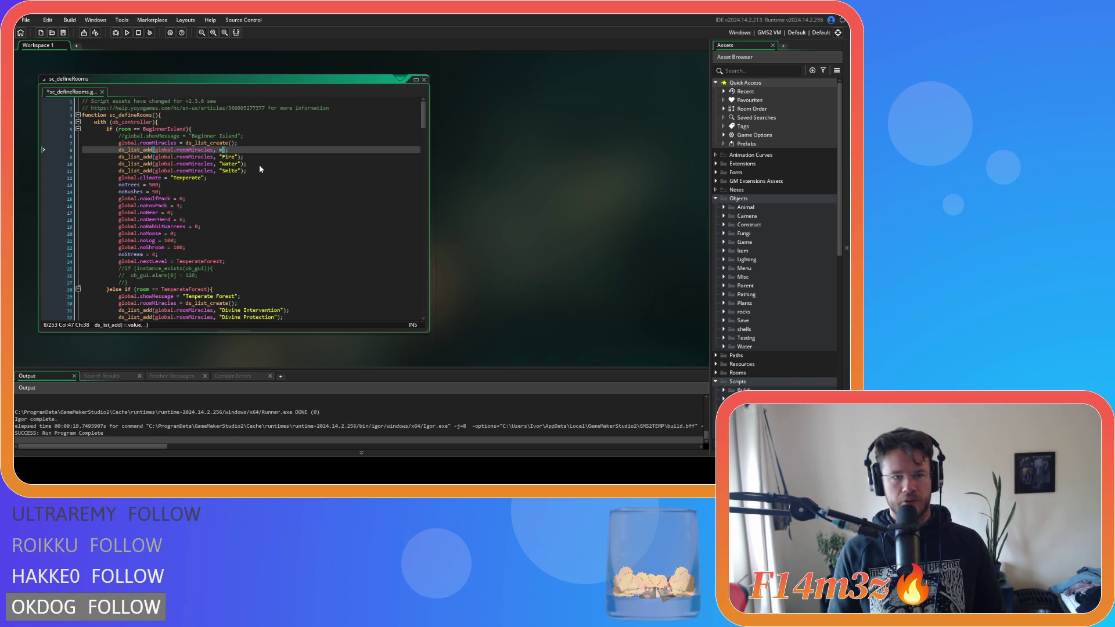
text(ir)
key(ctrl+z)
key(ctrl+z)
key(ctrl+z)
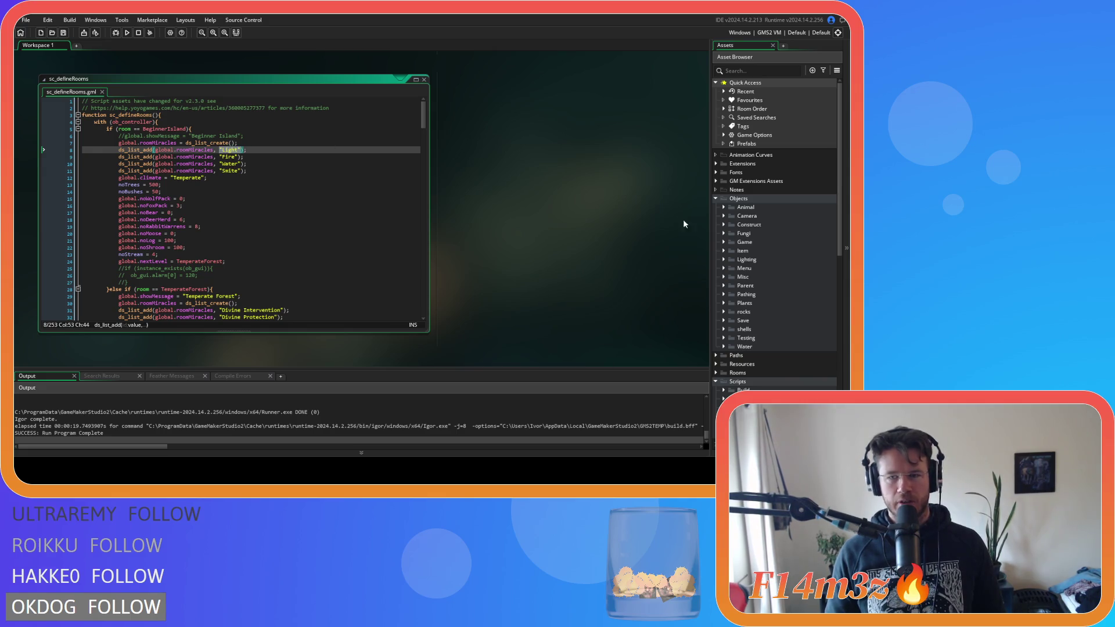
scroll(729, 227, down, 5)
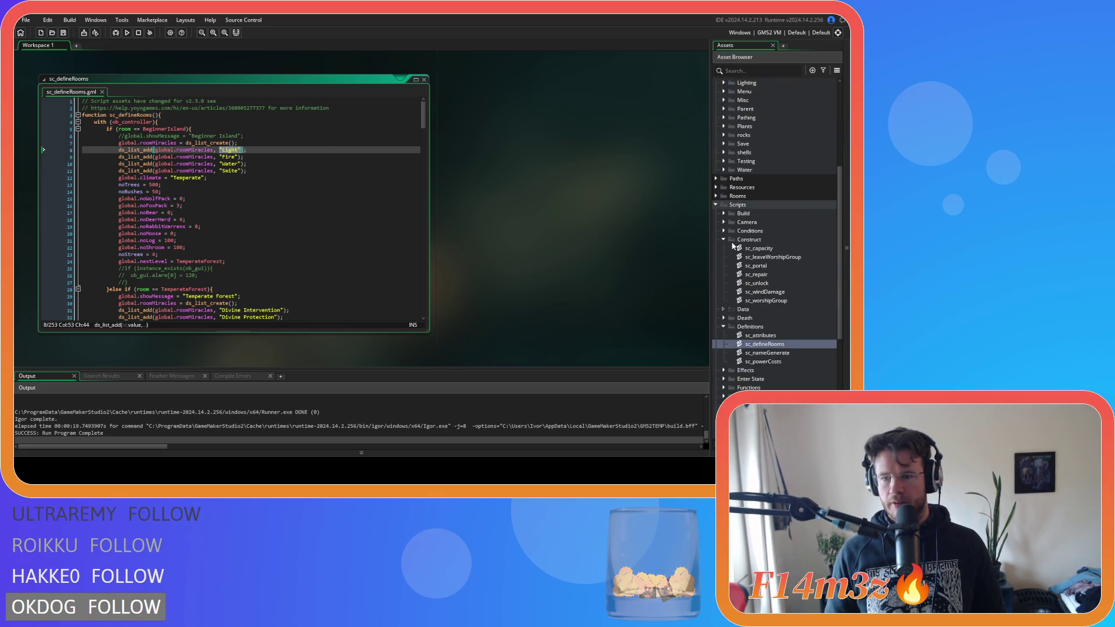
scroll(731, 255, down, 6)
click(723, 326)
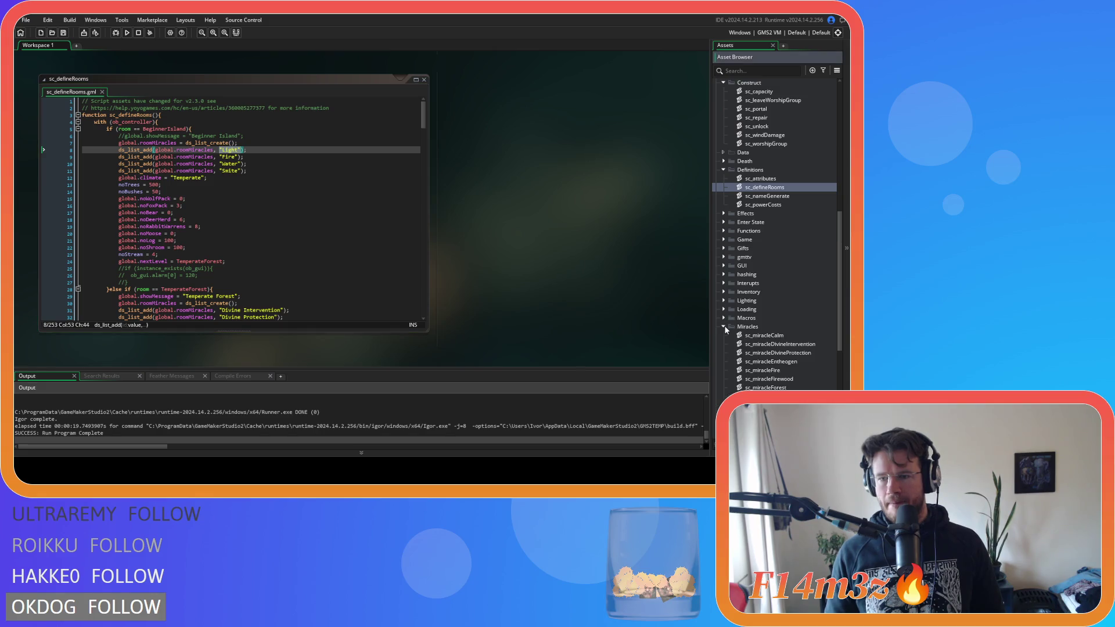
Step: Open sc_miracleCalm and preview its sp_calm_icon sprite in the cost-250 Calm constructor
double_click(763, 336)
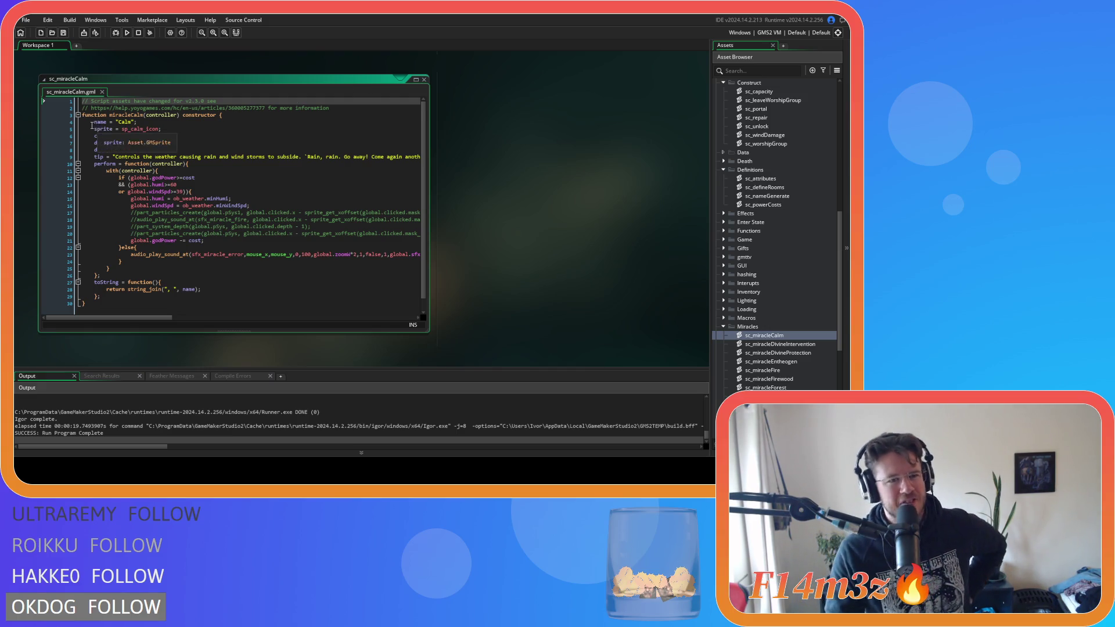
mouse_move(160, 126)
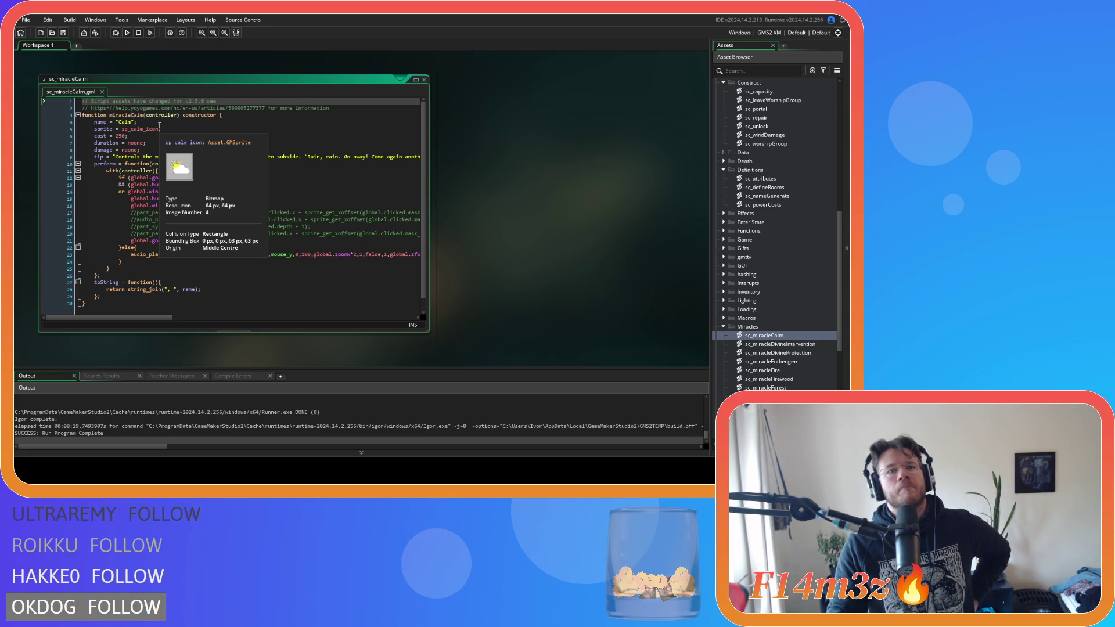
Step: Undo the stray text accidentally typed into sc_miracleCalm
scroll(487, 215, up, 5)
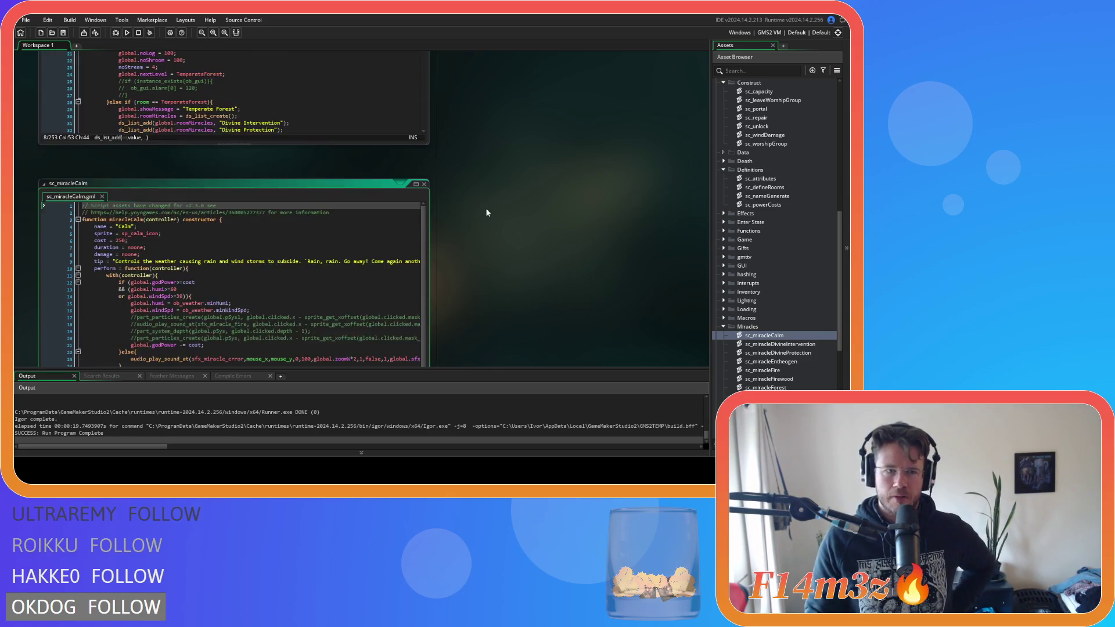
scroll(495, 225, down, 3)
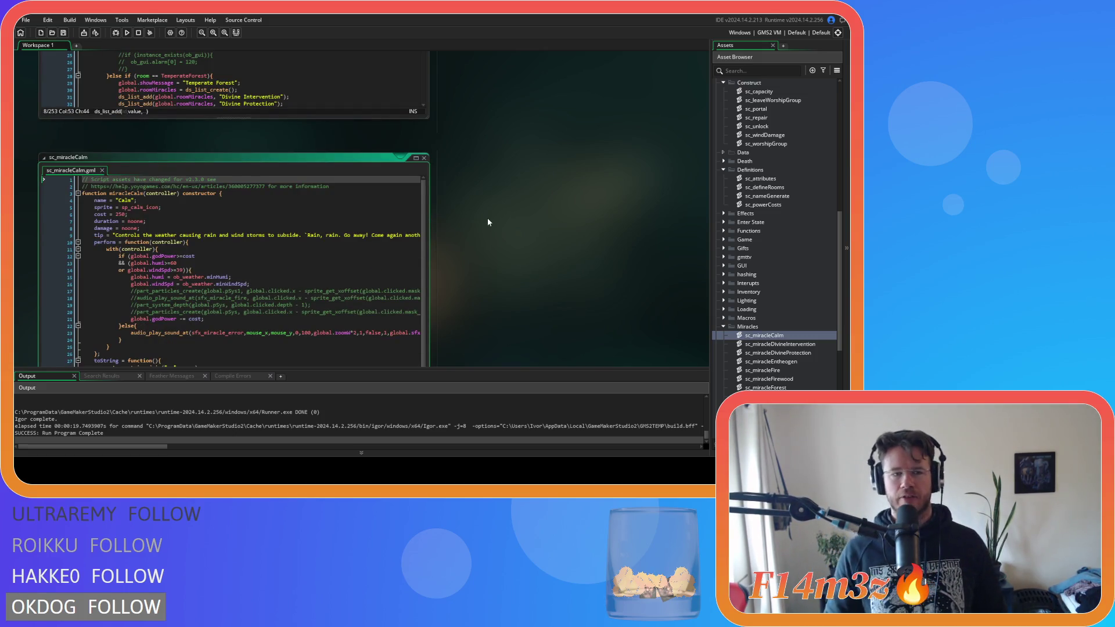
scroll(486, 218, up, 6)
scroll(484, 218, down, 5)
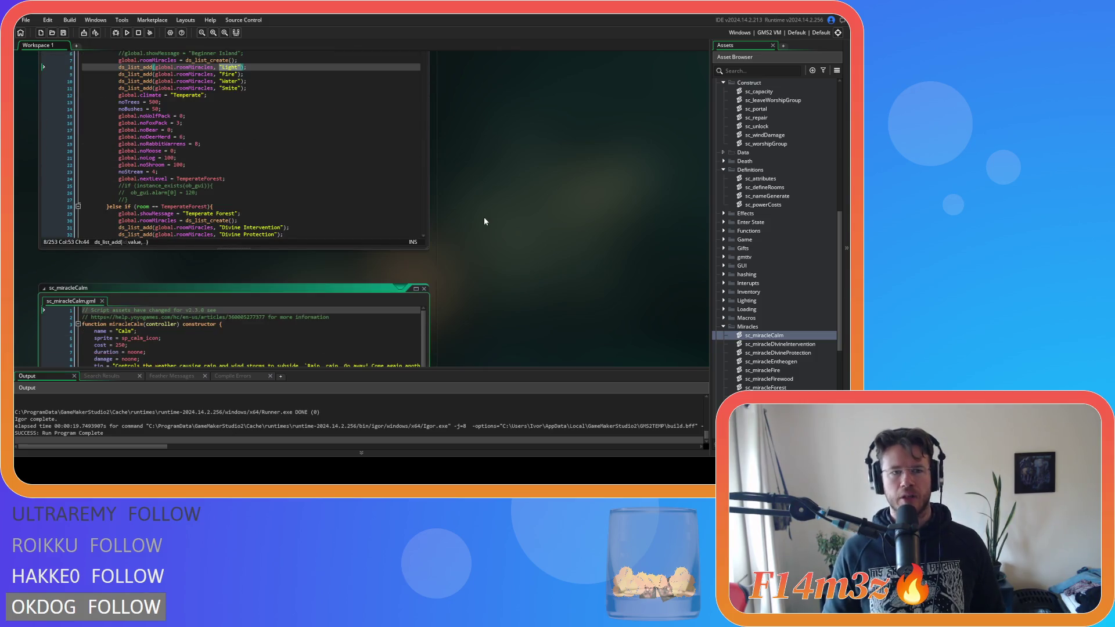
scroll(474, 232, up, 8)
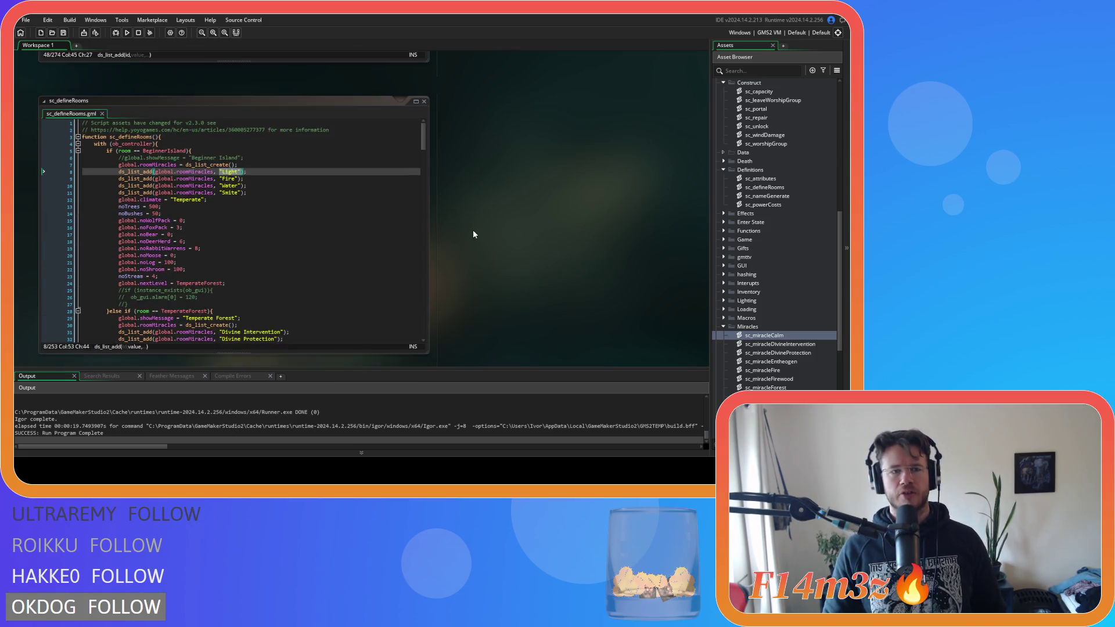
scroll(473, 234, down, 2)
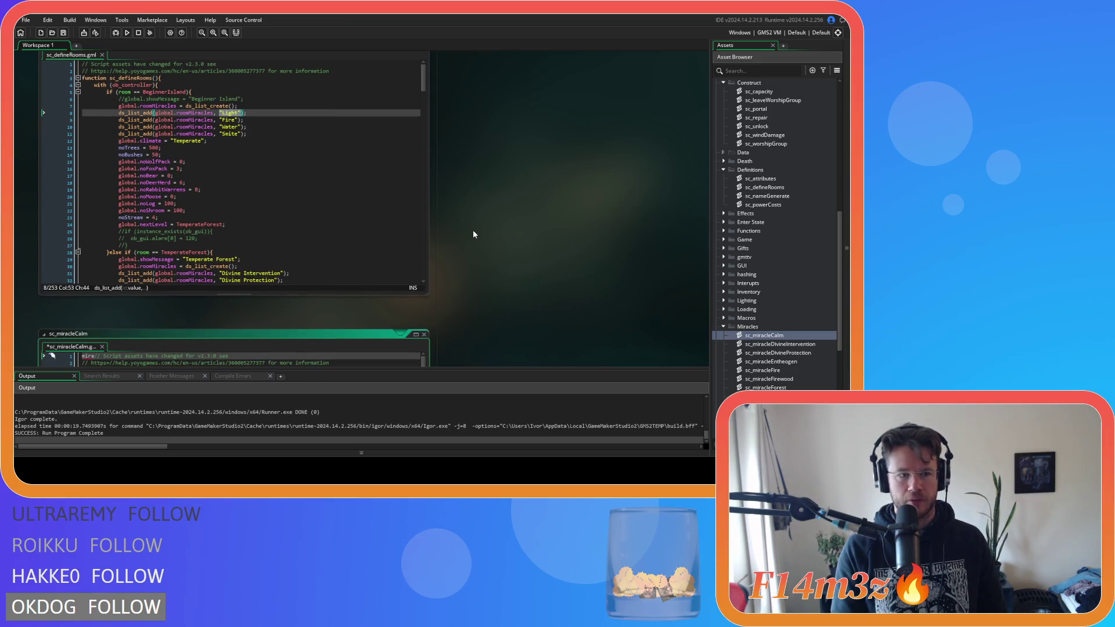
key(ctrl+z)
Step: Make line 8 of sc_defineRooms call miracleCalm() and jump to its constructor definition
click(237, 114)
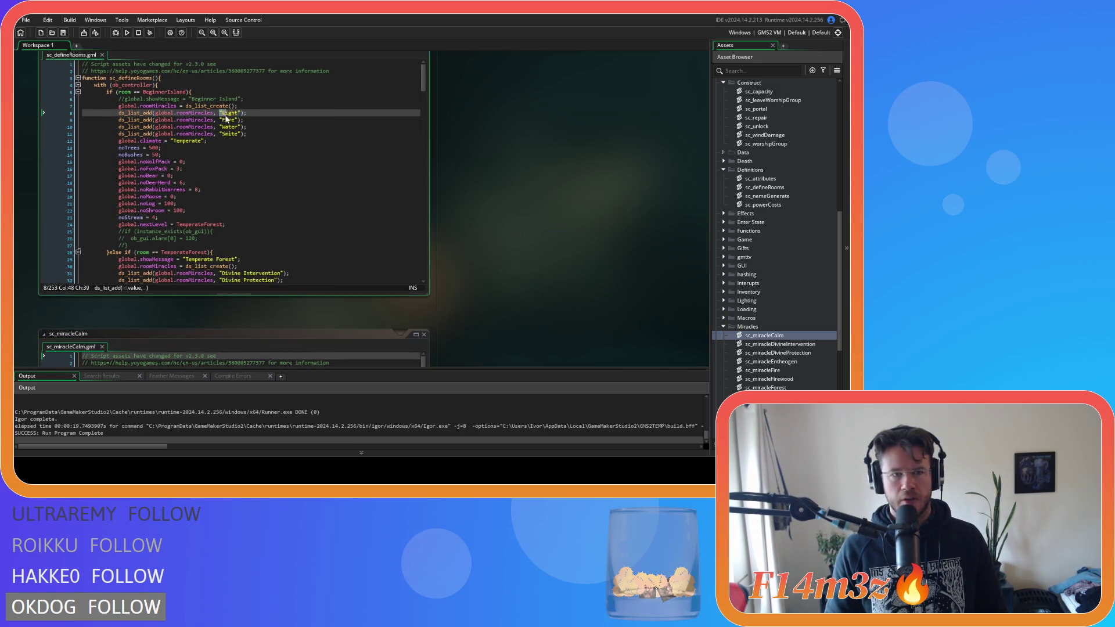
text(miracleCalm)
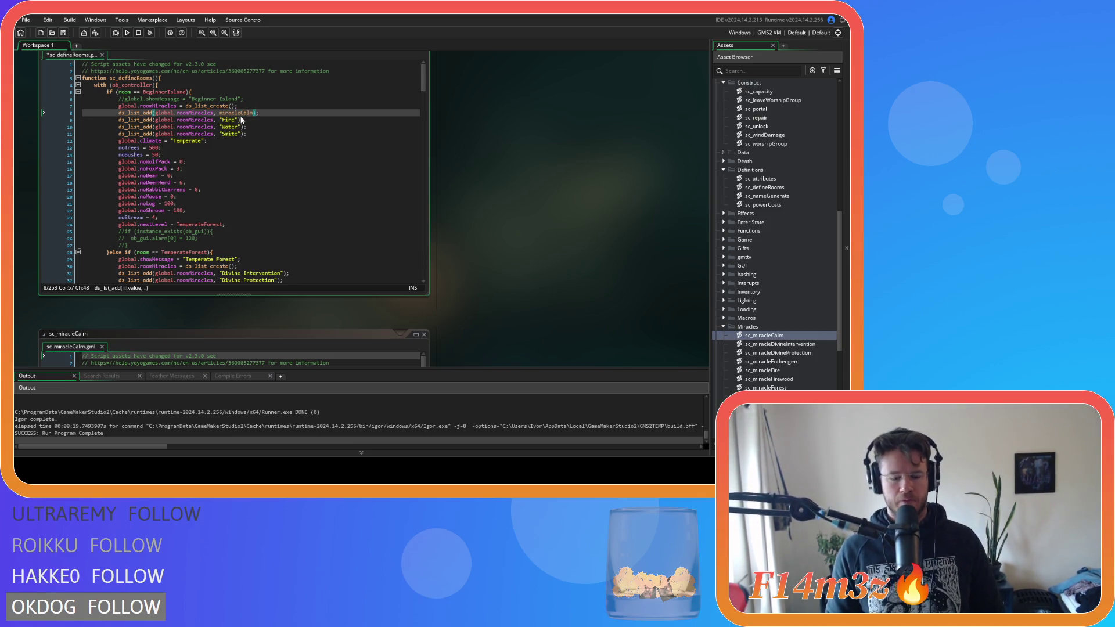
text(())
key(End)
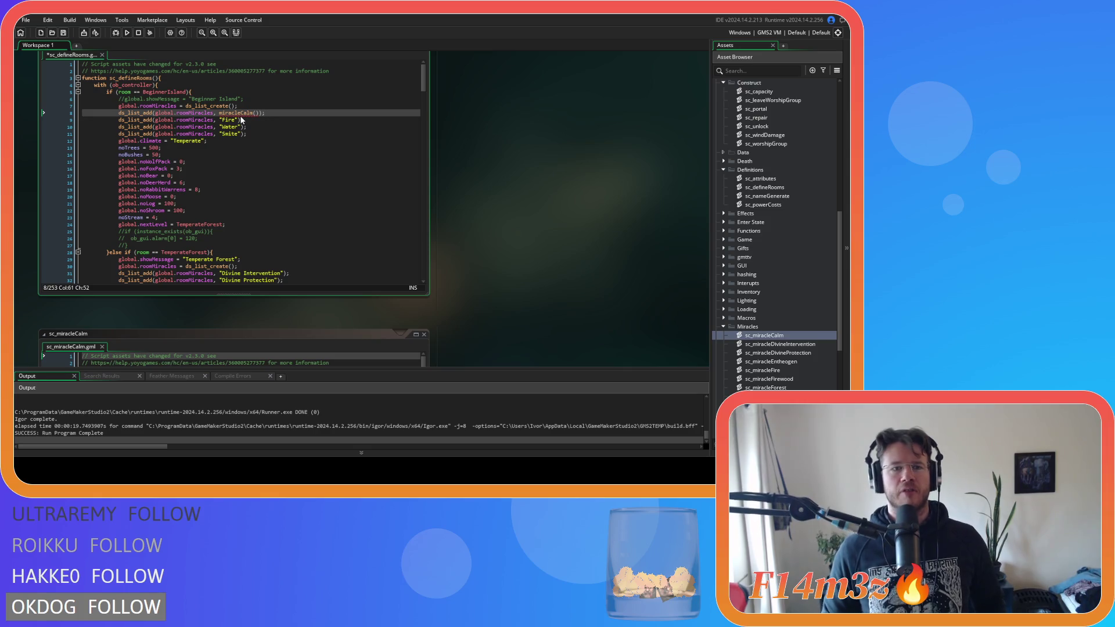
mouse_move(247, 109)
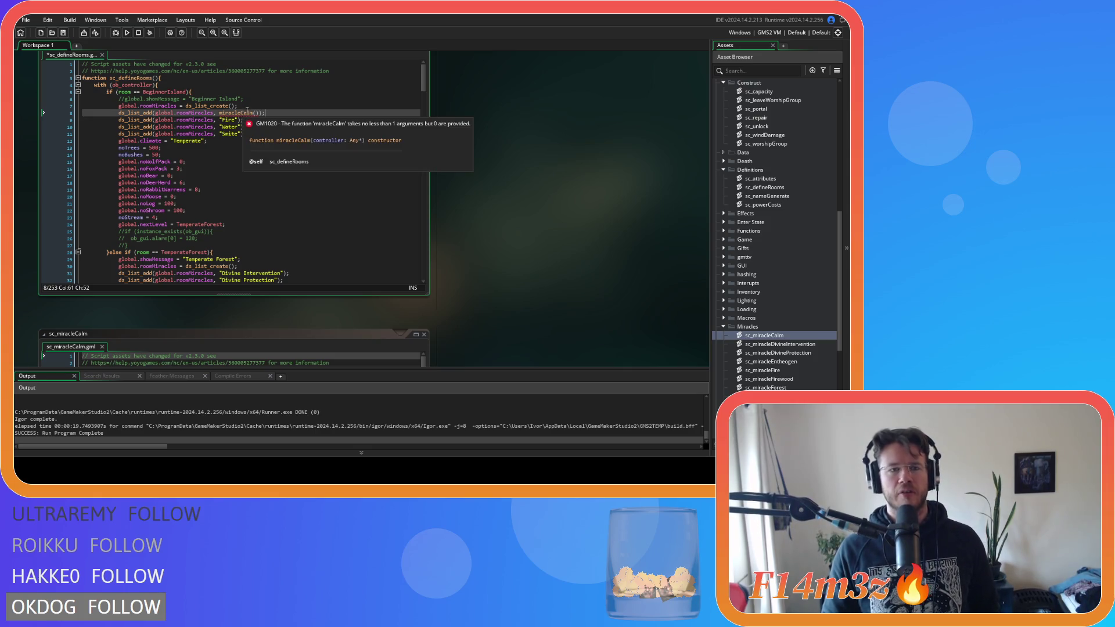
middle_click(250, 113)
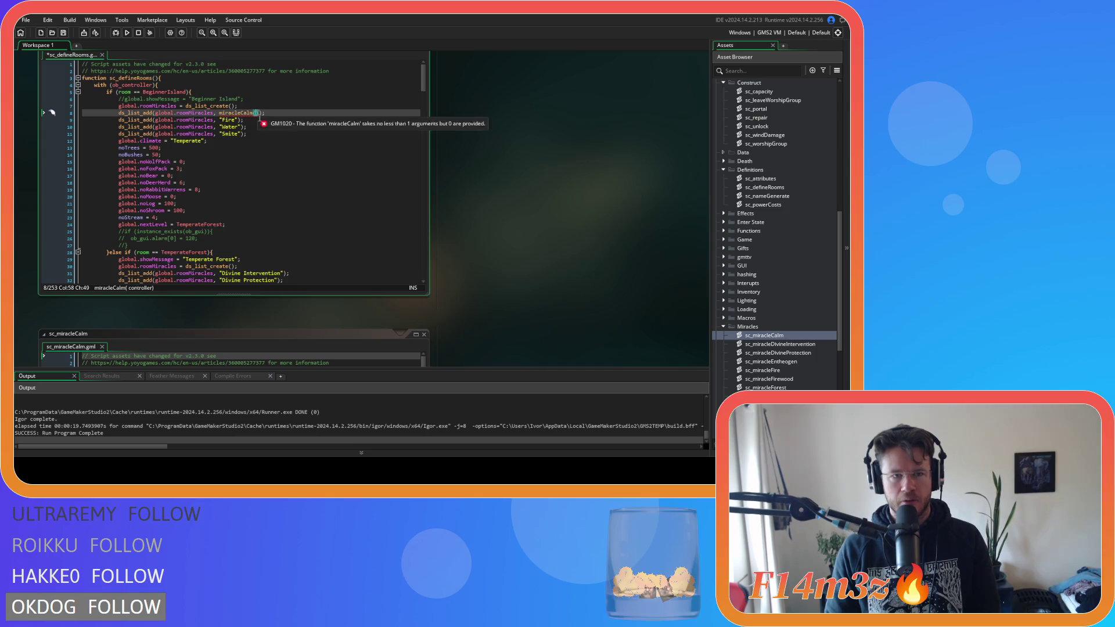
scroll(497, 256, up, 1)
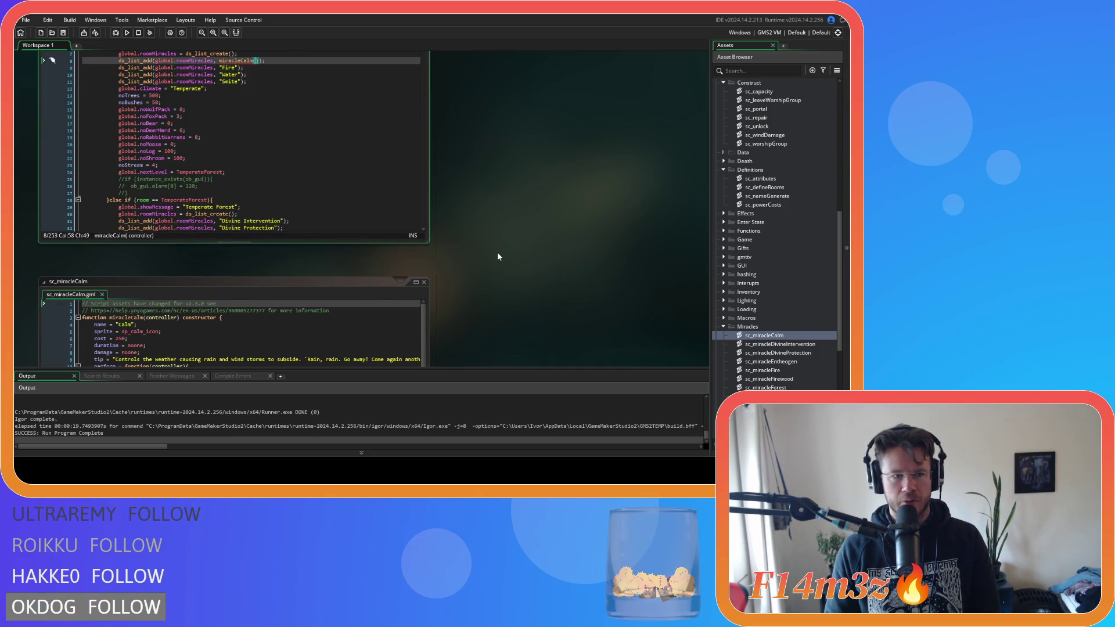
scroll(498, 254, down, 3)
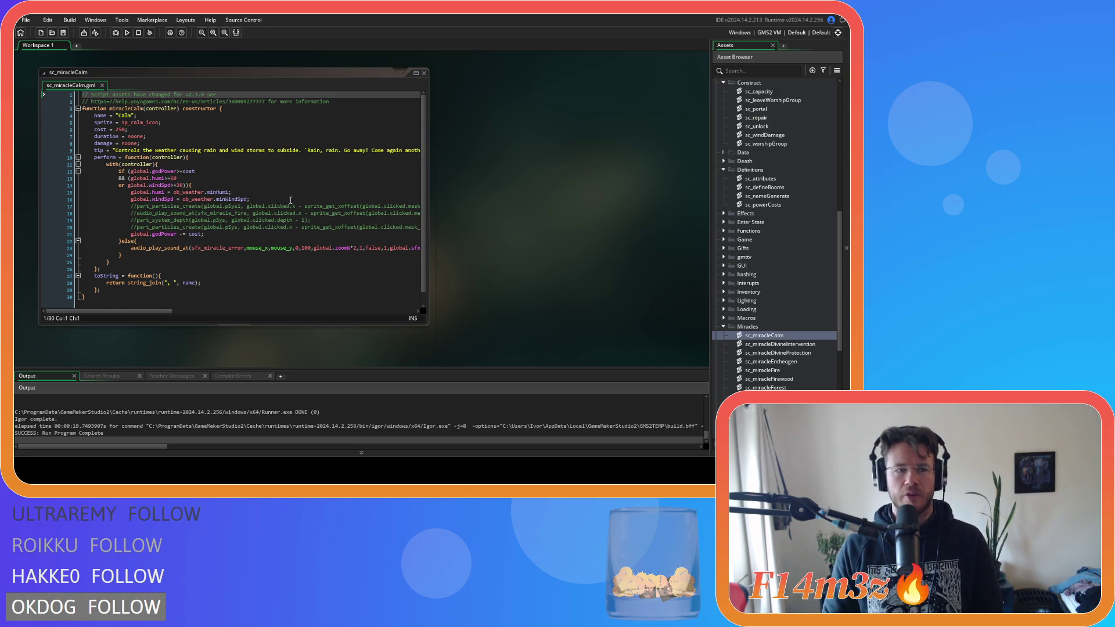
Step: Delete the controller parameter from the miracleCalm constructor
double_click(161, 109)
key(BackSpace)
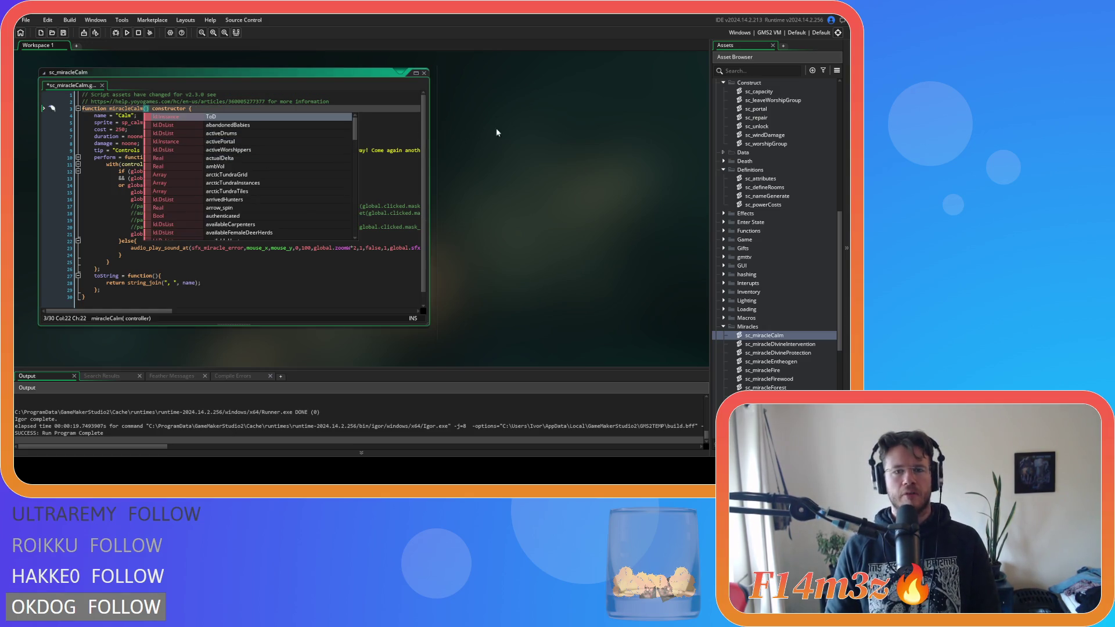
scroll(510, 140, up, 2)
scroll(464, 148, up, 1)
Step: Change line 8 of sc_defineRooms to call miracleLight() instead of miracleCalm()
click(237, 80)
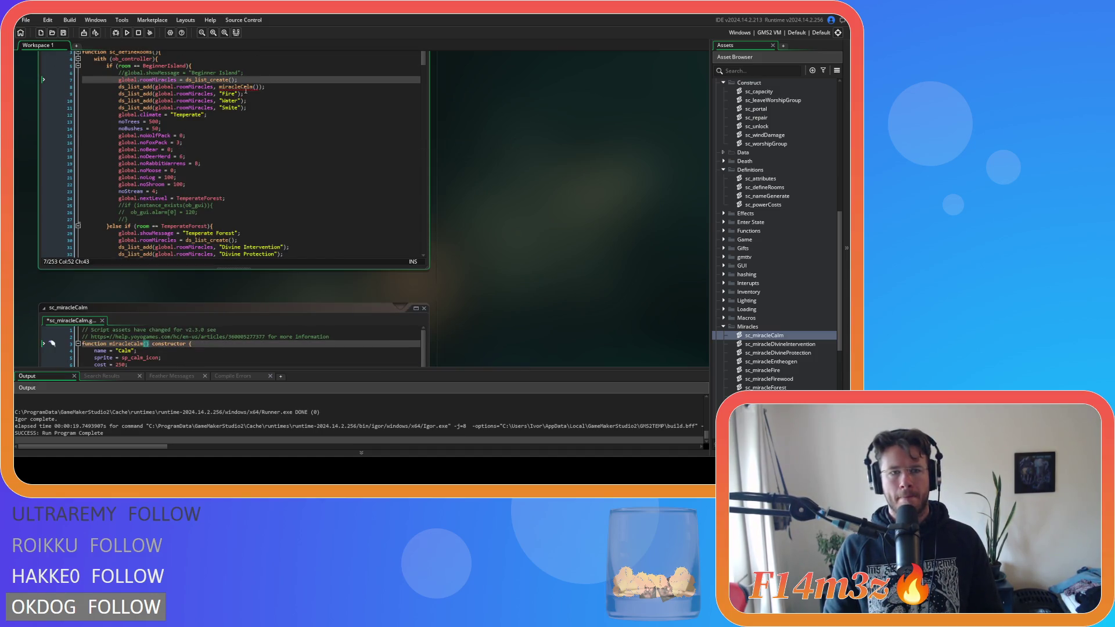
click(263, 87)
key(BackSpace)
key(BackSpace)
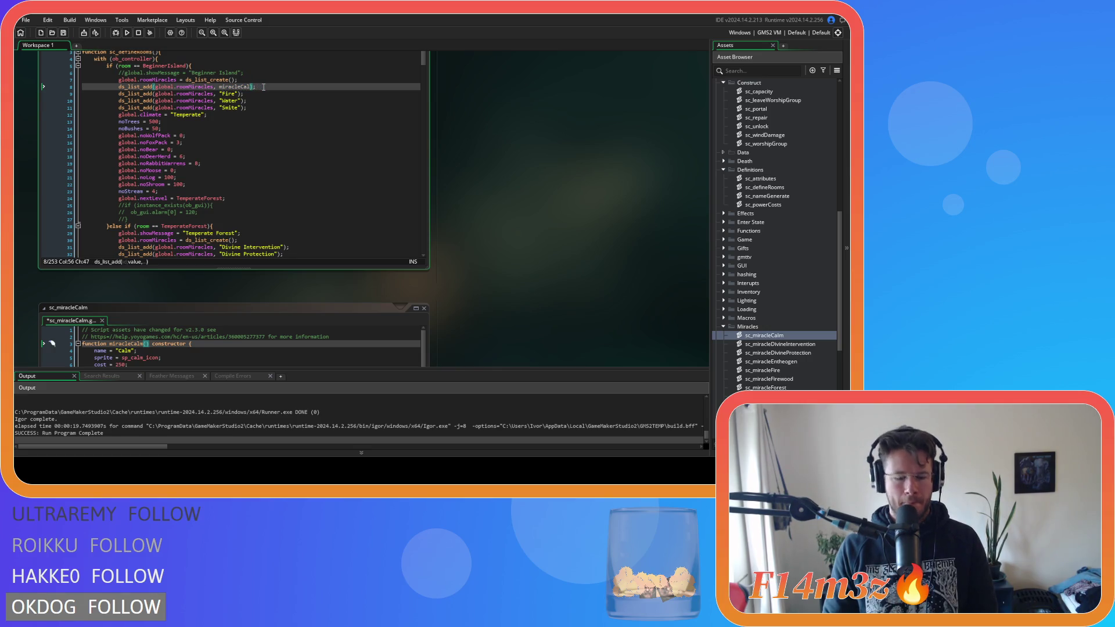
text(m())
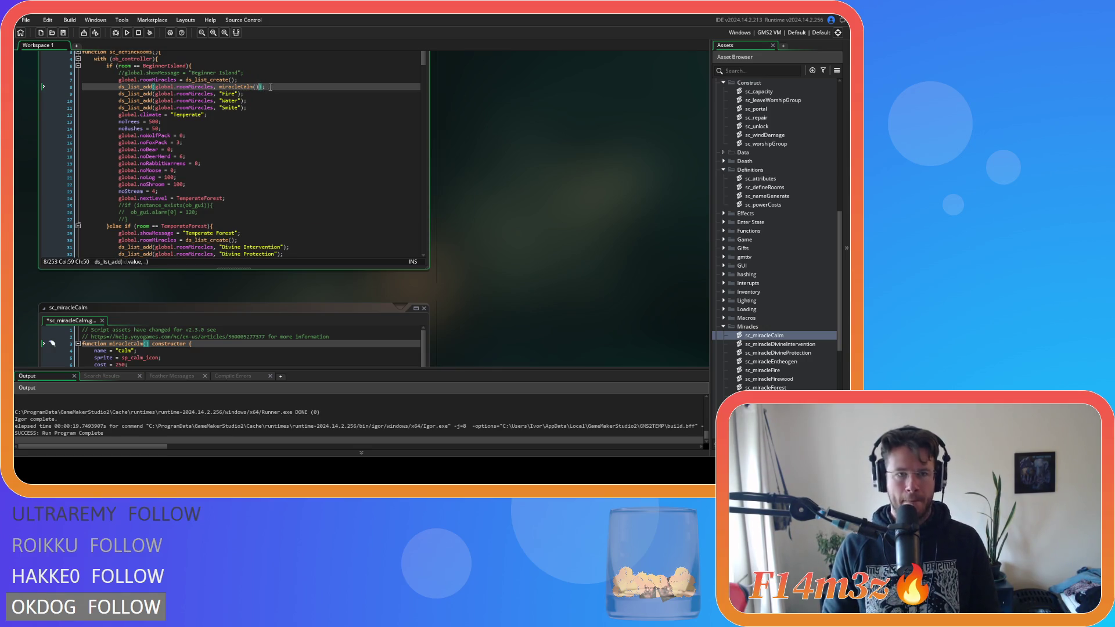
key(End)
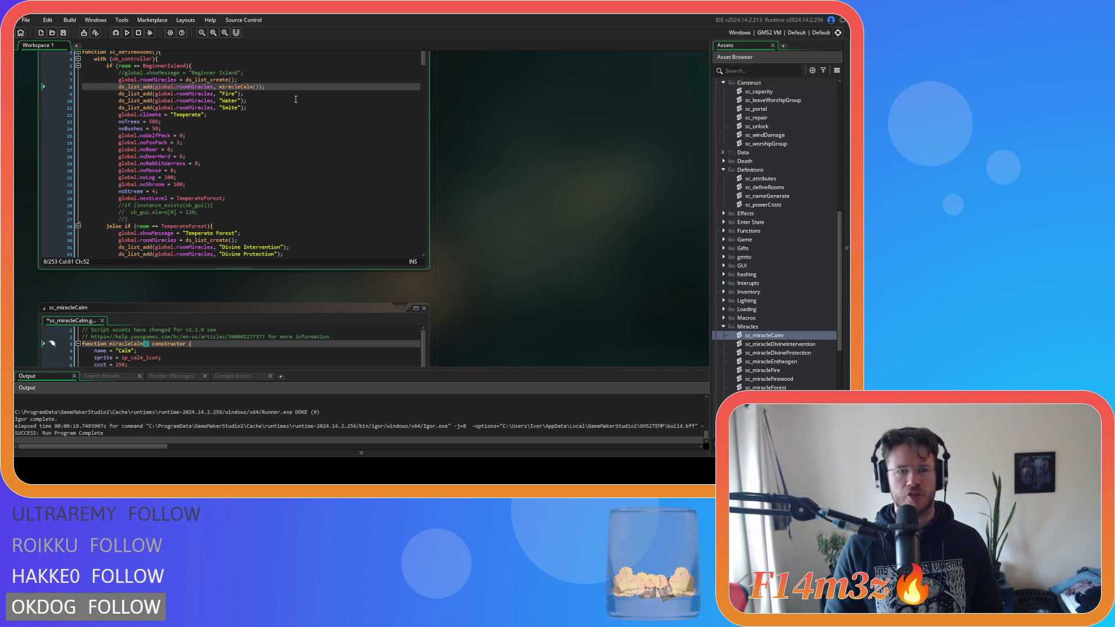
click(253, 88)
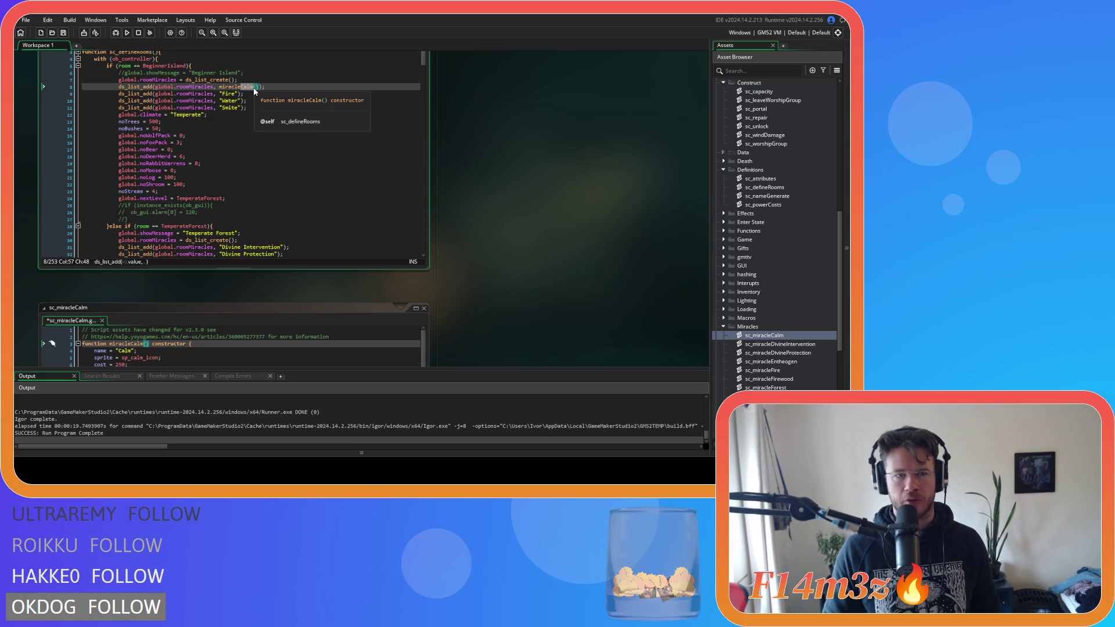
text(Light)
click(290, 87)
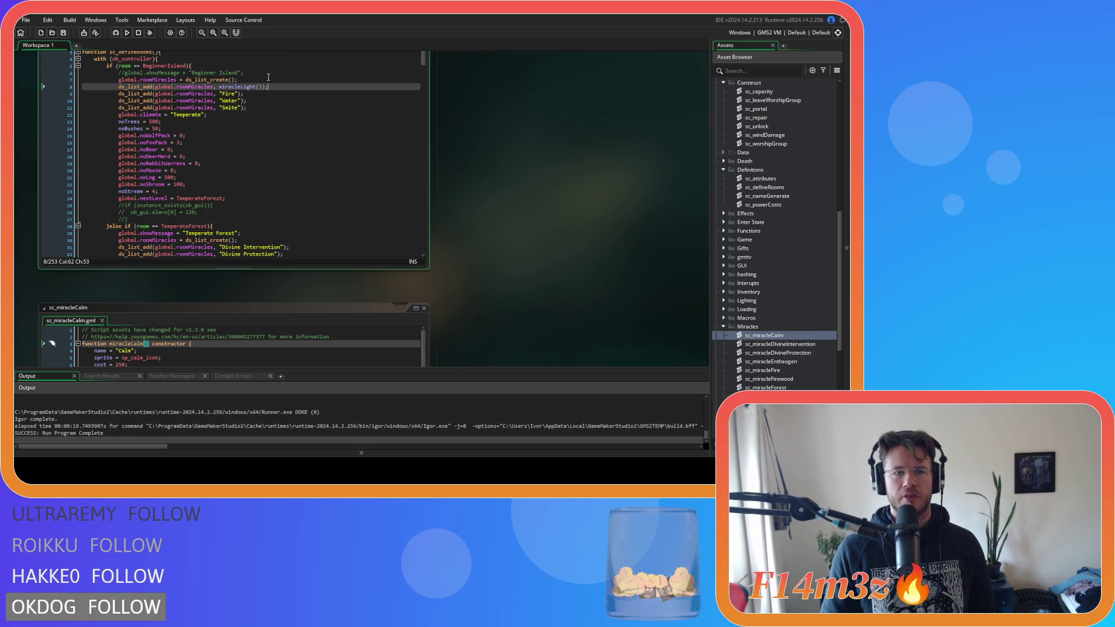
scroll(790, 285, down, 3)
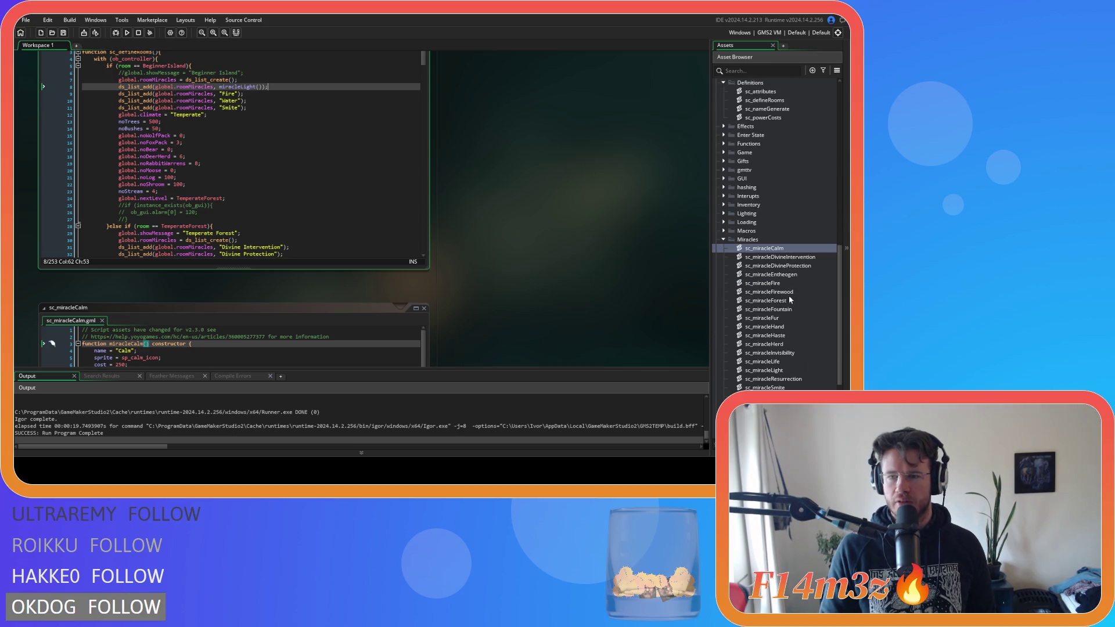
Step: Remove Create from the DivineIntervention, DivineProtection and Entheogen constructor names
double_click(764, 370)
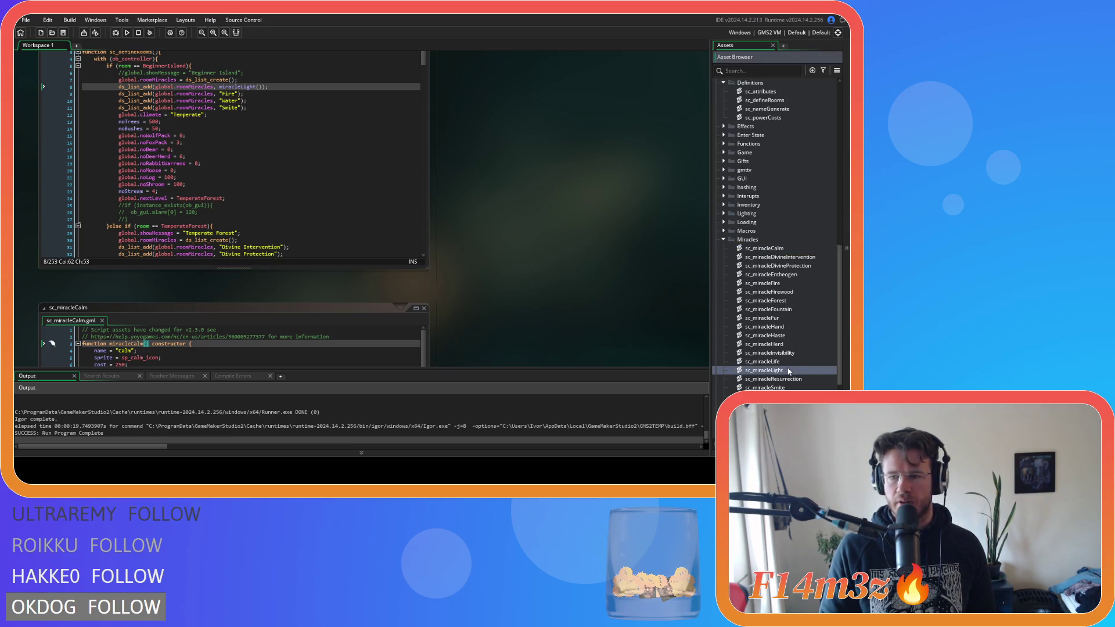
double_click(778, 257)
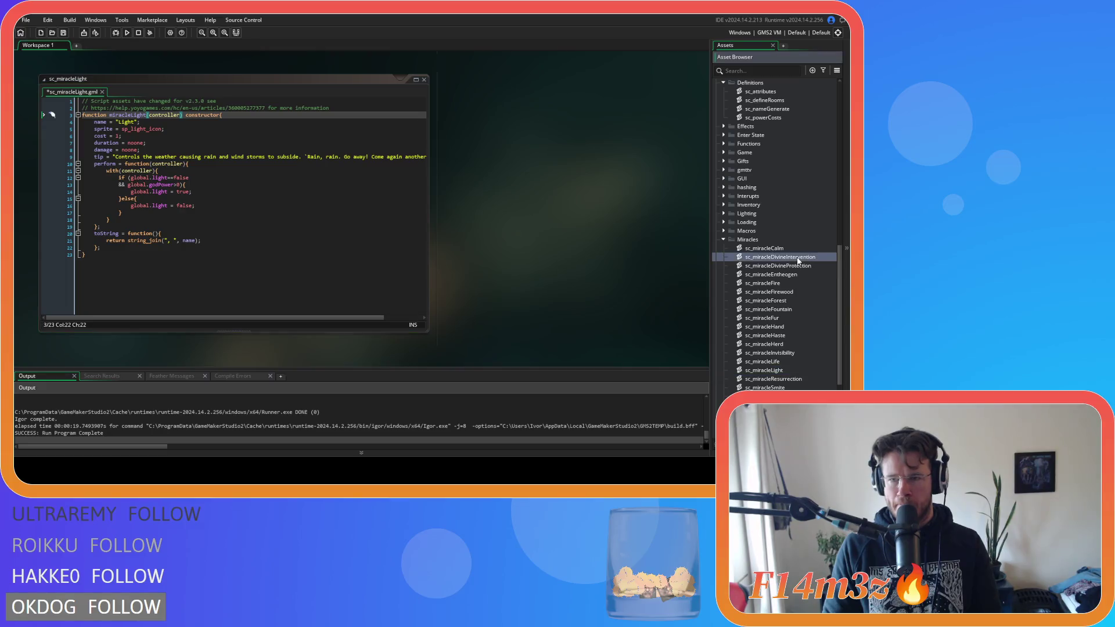
drag(186, 115, 204, 116)
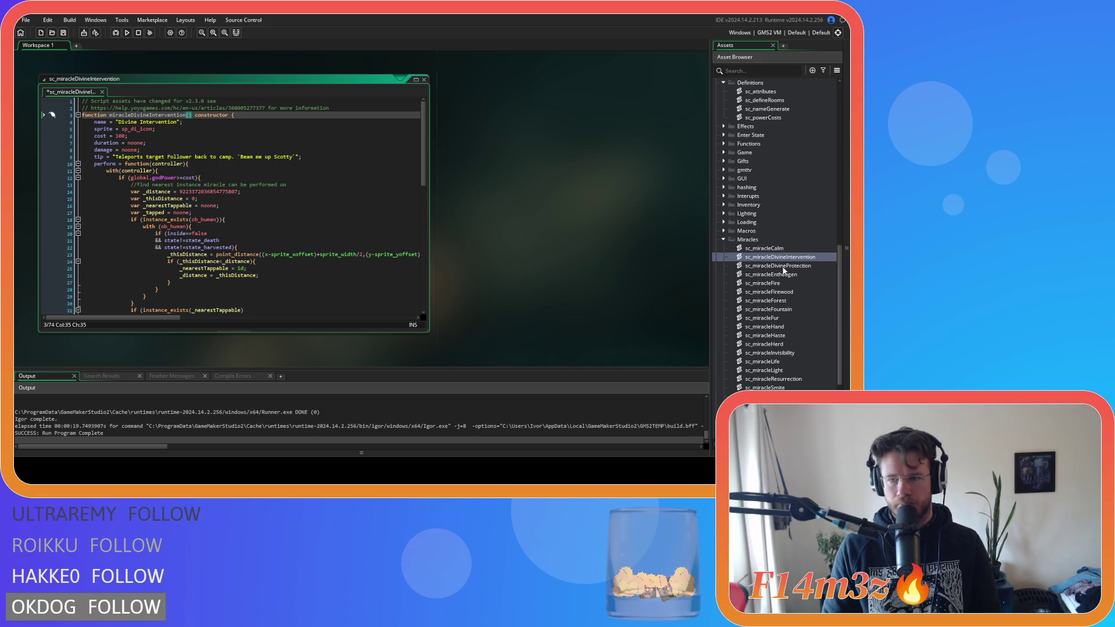
double_click(778, 265)
drag(178, 115, 197, 119)
key(BackSpace)
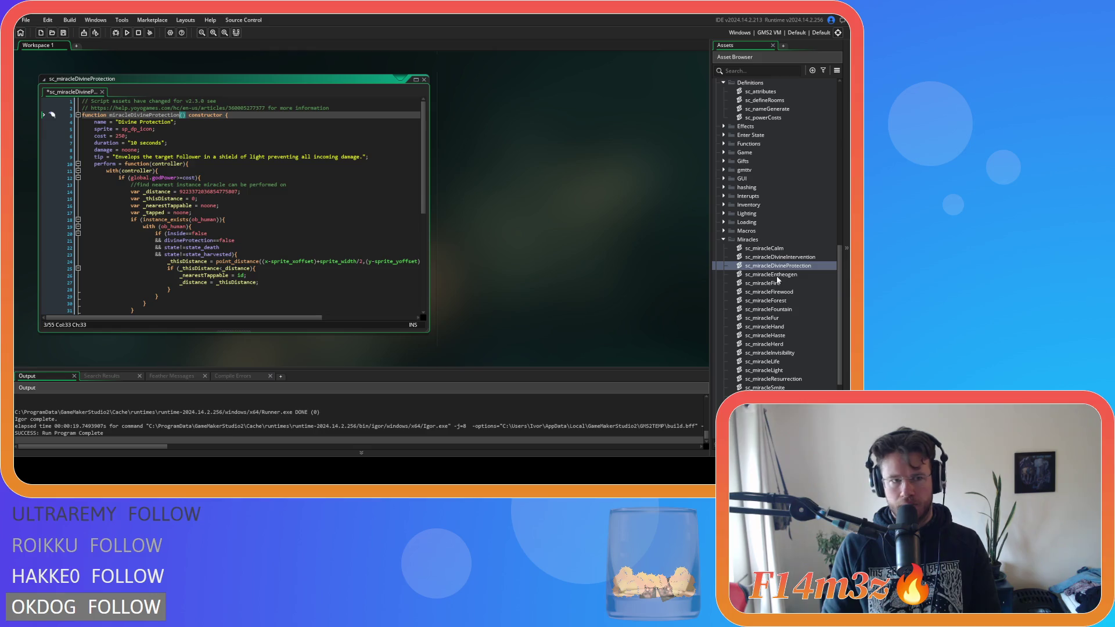
double_click(777, 275)
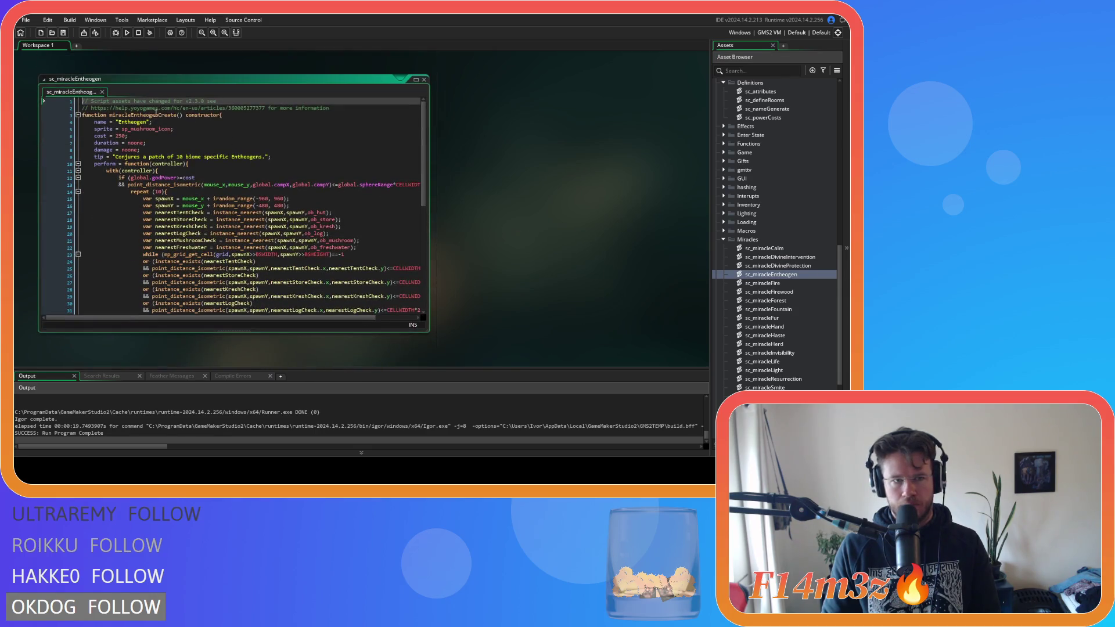
drag(159, 115, 177, 115)
key(BackSpace)
Step: Remove Create from the Fire, Firewood, Forest and Fountain constructor names
double_click(772, 283)
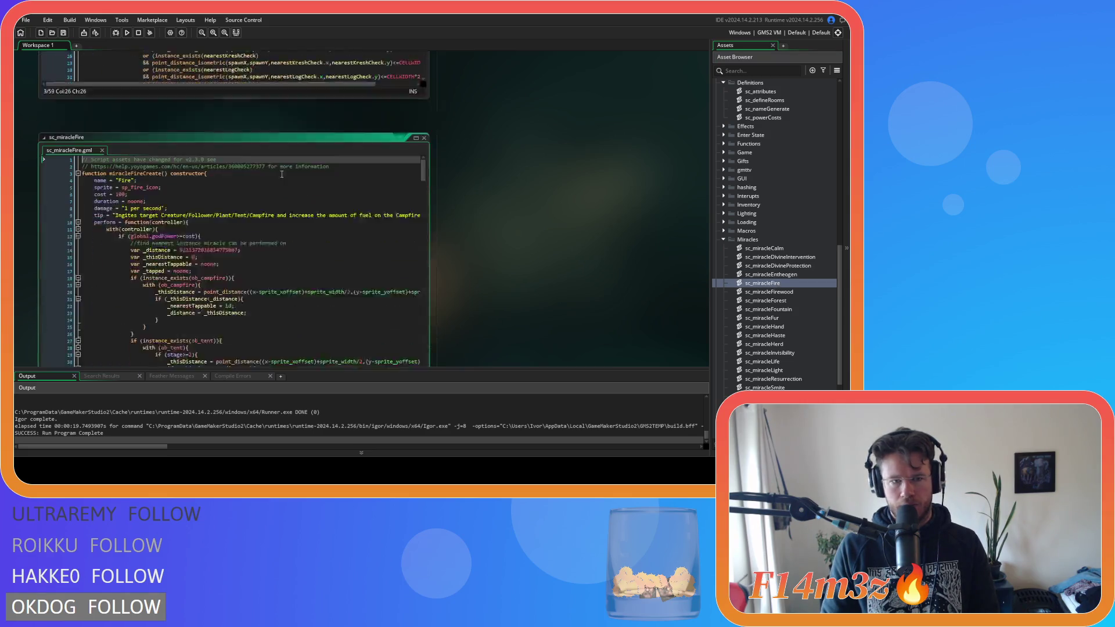
drag(144, 115, 162, 115)
key(BackSpace)
double_click(768, 291)
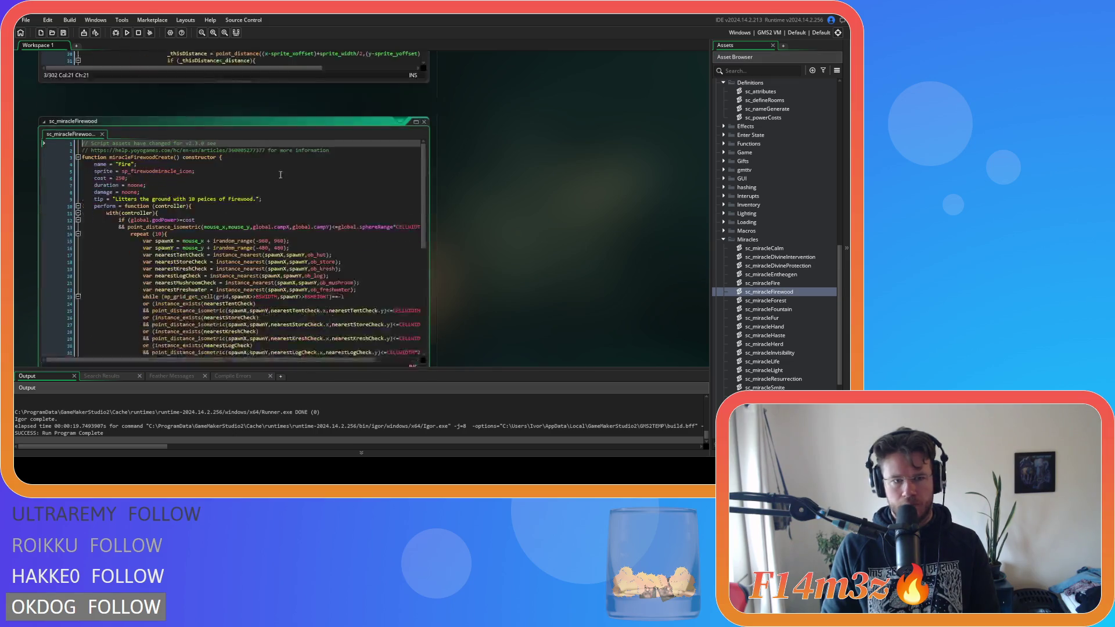
click(158, 115)
key(BackSpace)
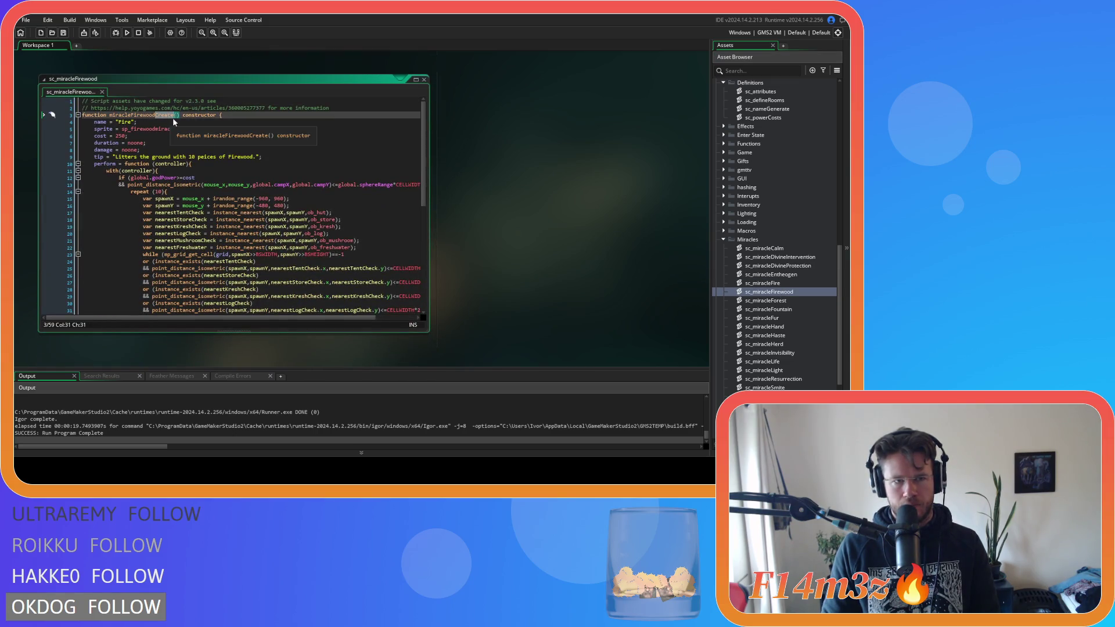
double_click(750, 300)
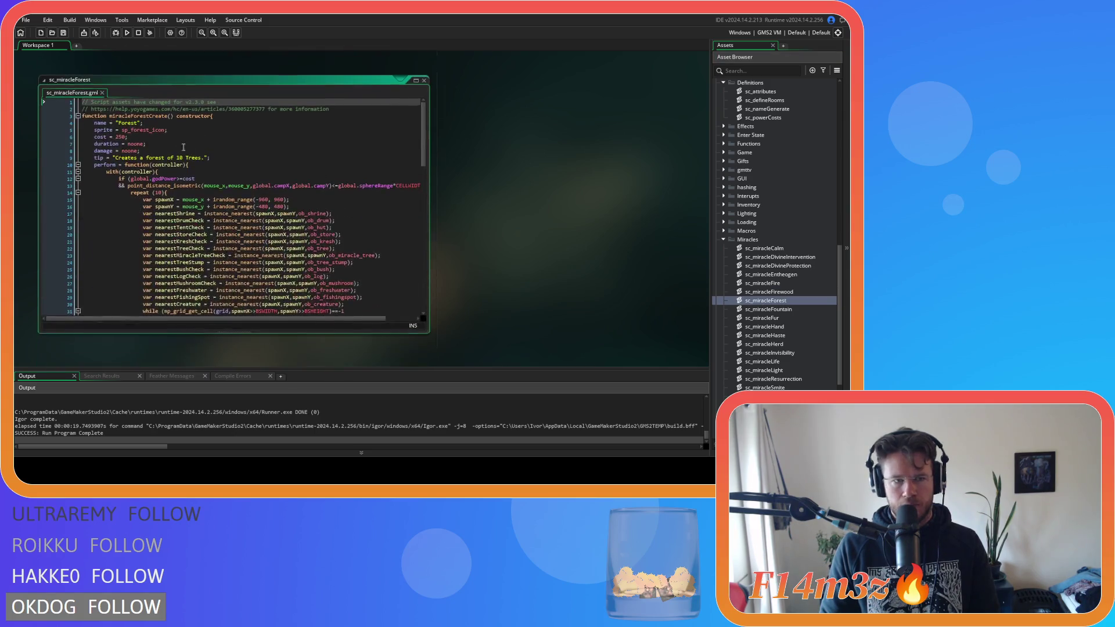
click(151, 116)
drag(151, 115, 169, 116)
key(BackSpace)
double_click(778, 309)
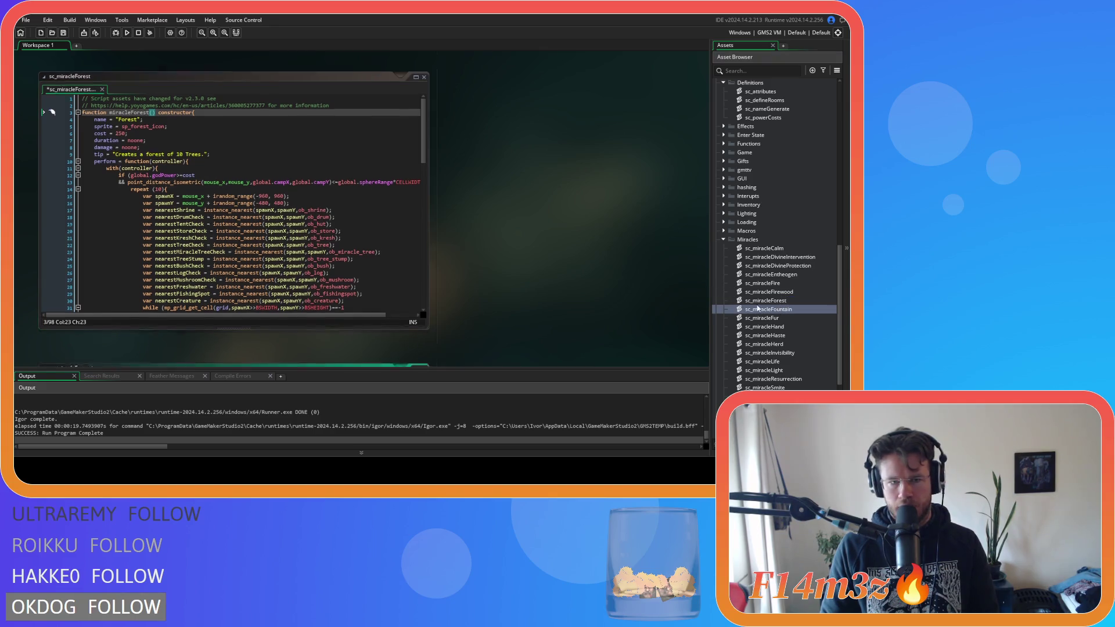
drag(156, 115, 173, 116)
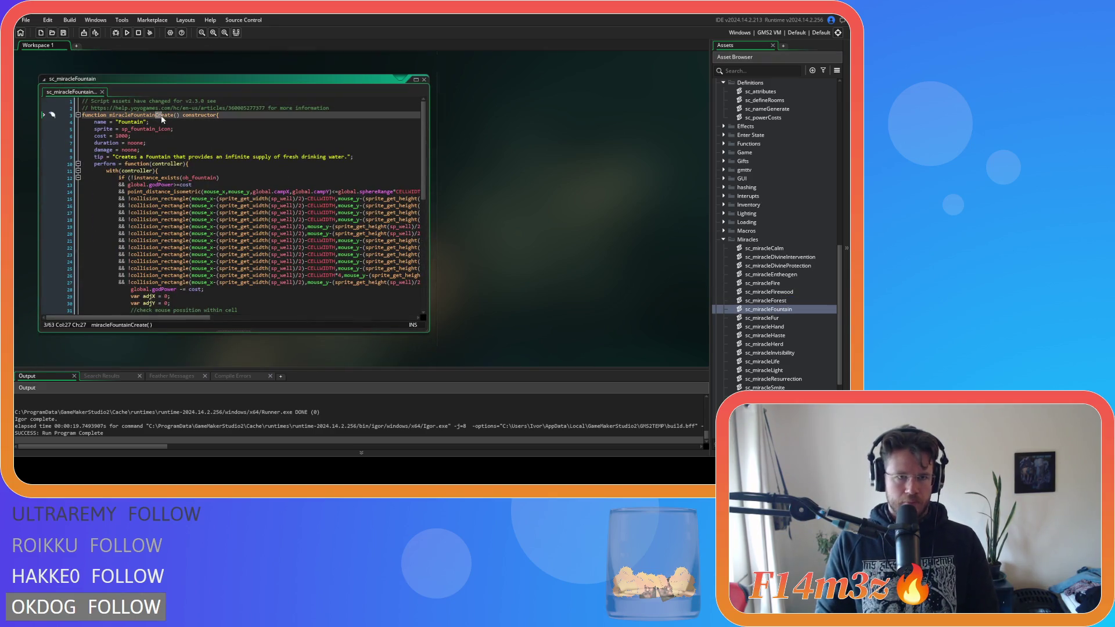
key(BackSpace)
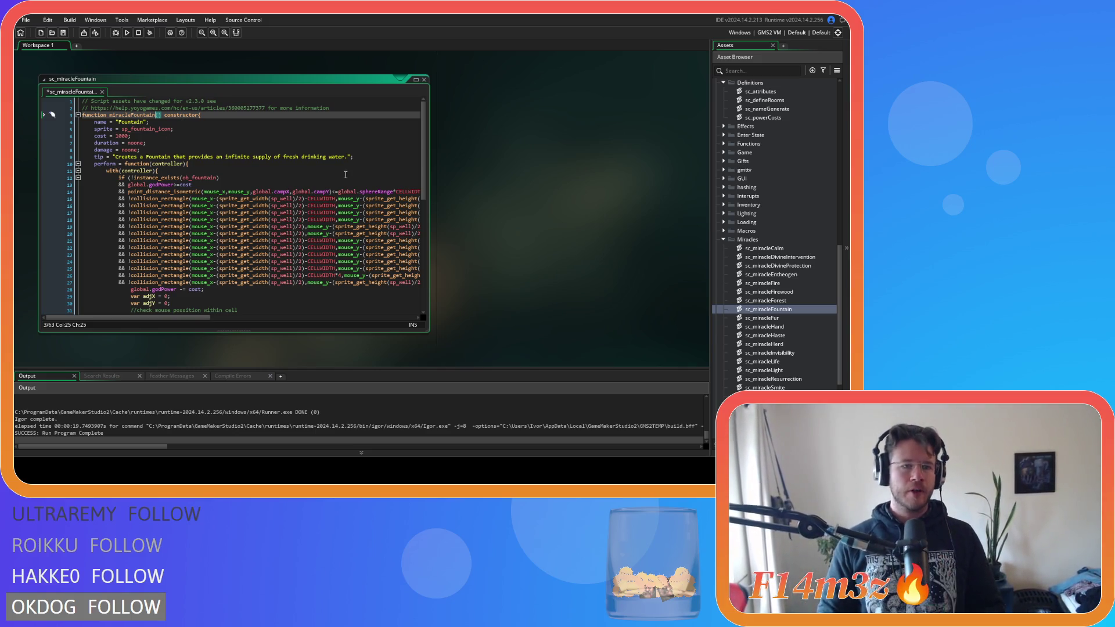
Step: Open the sc_miracleFur script with its miracleFur(controller) function
double_click(768, 316)
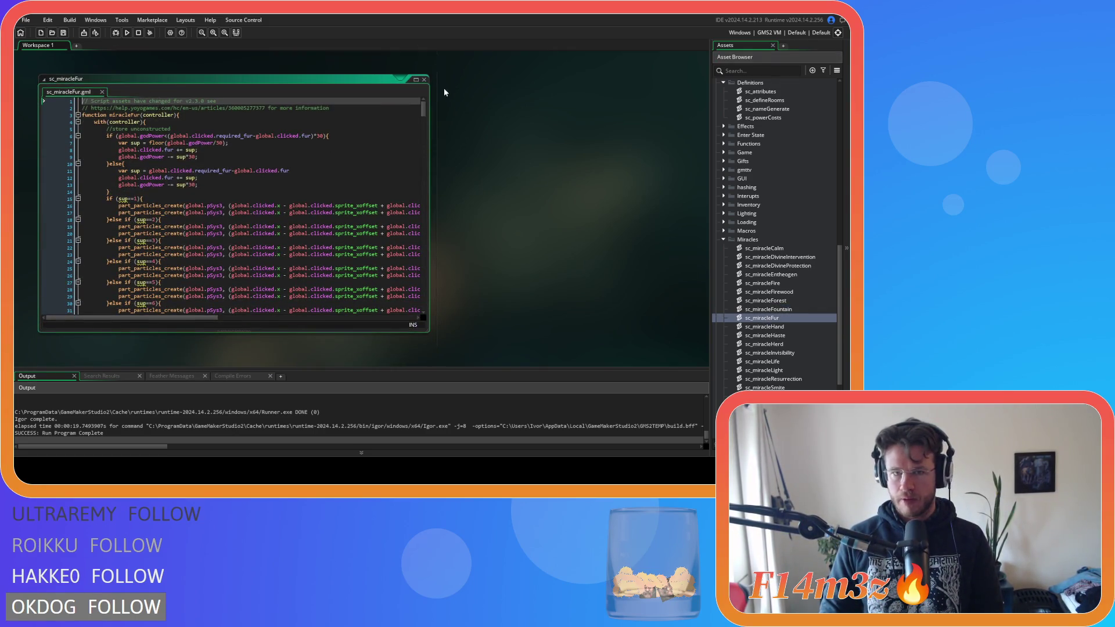
Step: Remove Create from the Hand, Haste and Herd constructor names and save
click(424, 79)
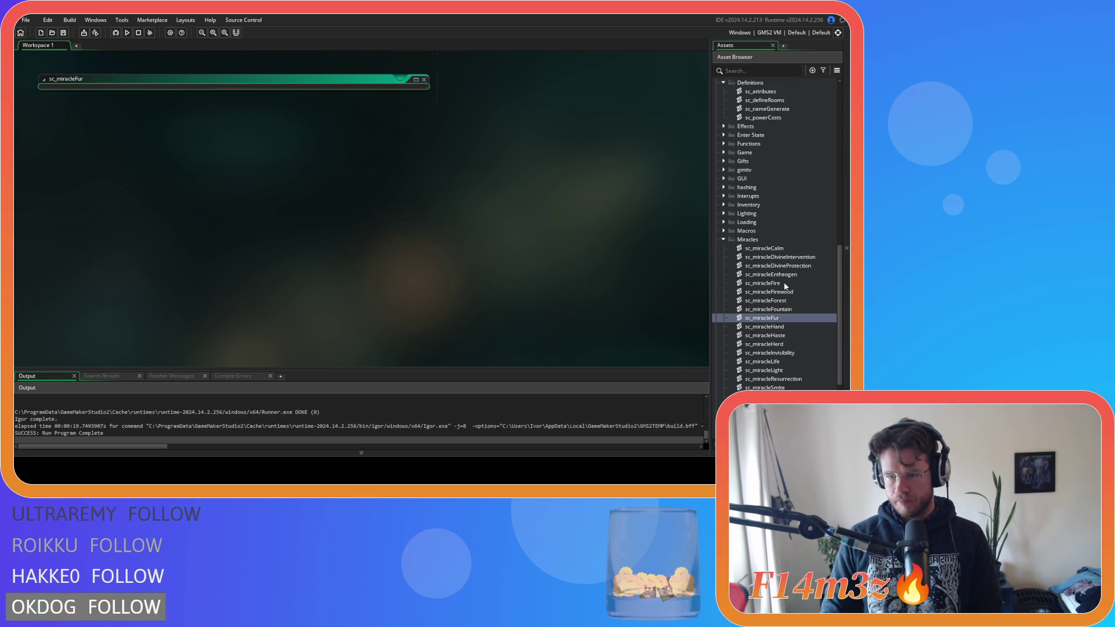
double_click(790, 327)
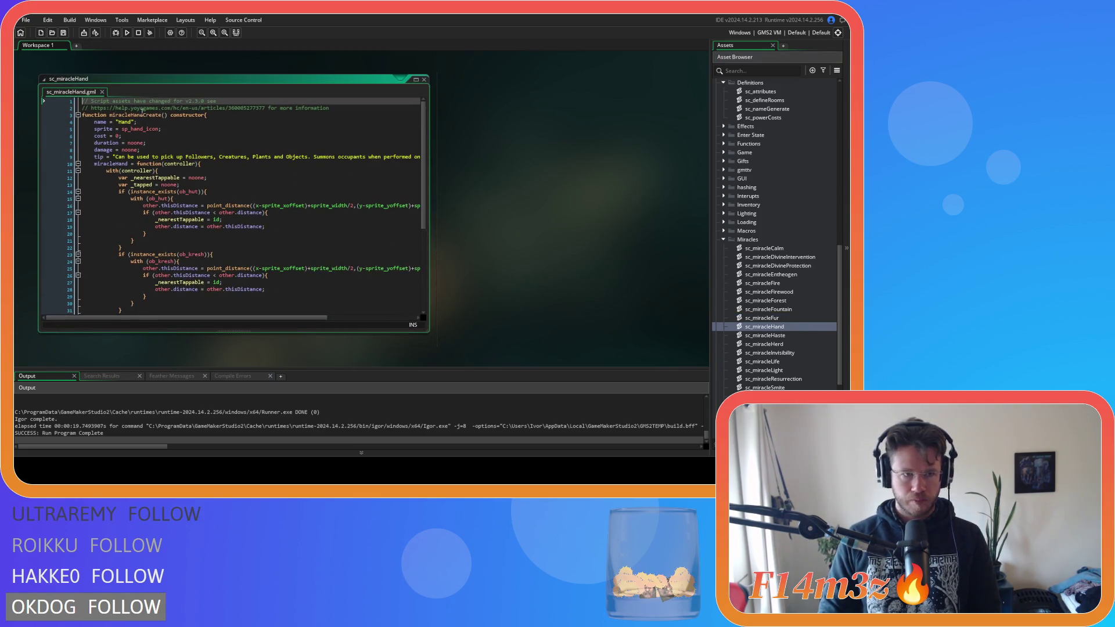
drag(144, 115, 164, 114)
key(BackSpace)
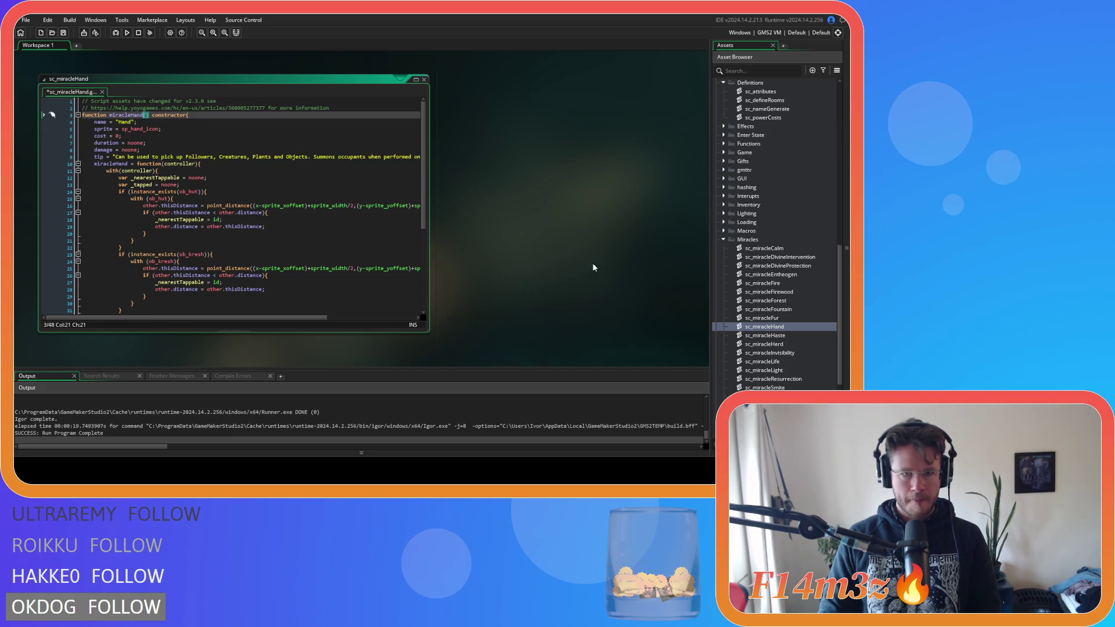
double_click(778, 336)
click(149, 115)
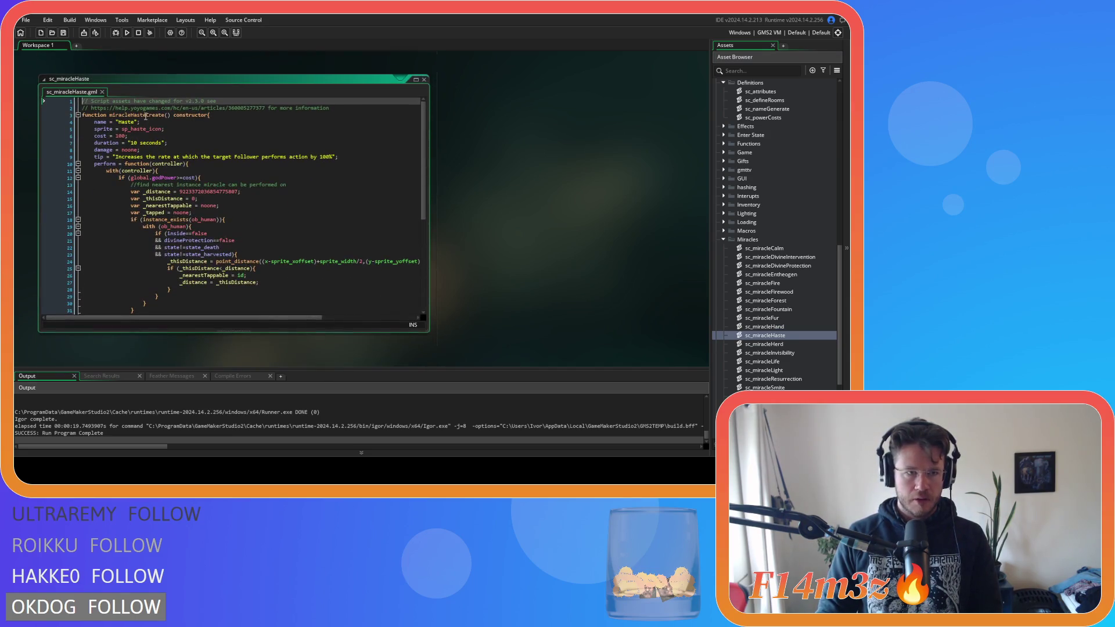
drag(164, 116, 146, 116)
key(BackSpace)
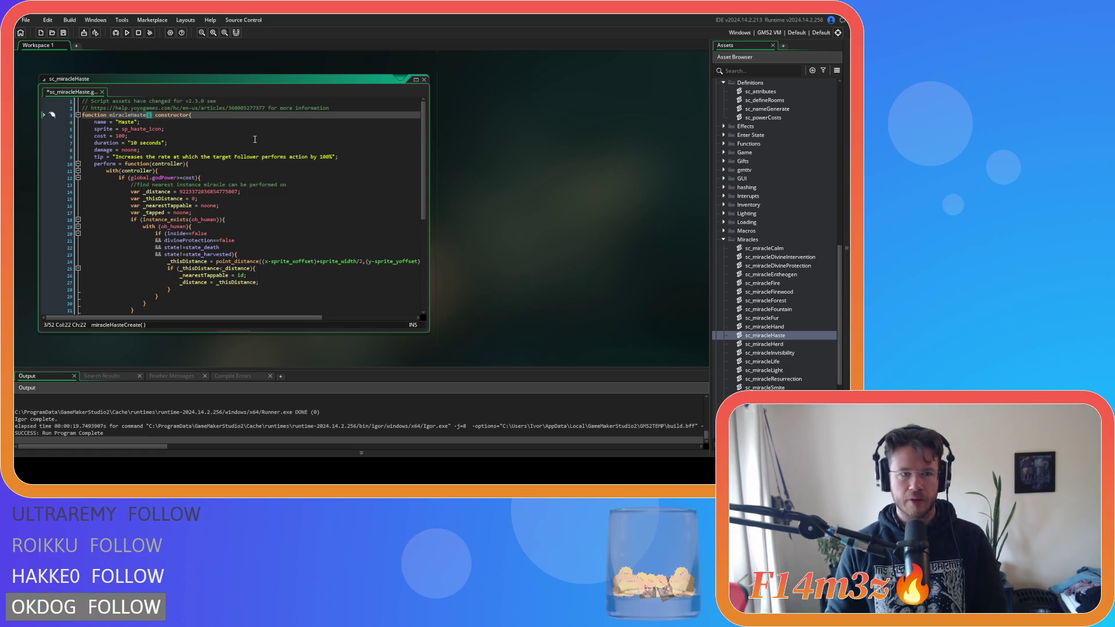
double_click(787, 344)
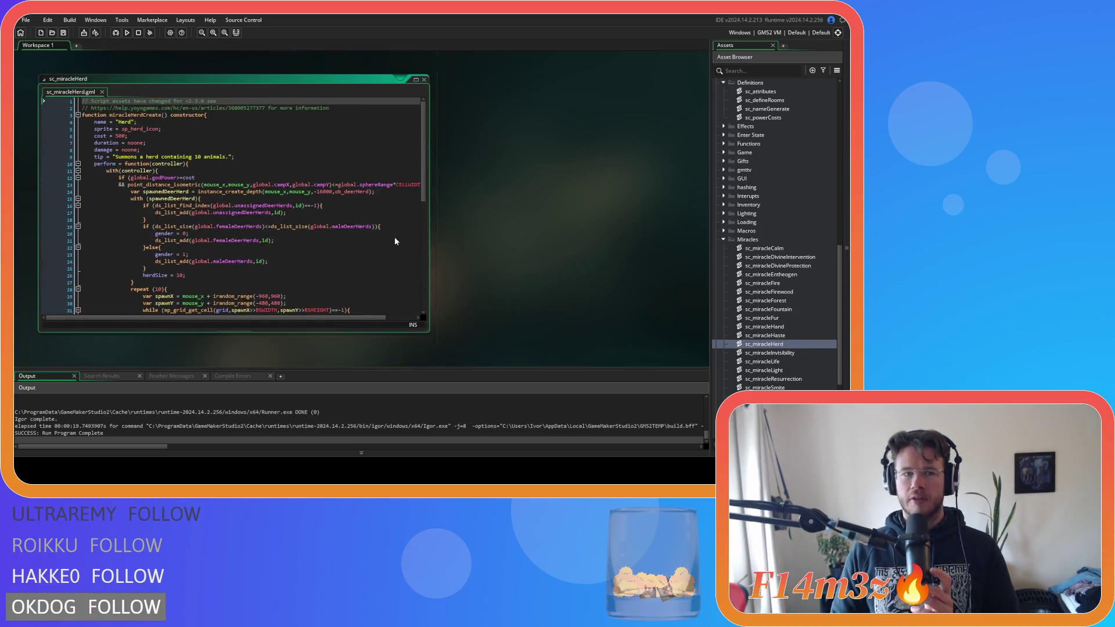
drag(162, 115, 143, 116)
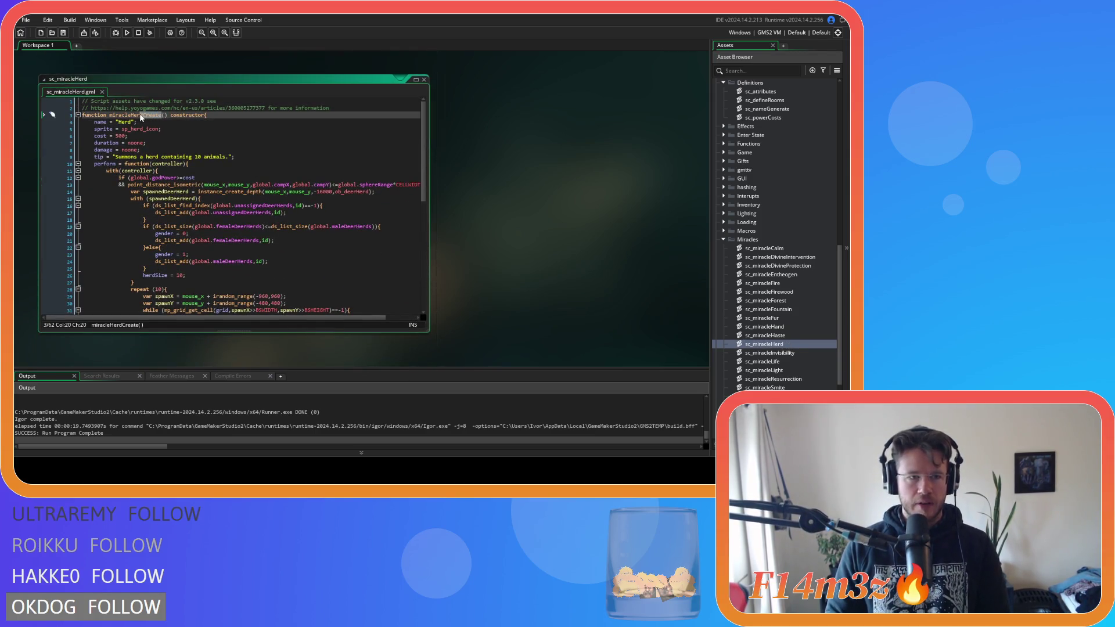
key(BackSpace)
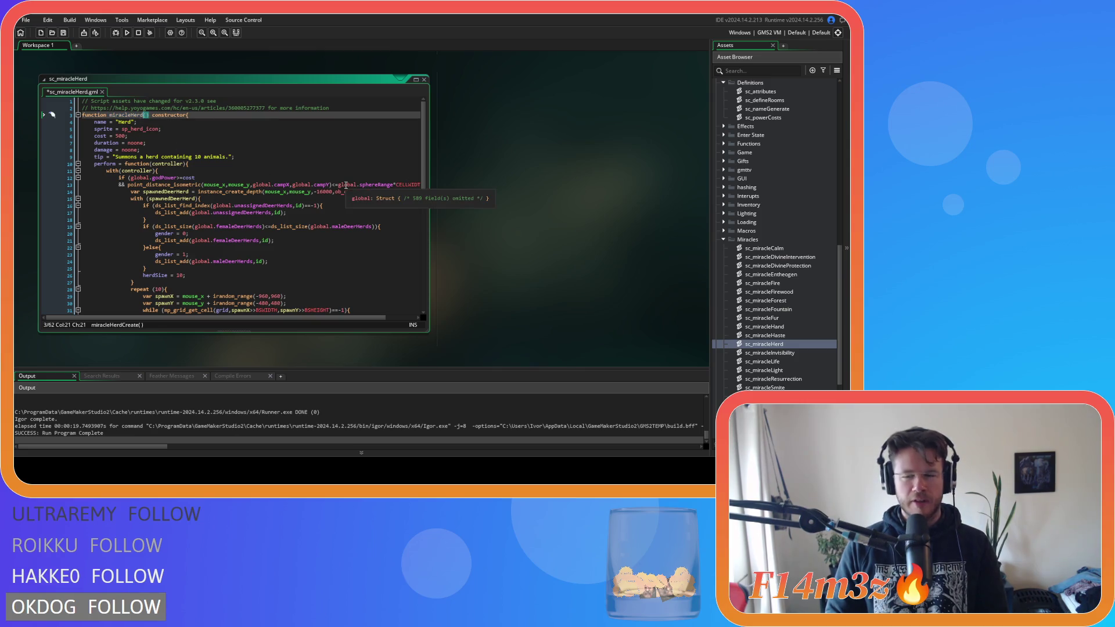
click(284, 166)
key(ctrl+s)
Step: Remove Create from the Invisibility and Life constructors, saving each script
double_click(792, 354)
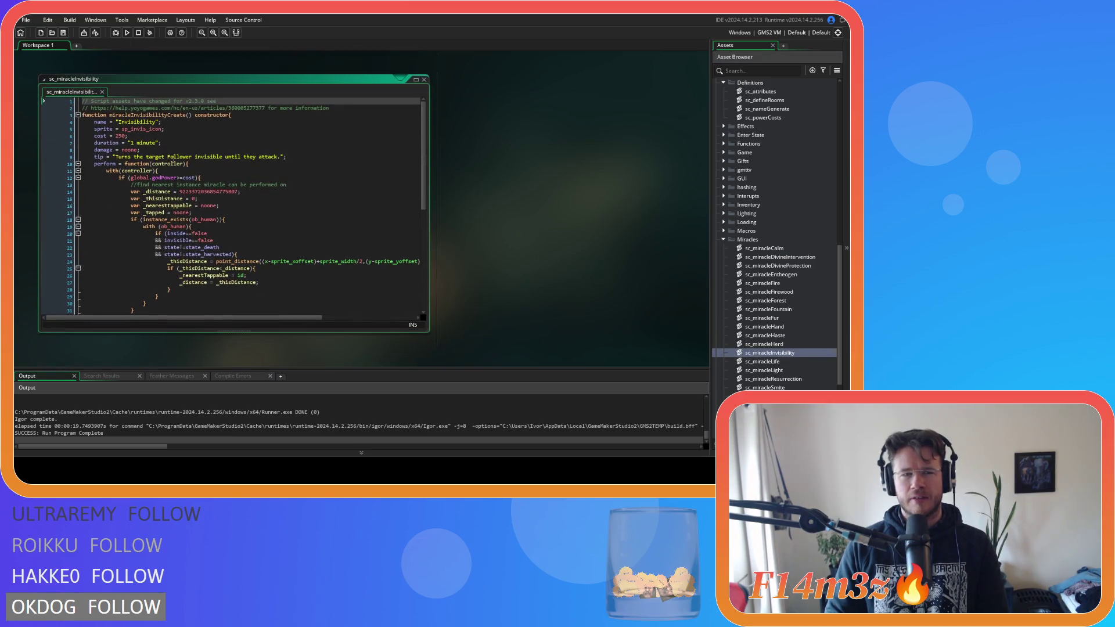
drag(168, 115, 184, 116)
key(BackSpace)
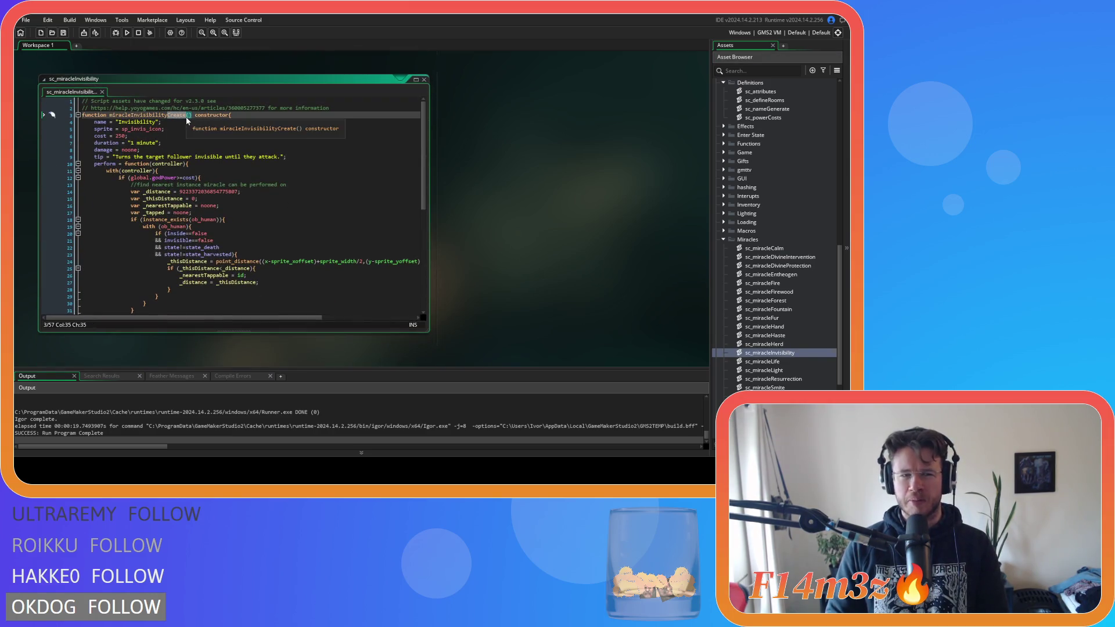
key(ctrl+s)
click(349, 157)
double_click(792, 363)
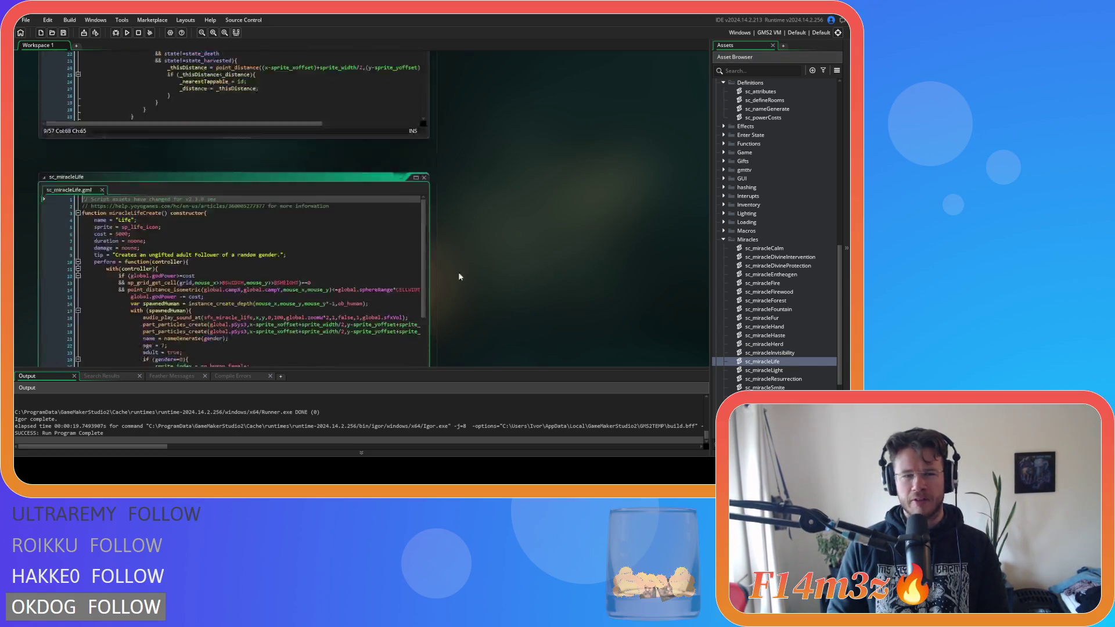
drag(142, 115, 161, 116)
key(BackSpace)
click(197, 135)
key(ctrl+s)
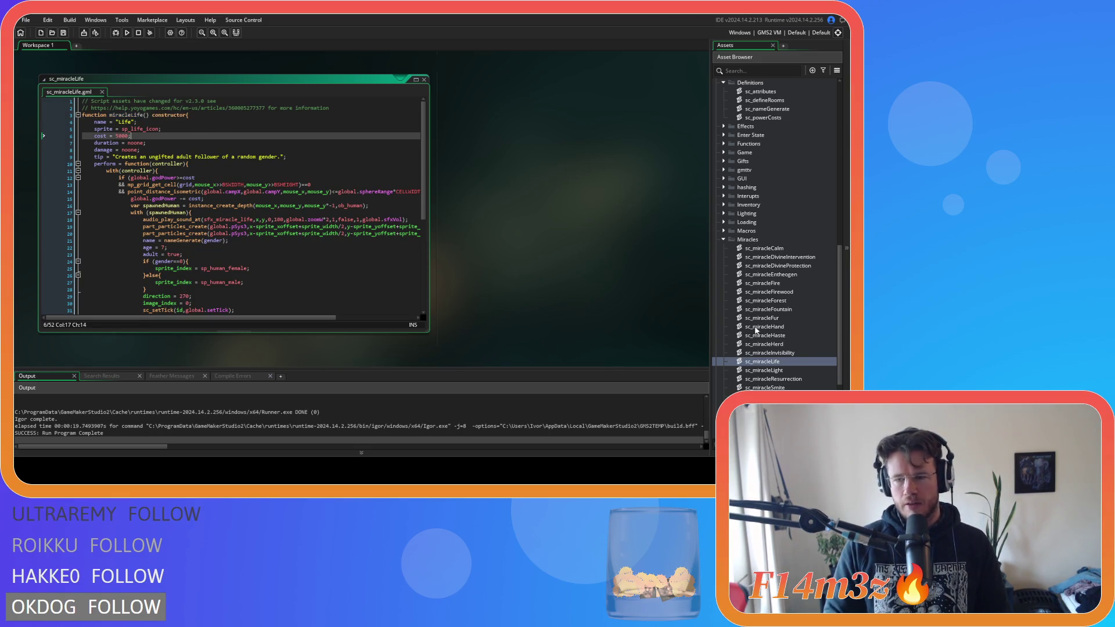
Step: Remove Create from the Resurrection and Smite constructors, saving each script
double_click(763, 369)
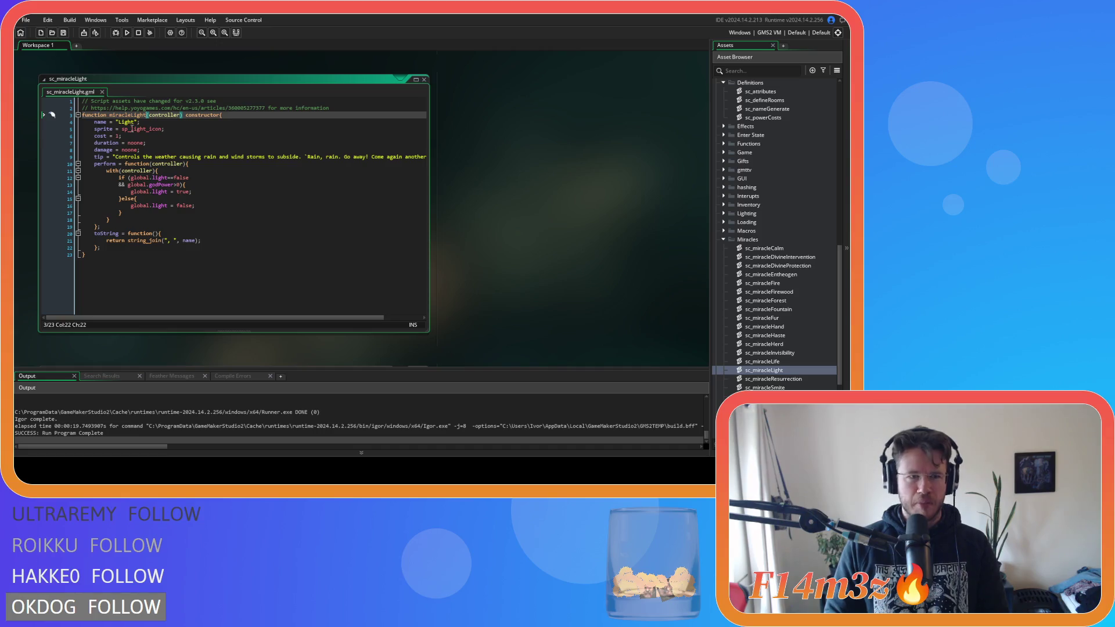
double_click(773, 379)
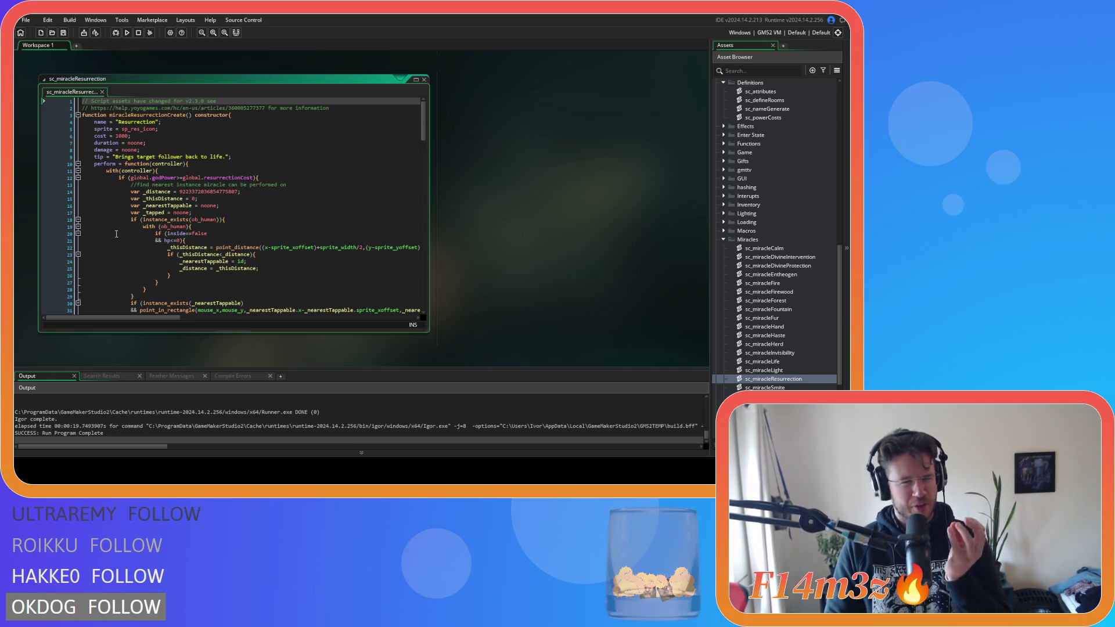
drag(168, 115, 185, 117)
key(Delete)
click(235, 117)
key(ctrl+s)
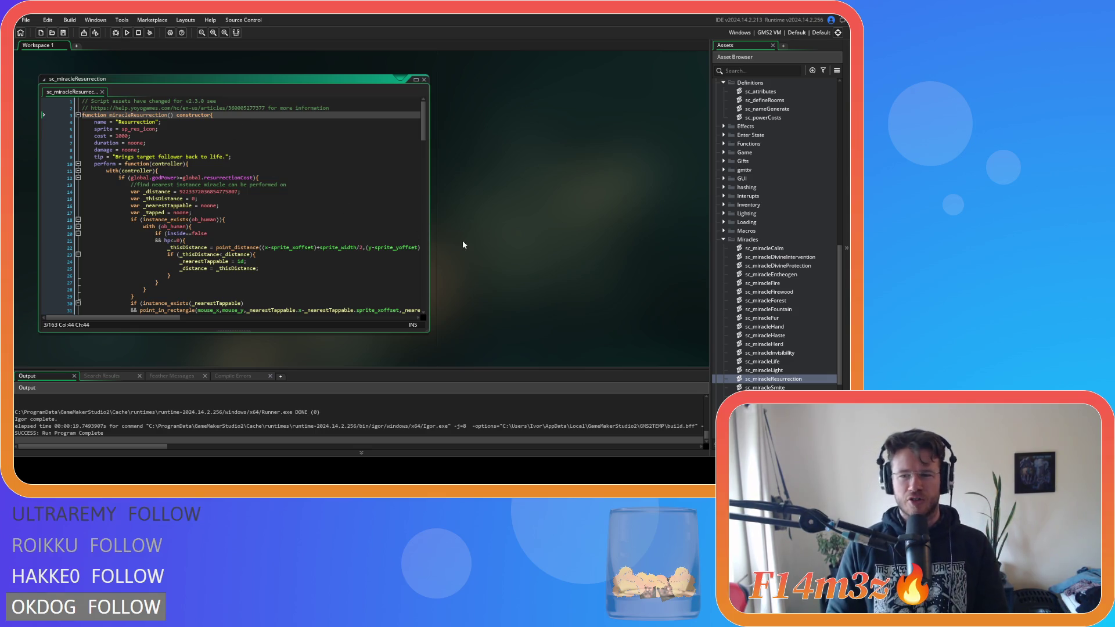
double_click(764, 387)
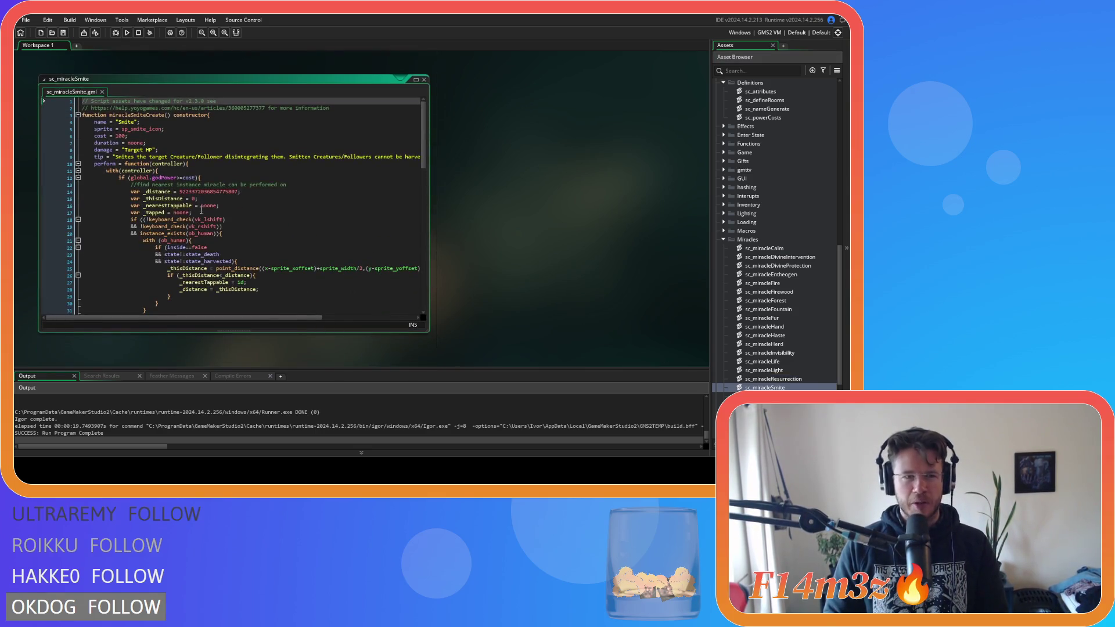
click(147, 116)
key(Delete)
key(Delete)
key(Delete)
click(195, 115)
key(ctrl+s)
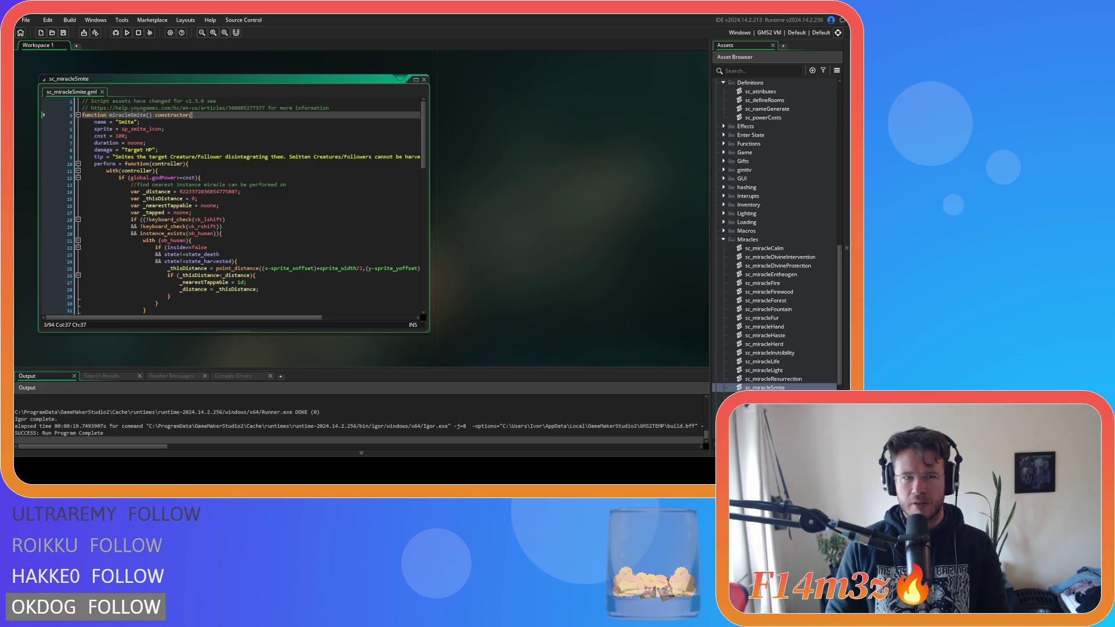
Step: Remove Create from the Speed, Storm and Water constructor names
double_click(765, 396)
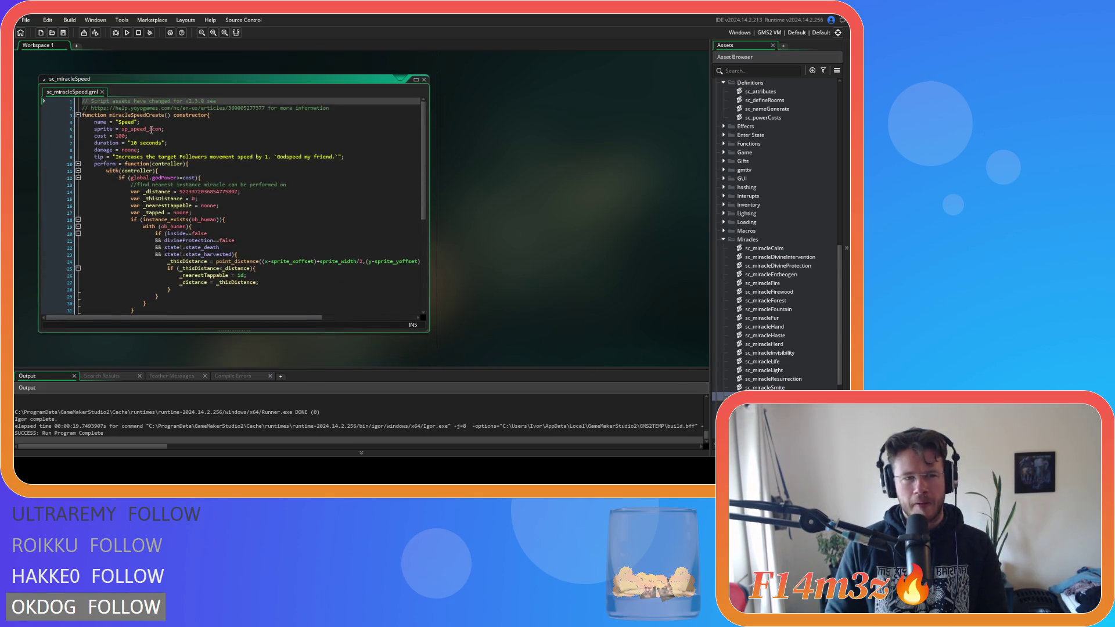
key(BackSpace)
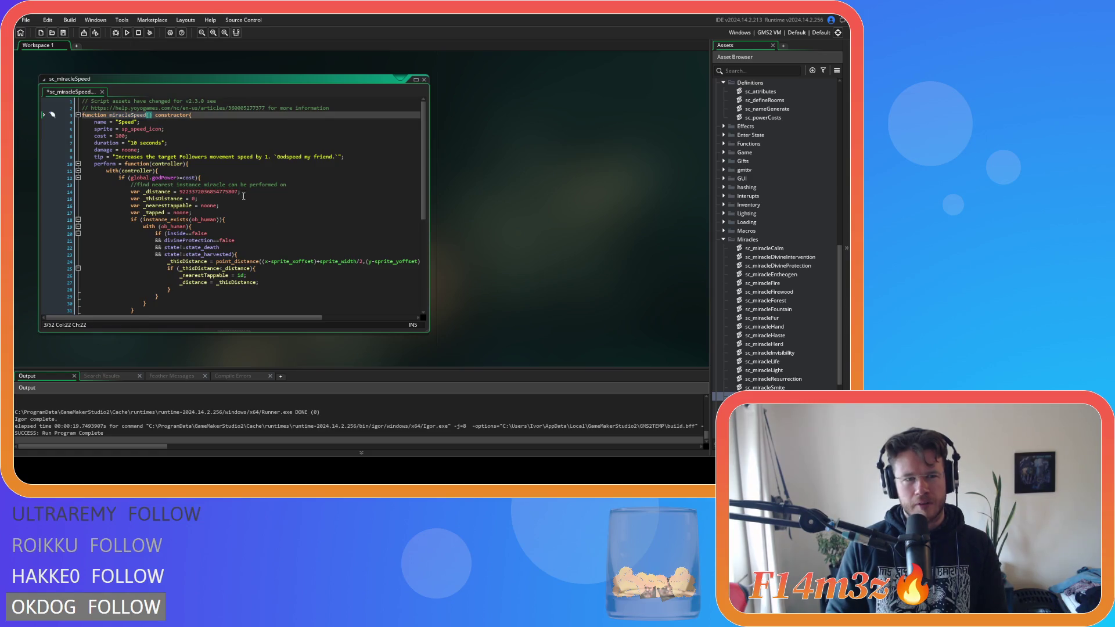
double_click(765, 405)
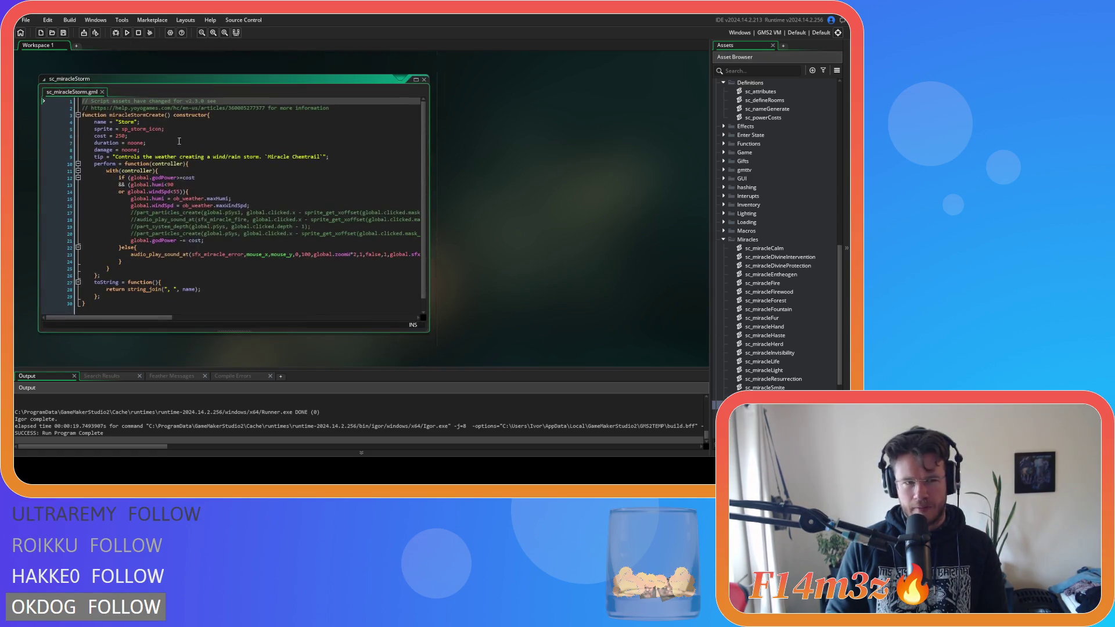
click(149, 116)
key(BackSpace)
double_click(766, 413)
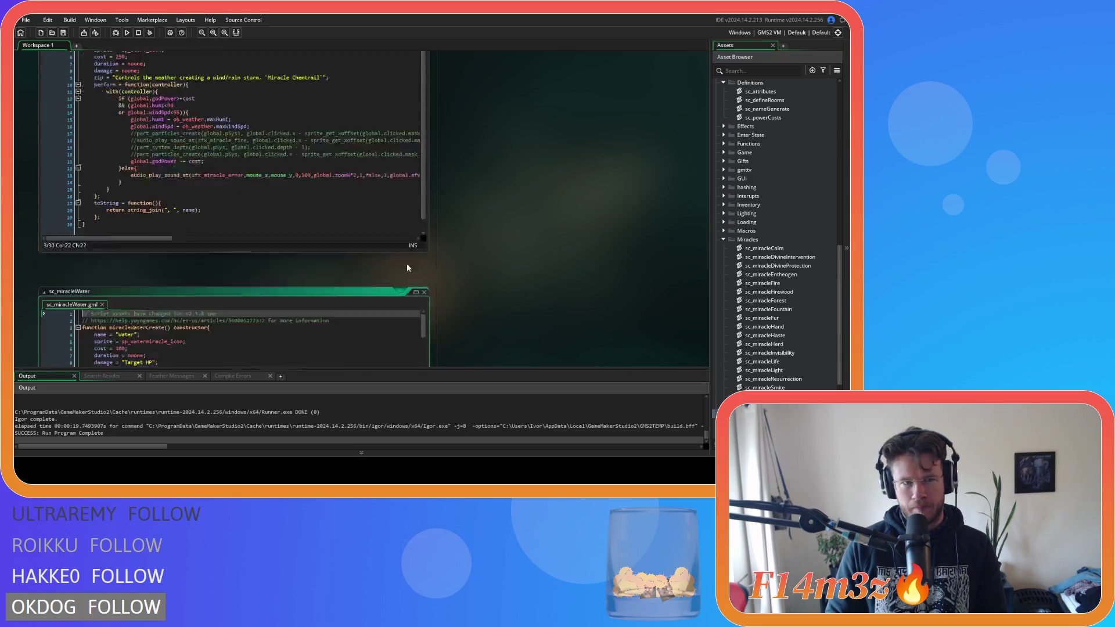
click(146, 116)
key(BackSpace)
click(212, 121)
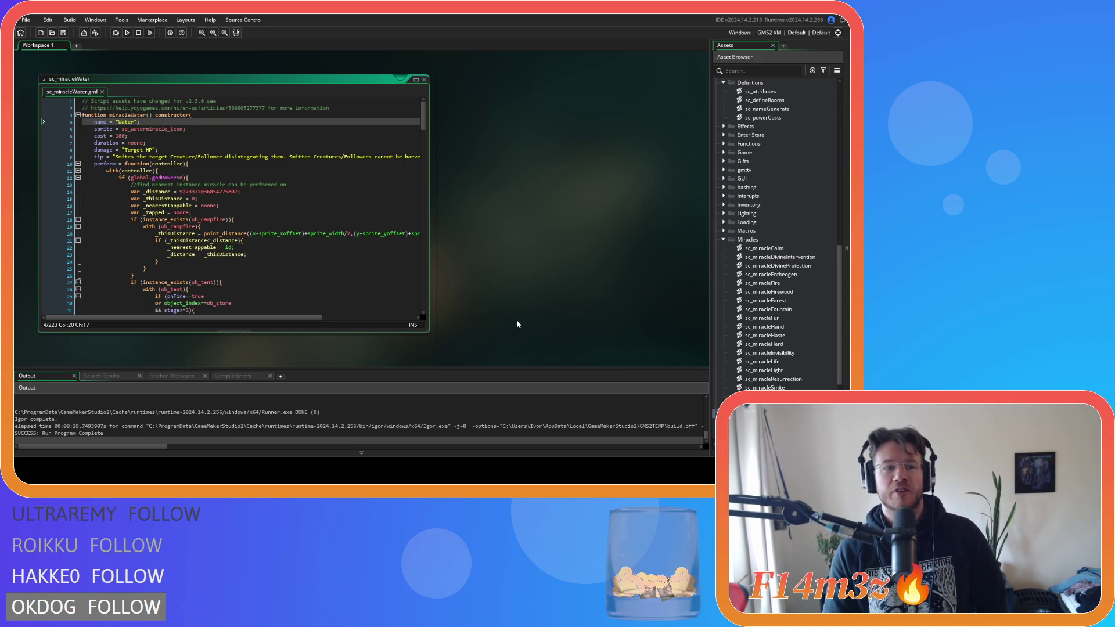
Step: Inspect the water miracle's point_distance, campfire check and cost lines
click(308, 248)
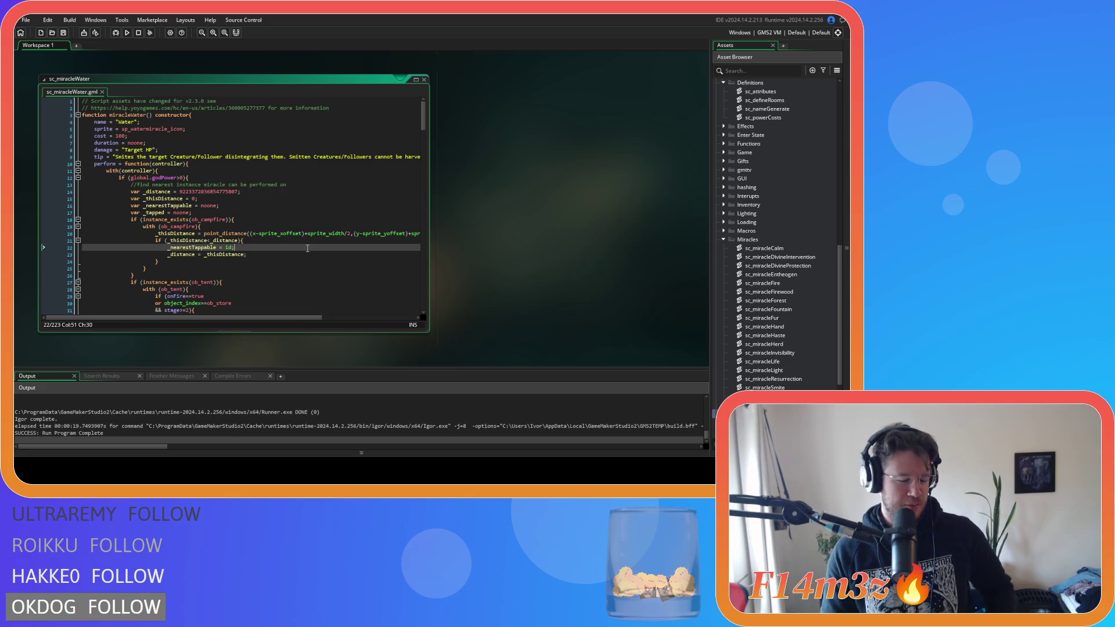
click(348, 233)
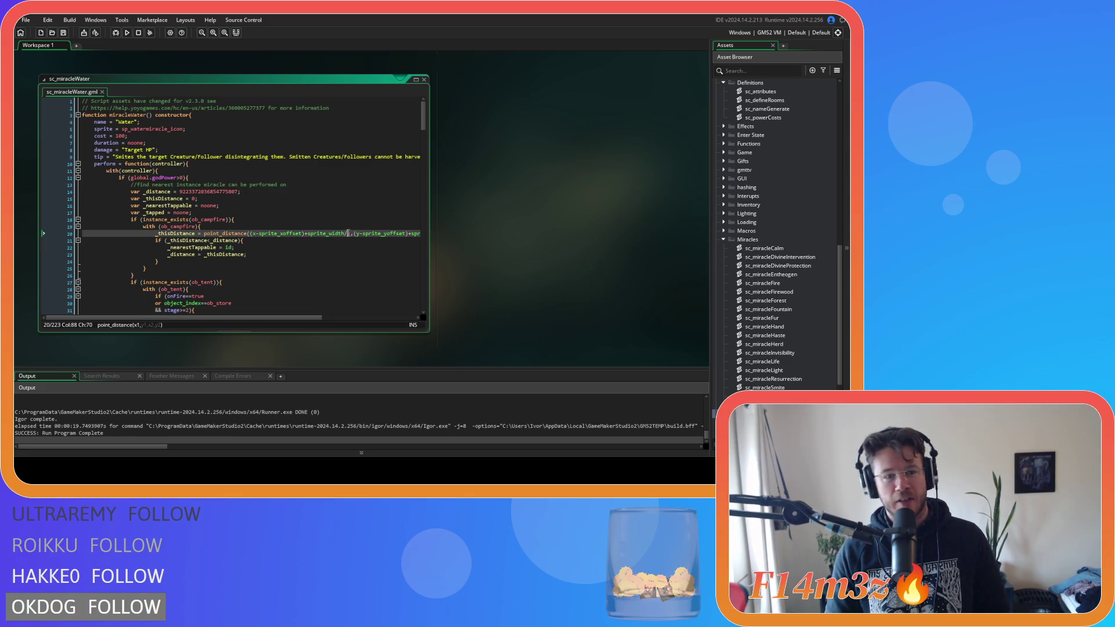
text(2)
click(294, 219)
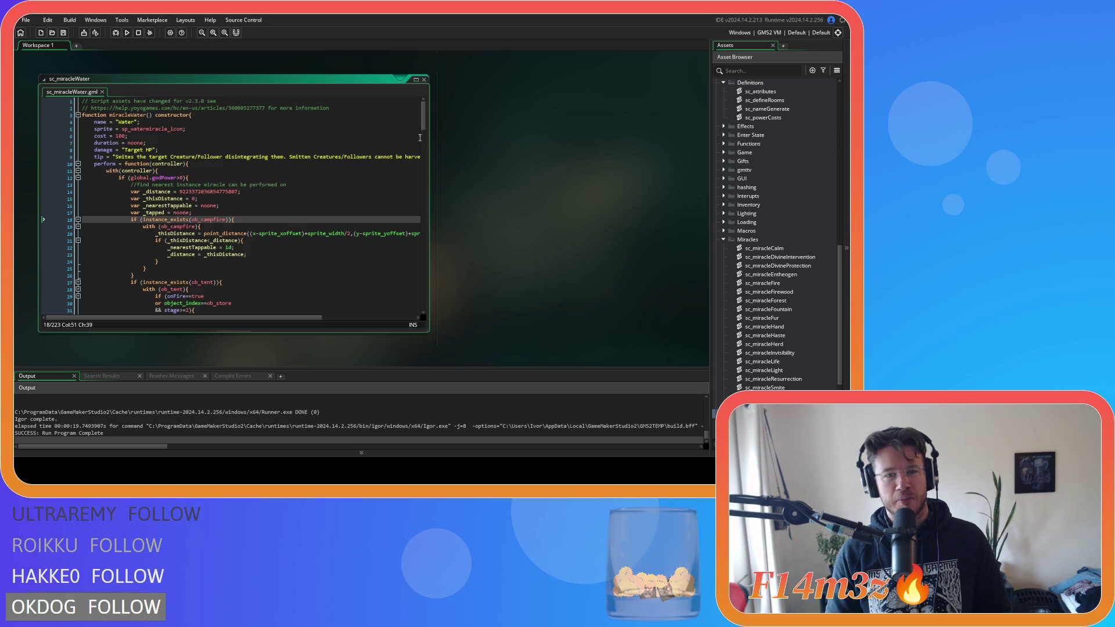
scroll(417, 155, down, 5)
scroll(374, 308, up, 5)
click(259, 137)
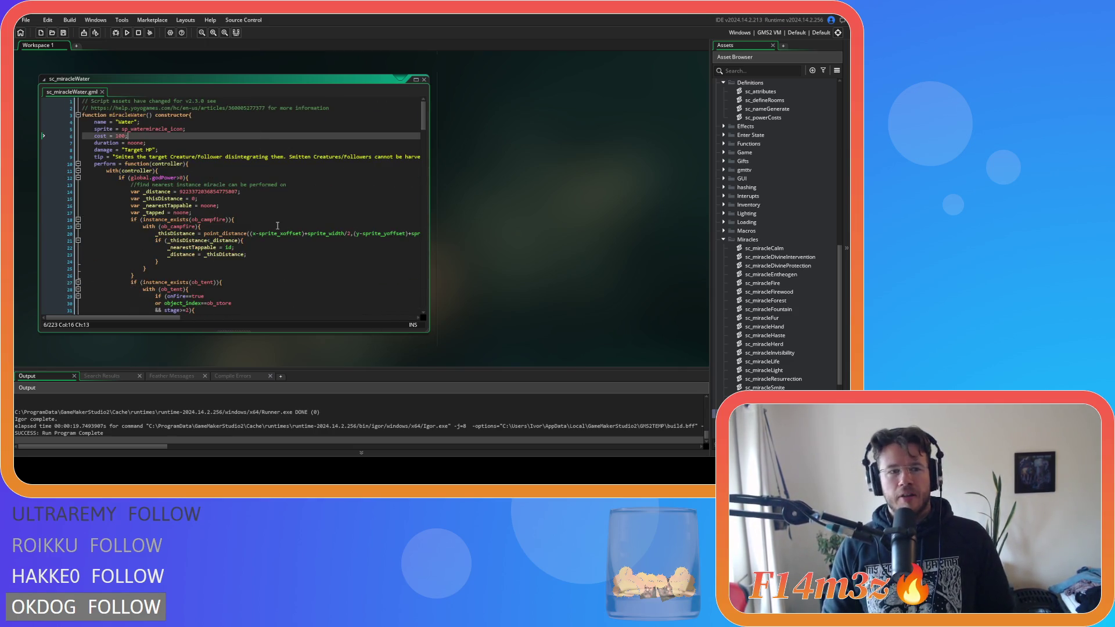
Step: Expand the Build scripts folder and open sc_buildCampfire
scroll(578, 206, up, 3)
scroll(755, 214, up, 3)
scroll(754, 214, up, 2)
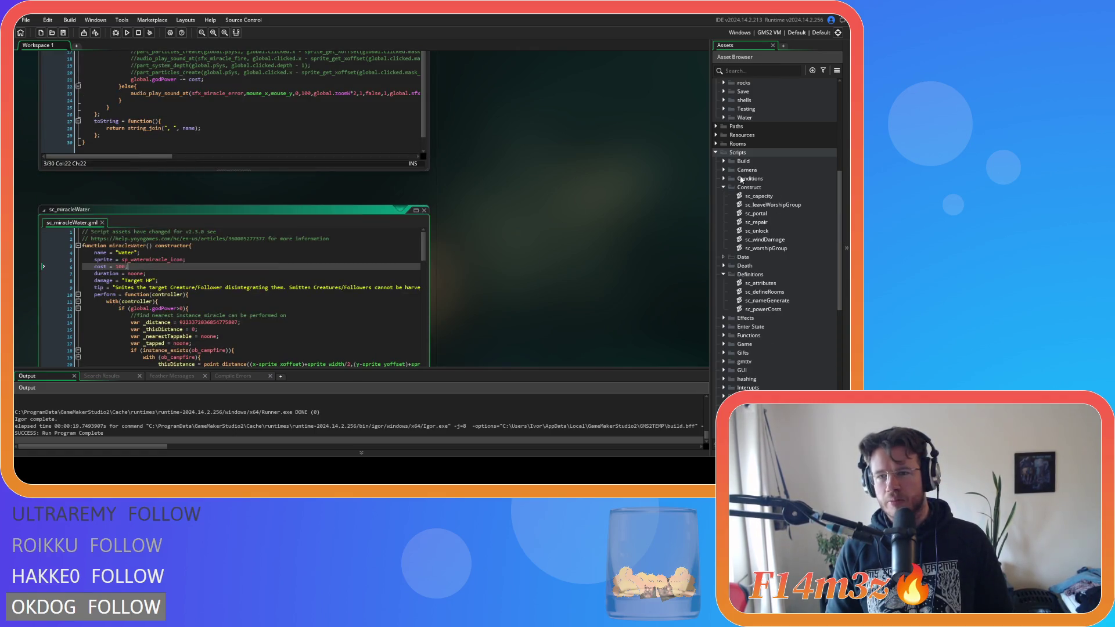
click(723, 160)
double_click(766, 170)
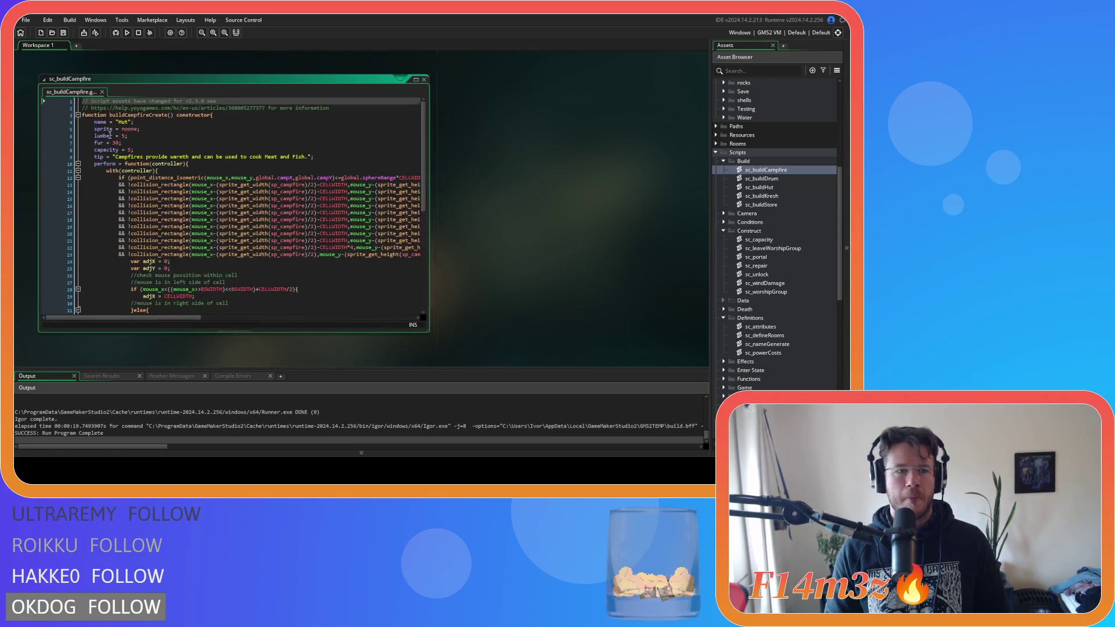
Step: Rename buildCampfireCreate to buildCampfire and buildDrumCreate to buildDrum in their scripts
click(162, 115)
key(BackSpace)
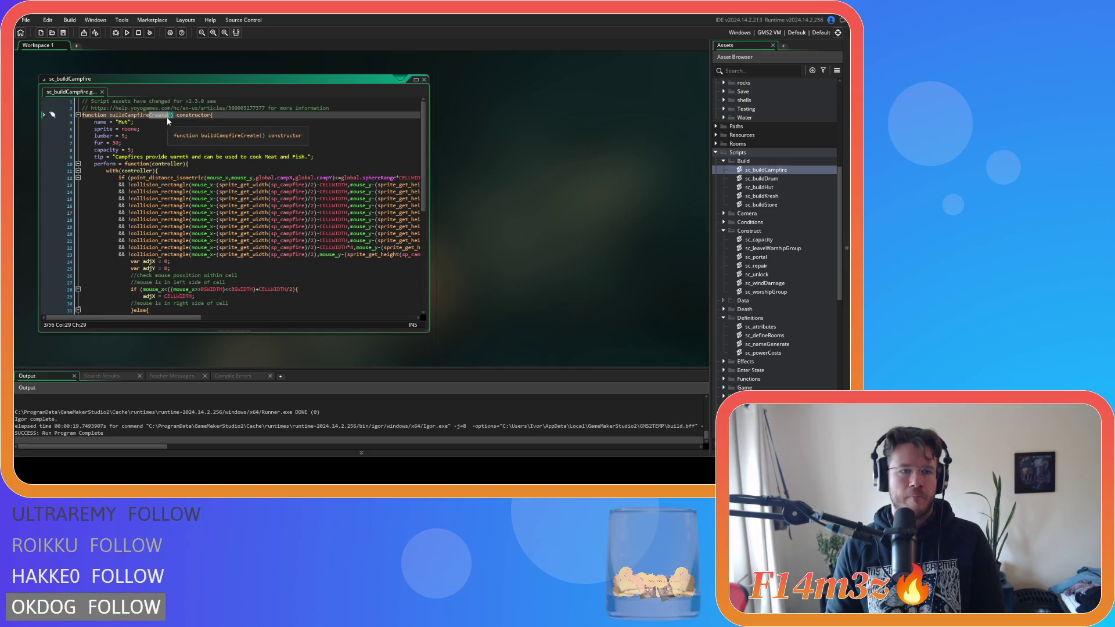
double_click(765, 178)
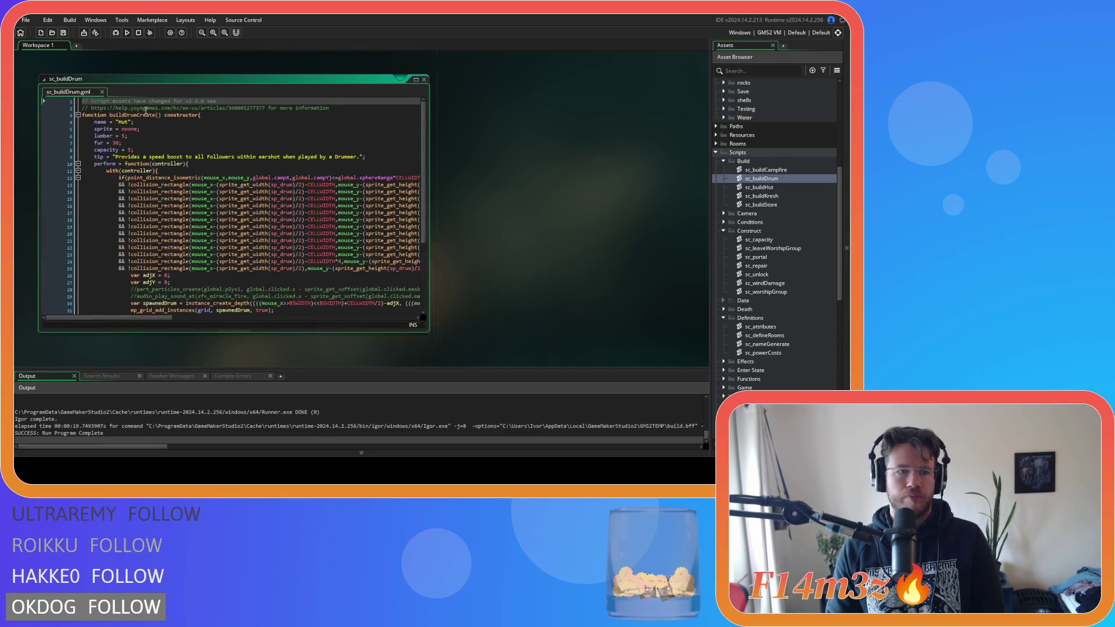
drag(138, 115, 155, 122)
click(155, 115)
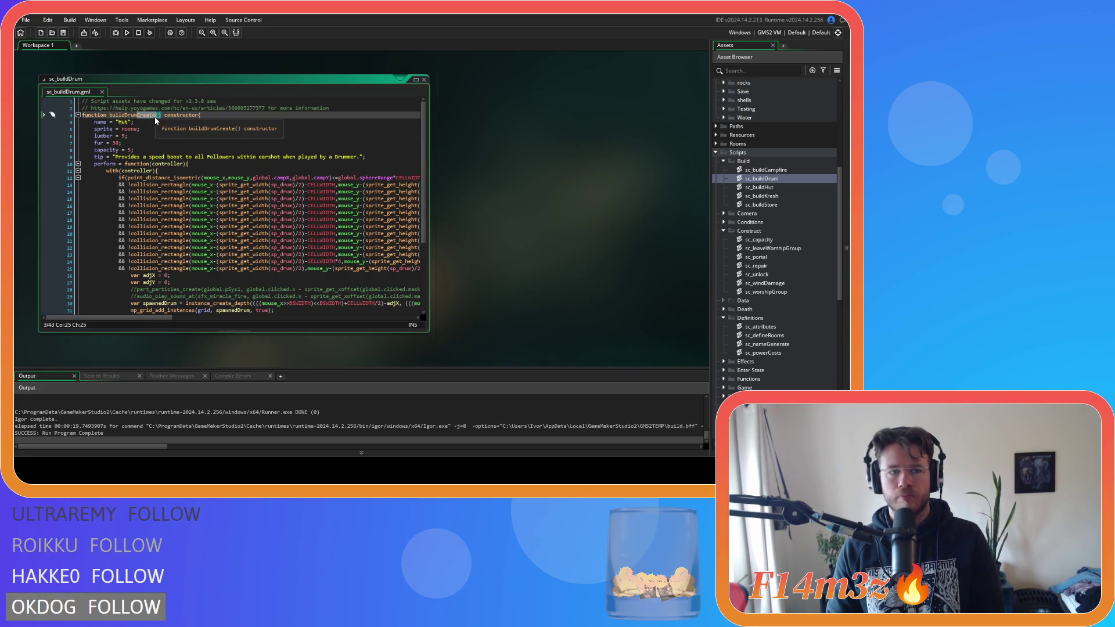
key(BackSpace)
key(BackSpace)
key(BackSpace)
Step: Rename buildHutCreate to buildHut and buildKreshCreate to buildKresh in their scripts
double_click(761, 188)
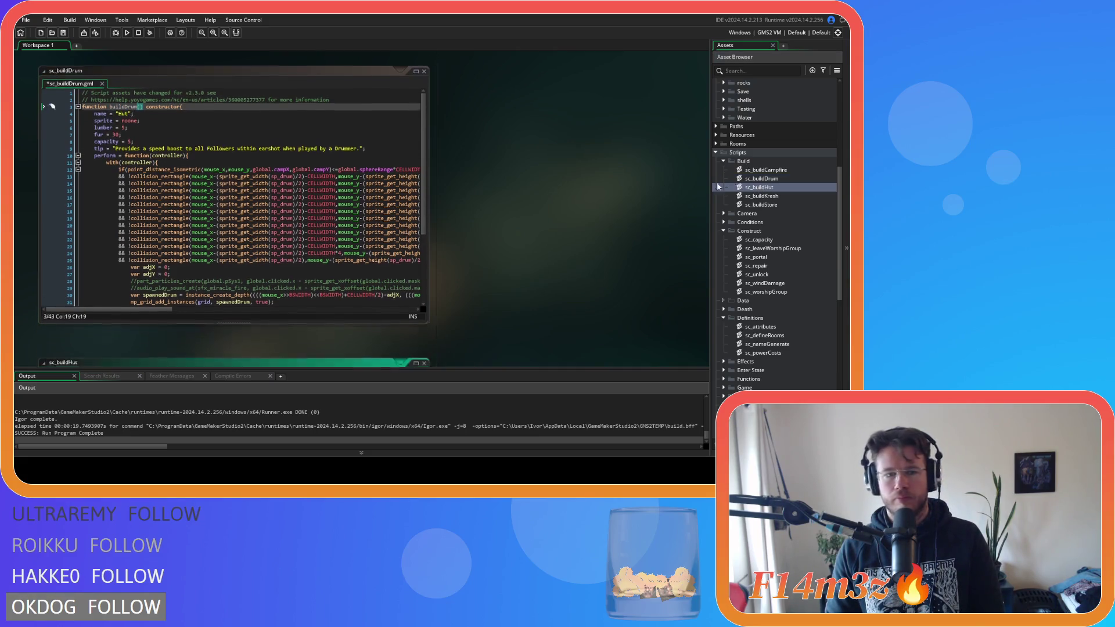
click(135, 115)
drag(135, 114, 152, 115)
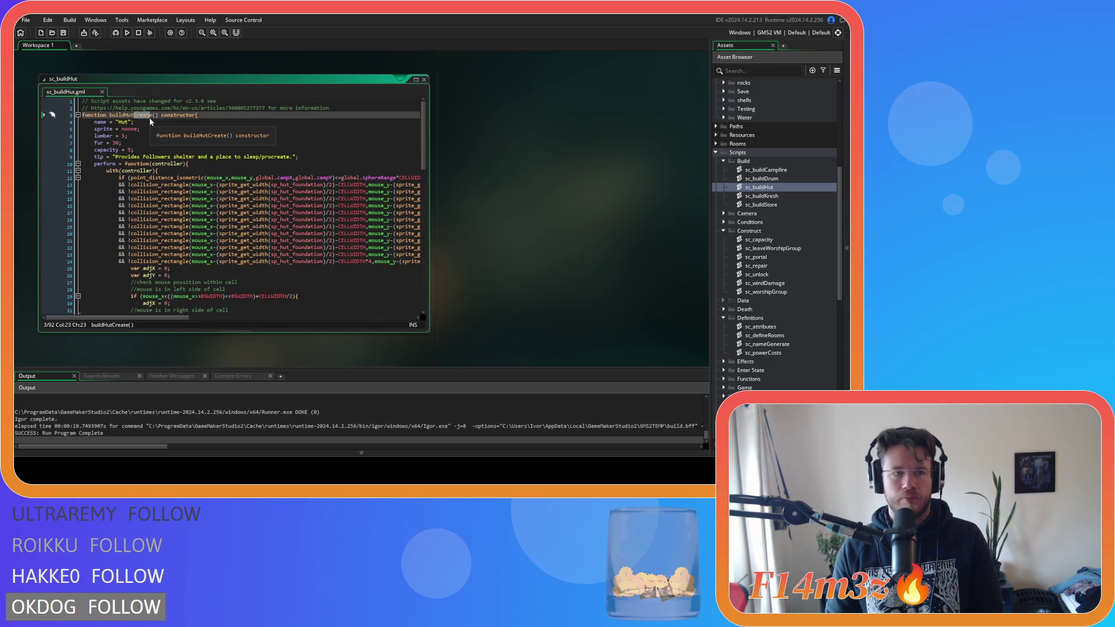
key(BackSpace)
click(773, 198)
double_click(773, 199)
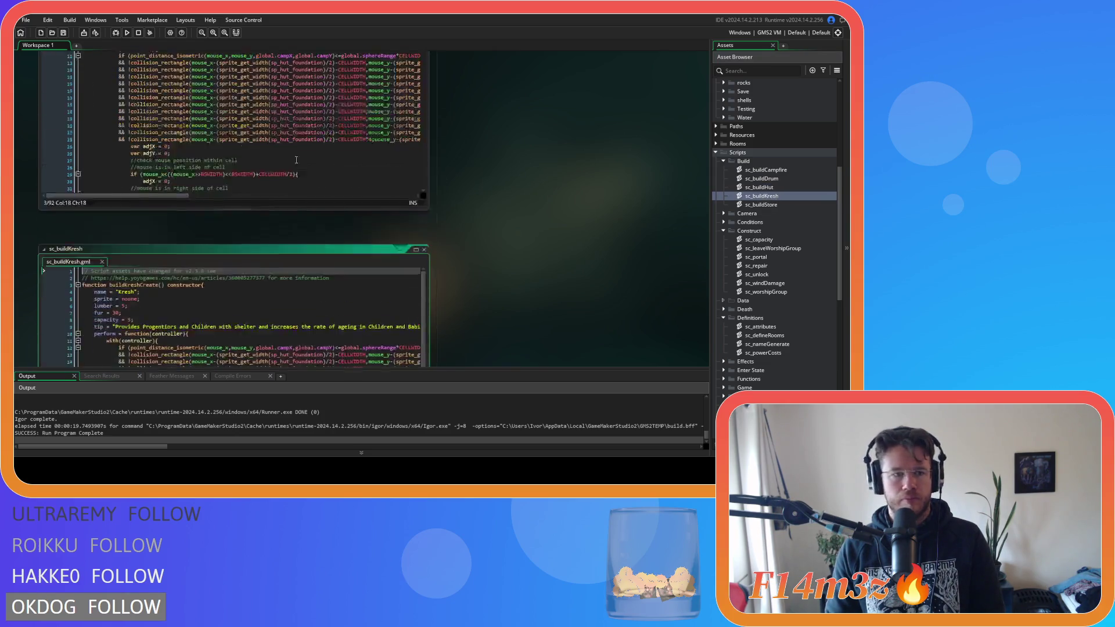
click(145, 115)
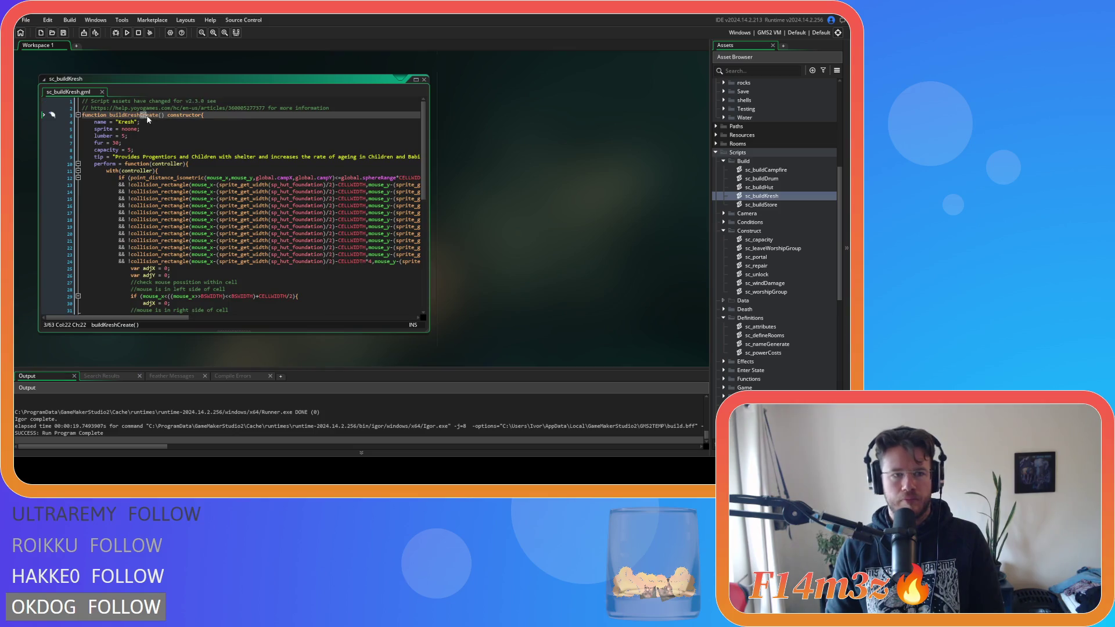
drag(142, 115, 158, 118)
key(BackSpace)
Step: Rename buildStoreCreate to buildStore and save the edited build scripts
double_click(761, 205)
drag(142, 115, 156, 116)
key(BackSpace)
click(260, 123)
key(ctrl+s)
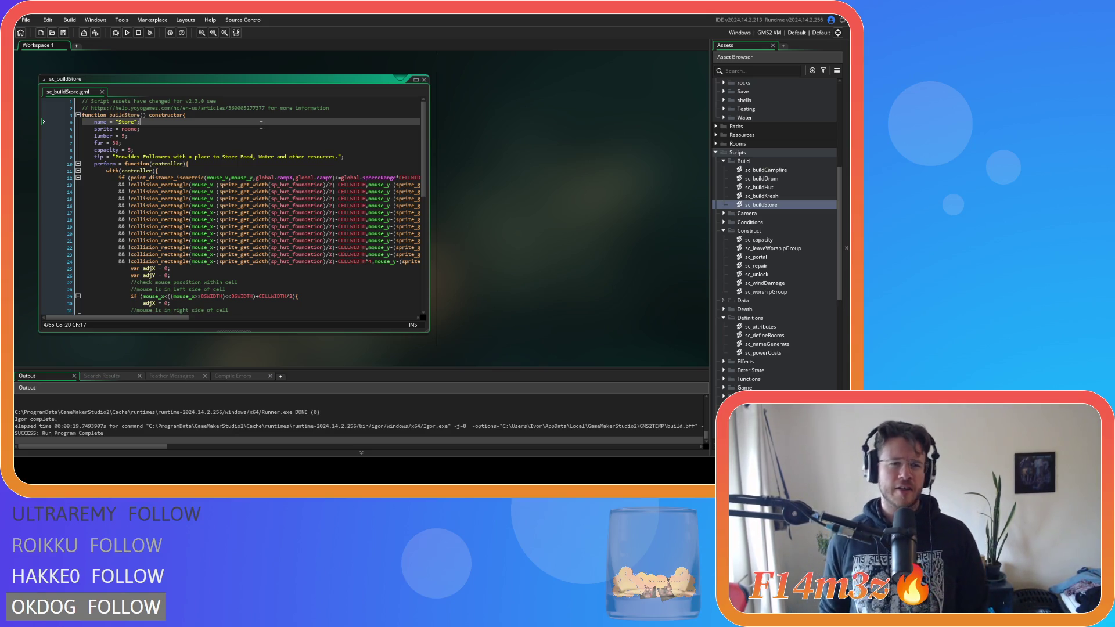
click(279, 128)
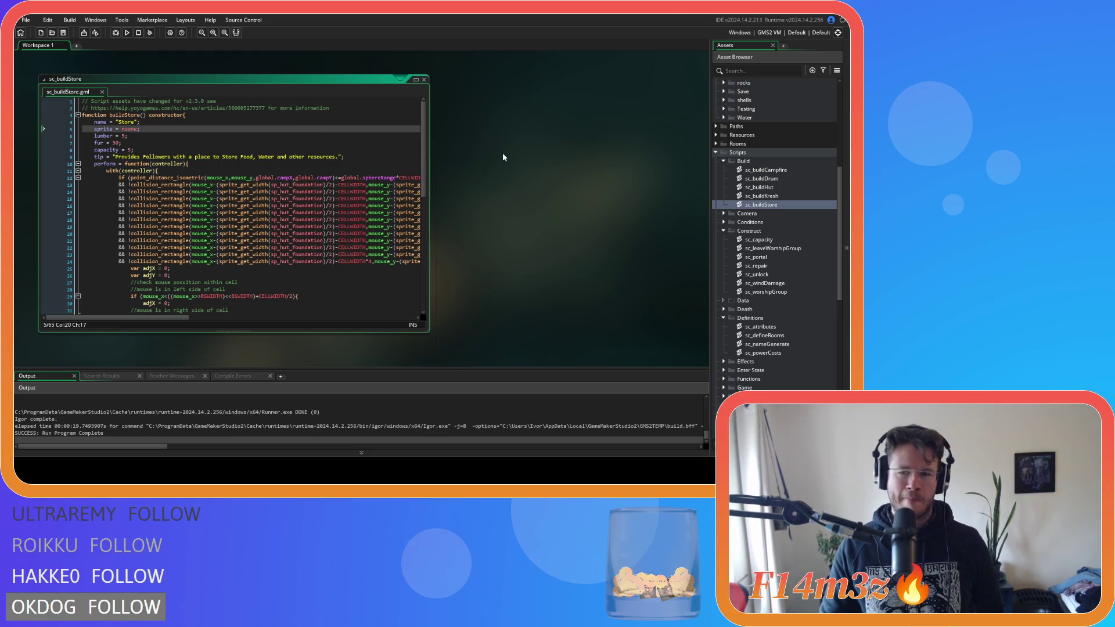
Step: Scroll down to sc_defineRooms and select the "Fire" entry on line 9
scroll(484, 298, down, 5)
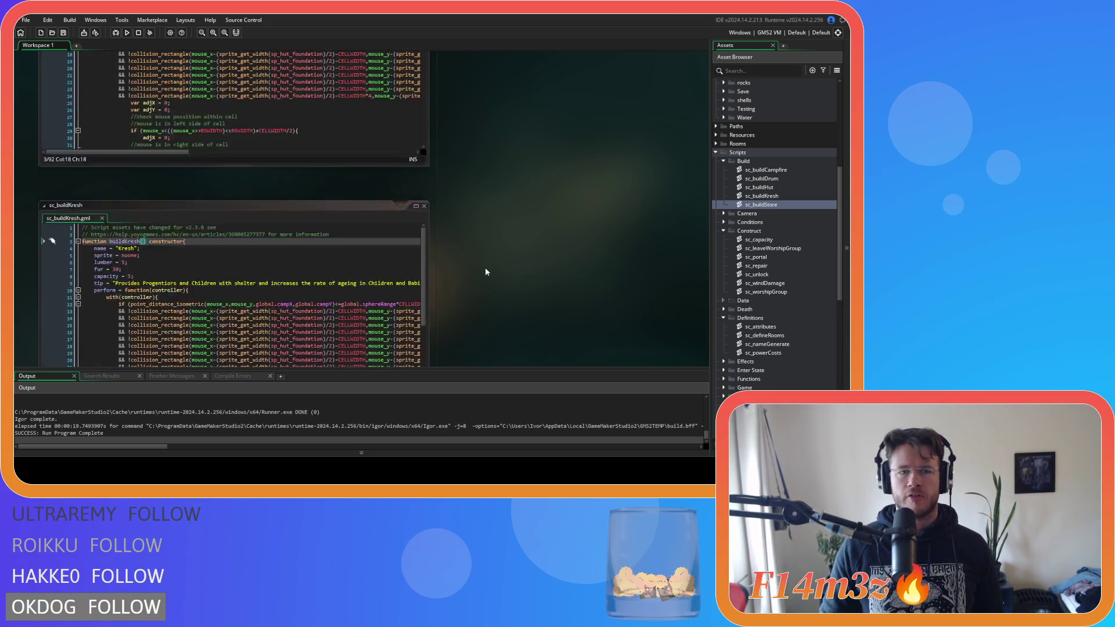
scroll(481, 273, up, 4)
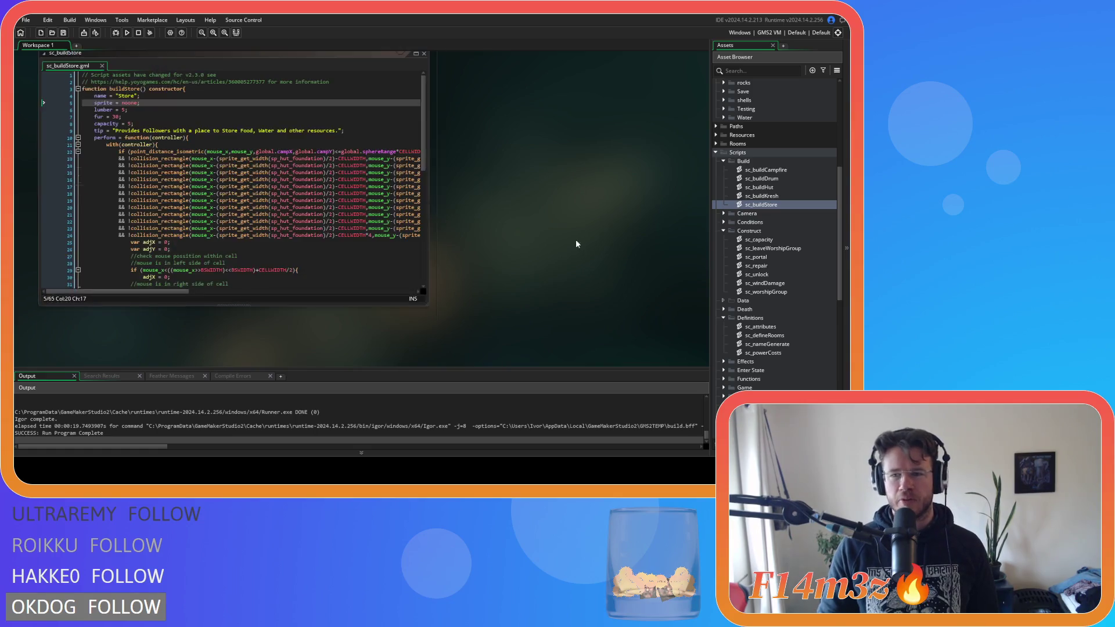
scroll(536, 228, down, 6)
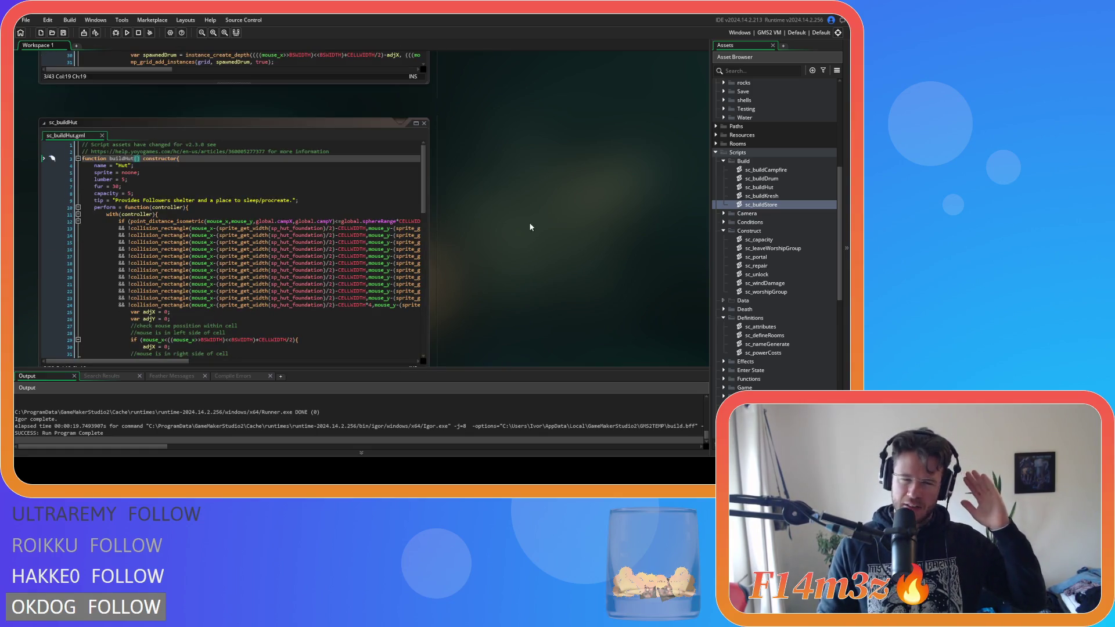
scroll(530, 227, down, 15)
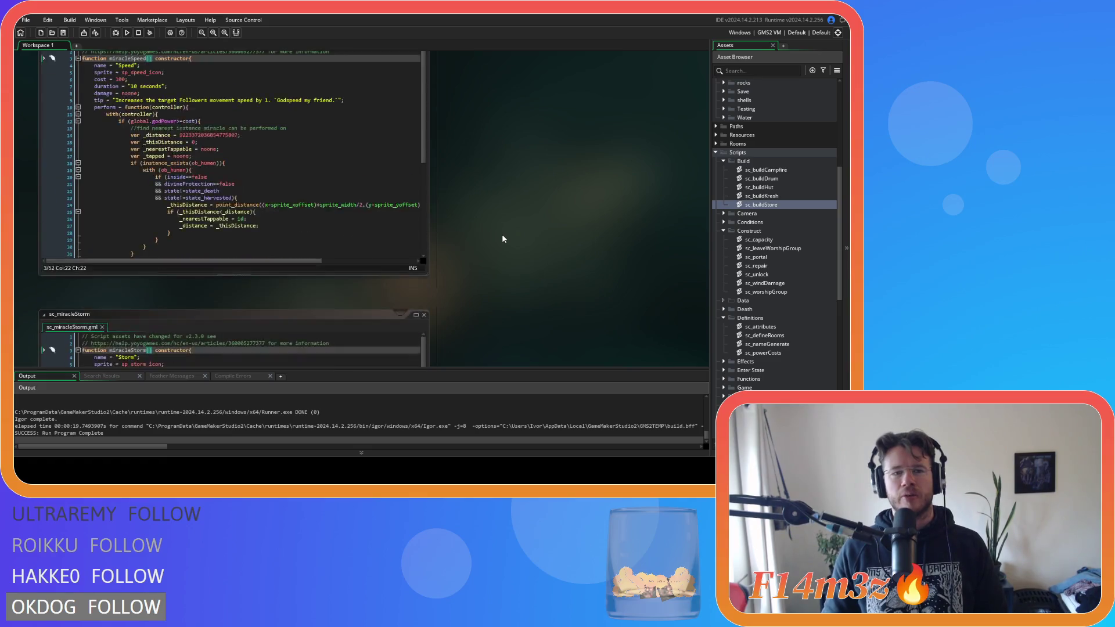
scroll(503, 238, down, 10)
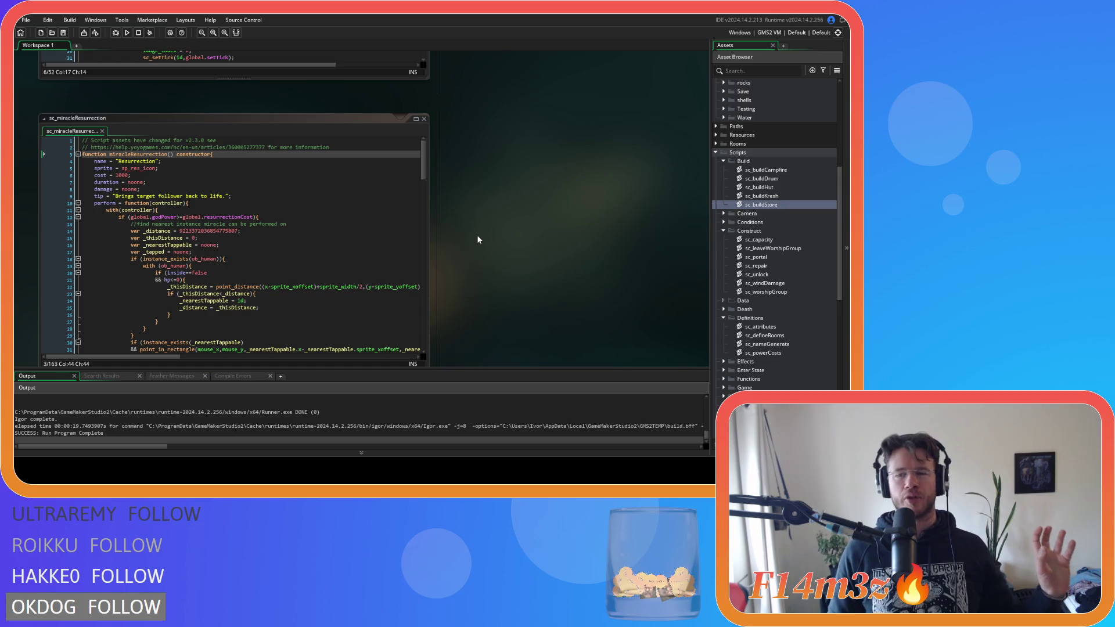
scroll(482, 244, down, 5)
scroll(486, 253, down, 10)
scroll(481, 247, down, 10)
scroll(478, 231, down, 10)
scroll(478, 231, down, 5)
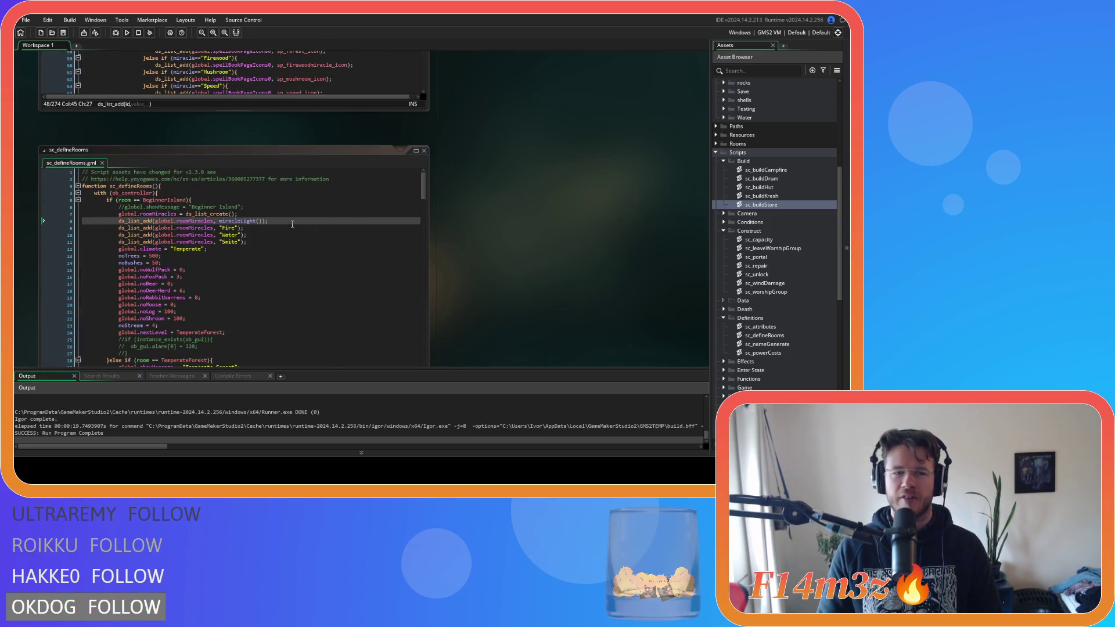
double_click(227, 228)
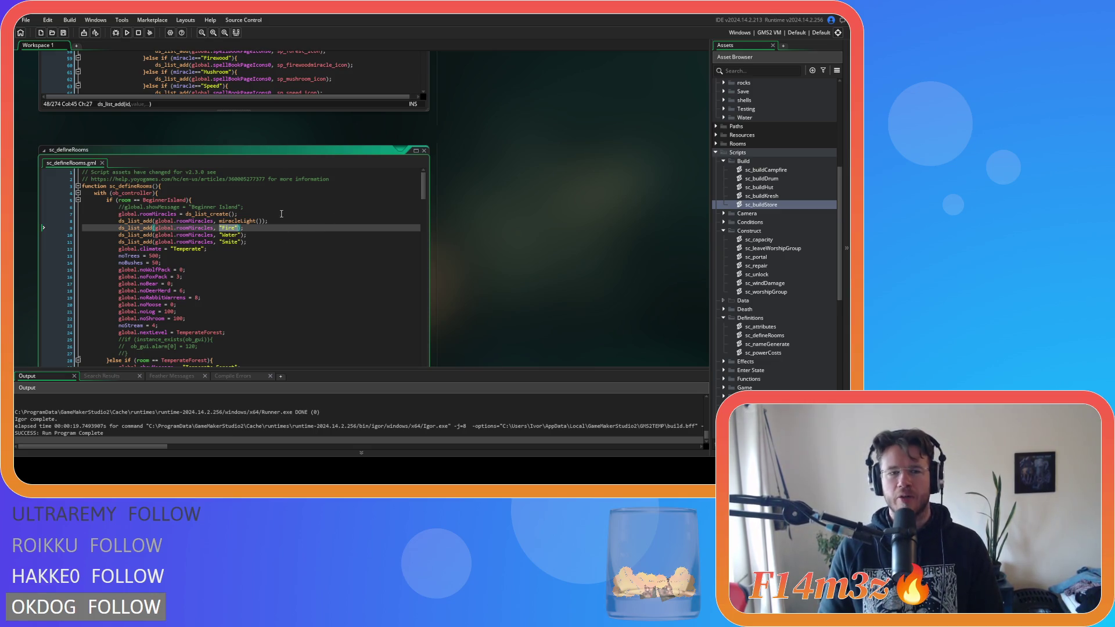
Step: Replace miracleLight() on line 8 with the string "Light" and save sc_defineRooms
drag(263, 221, 219, 221)
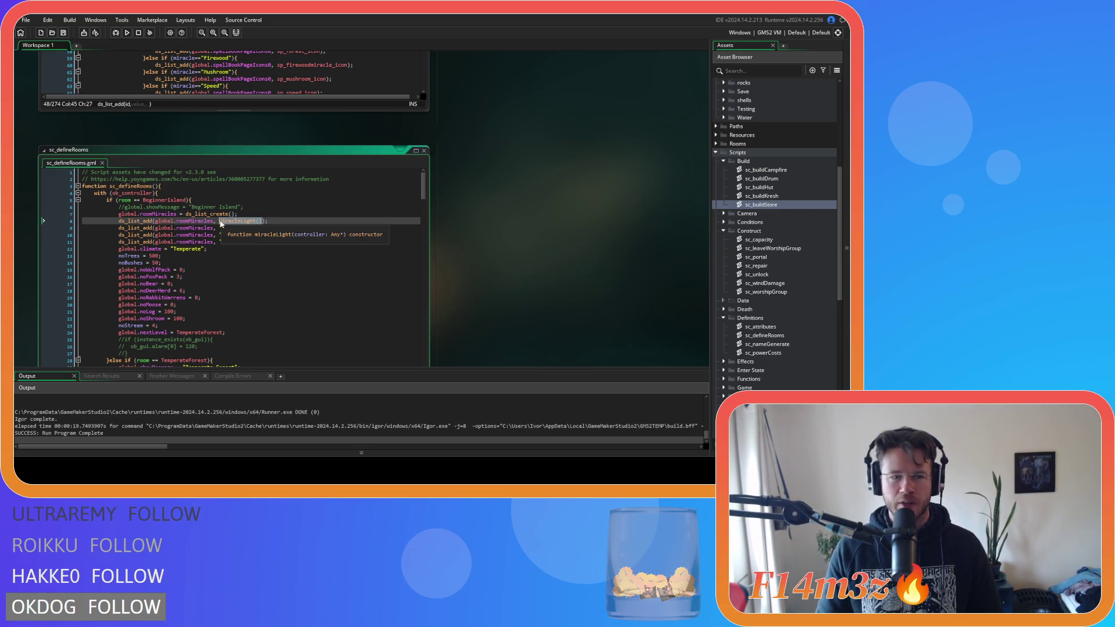
text("Light")
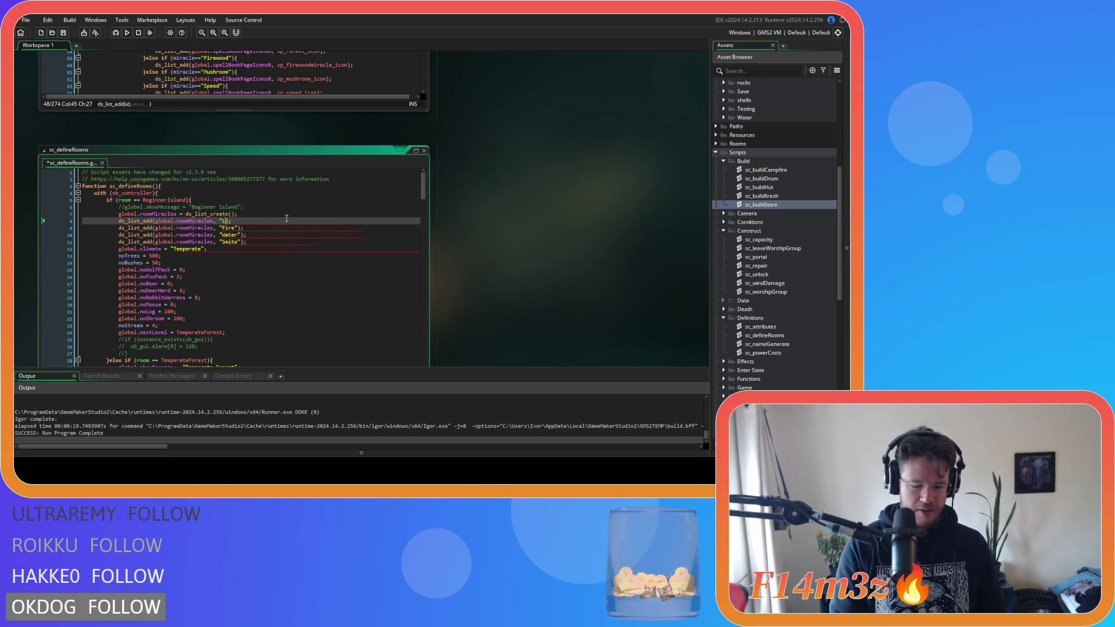
click(321, 249)
key(ctrl+s)
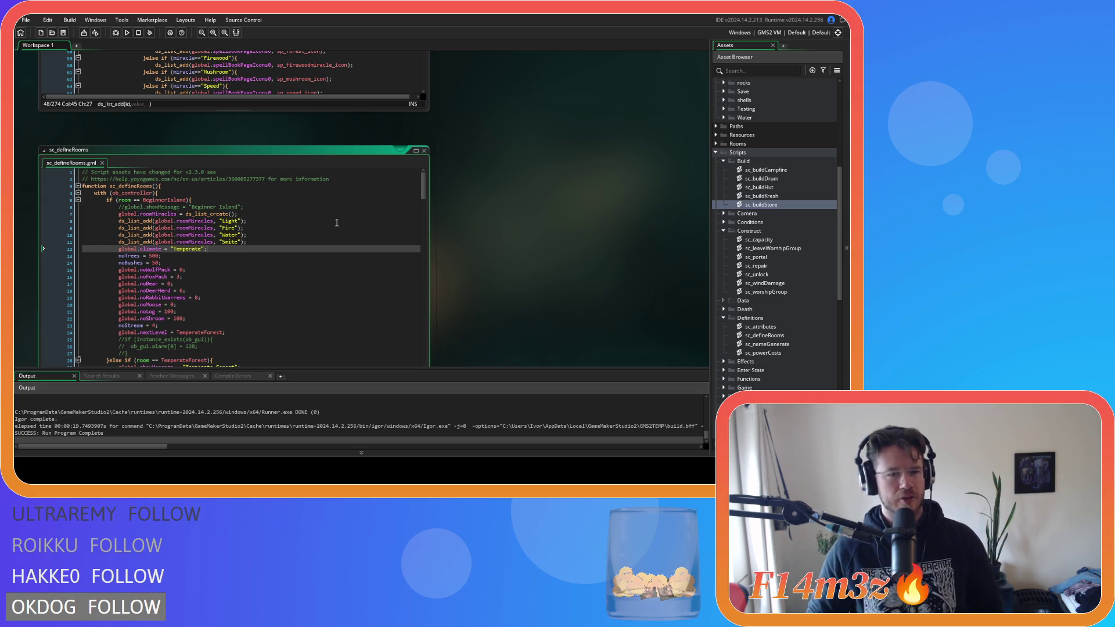
Step: Add a new line 13 below the climate setting, type 'name' and browse the autocomplete suggestions
key(Return)
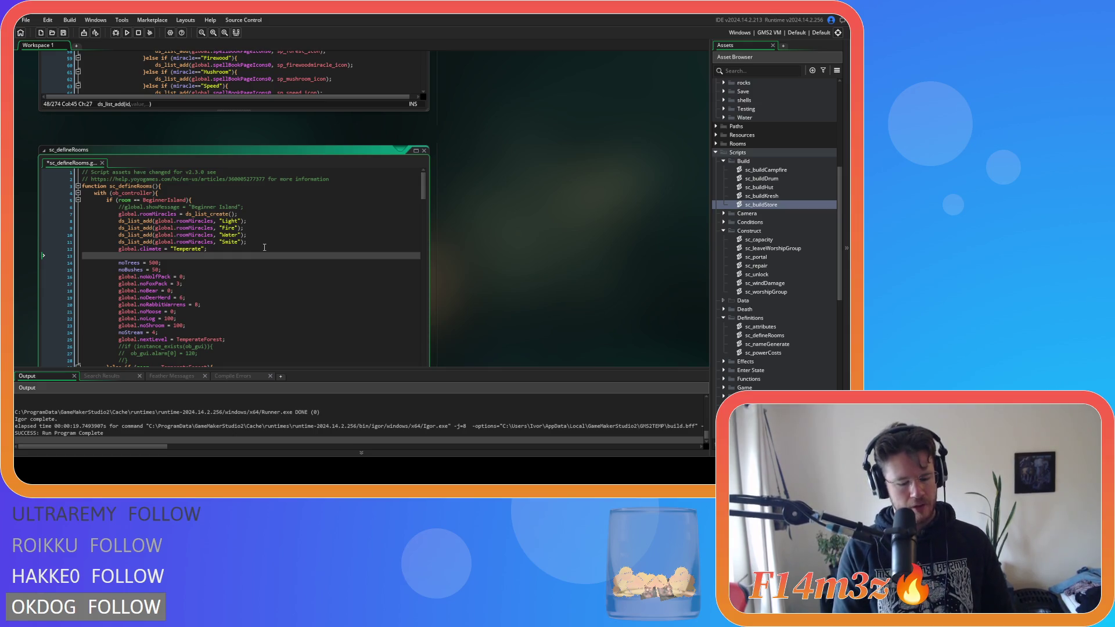
text(function)
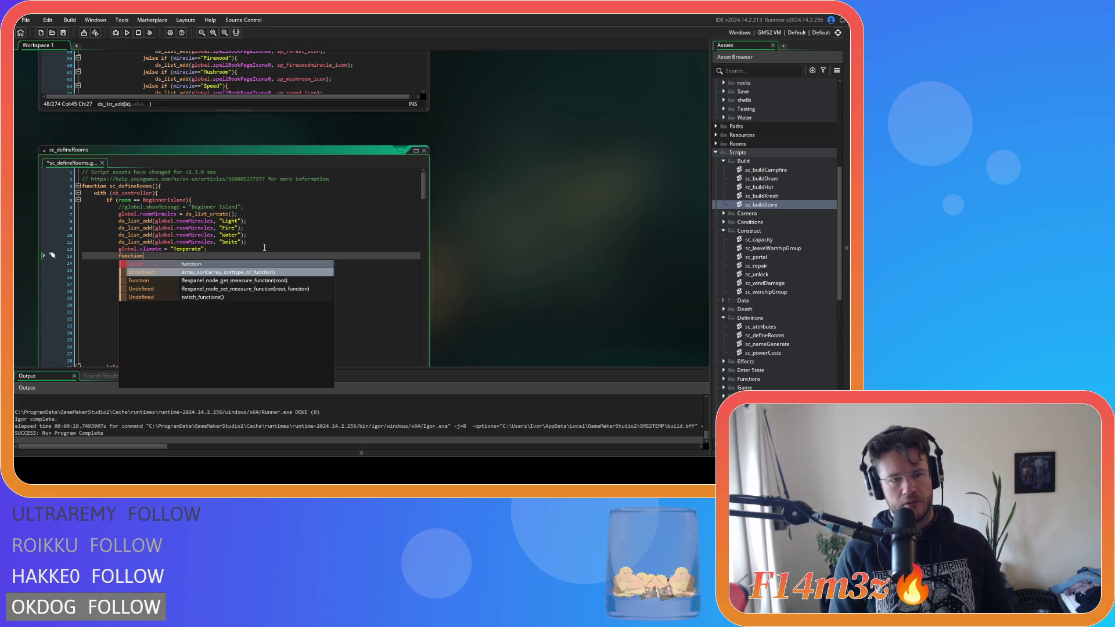
key(BackSpace)
key(BackSpace)
key(BackSpace)
text(name)
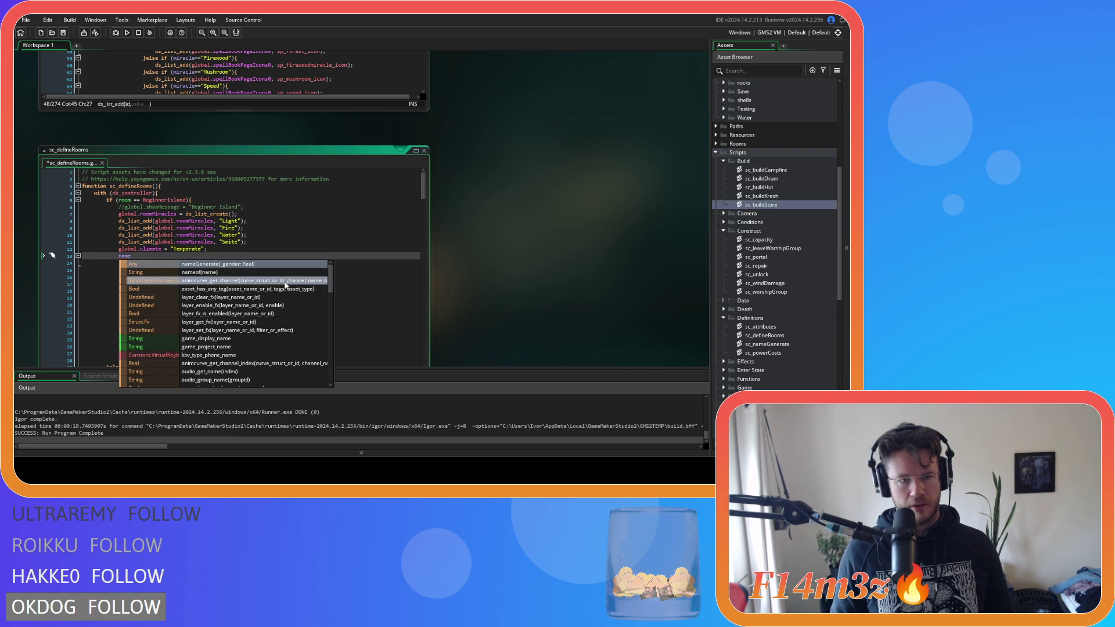
scroll(305, 289, down, 2)
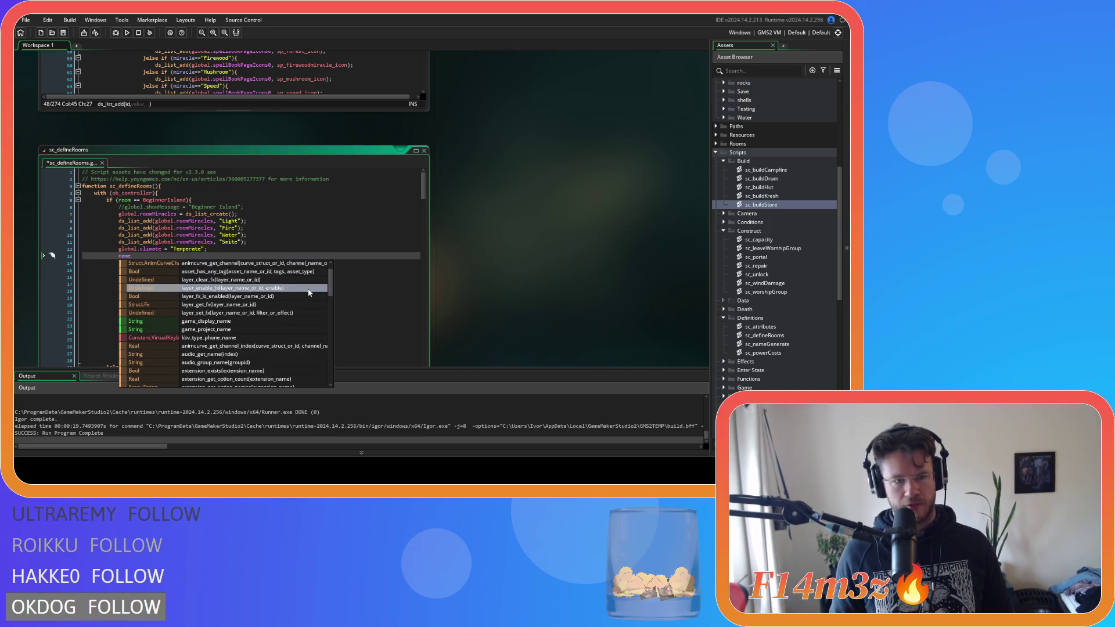
scroll(308, 292, down, 2)
scroll(309, 293, down, 1)
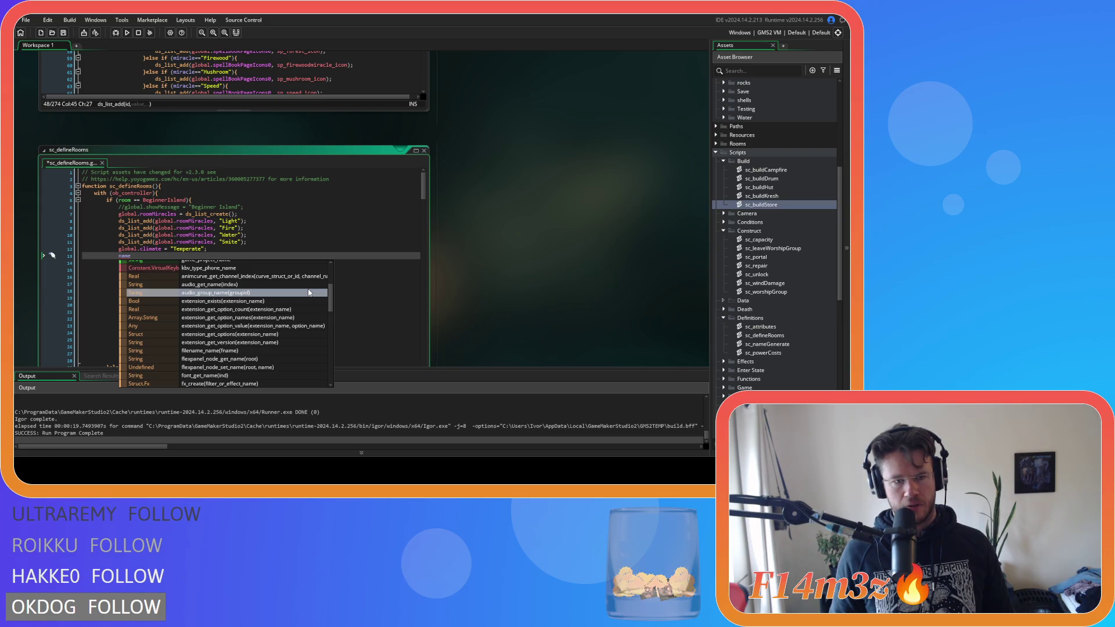
scroll(308, 293, down, 2)
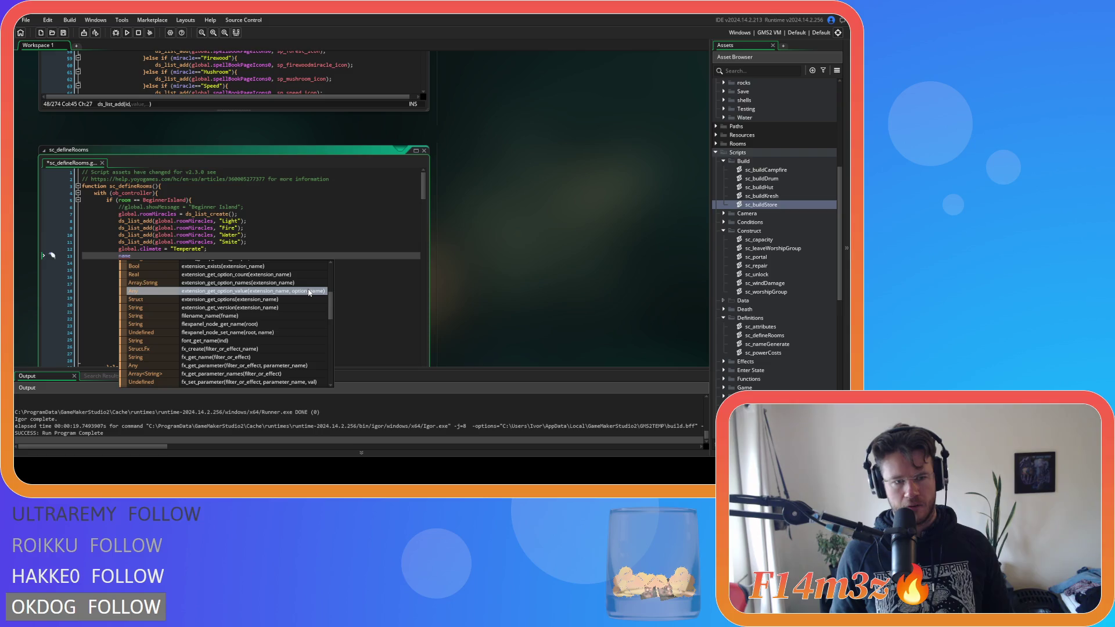
scroll(309, 292, down, 3)
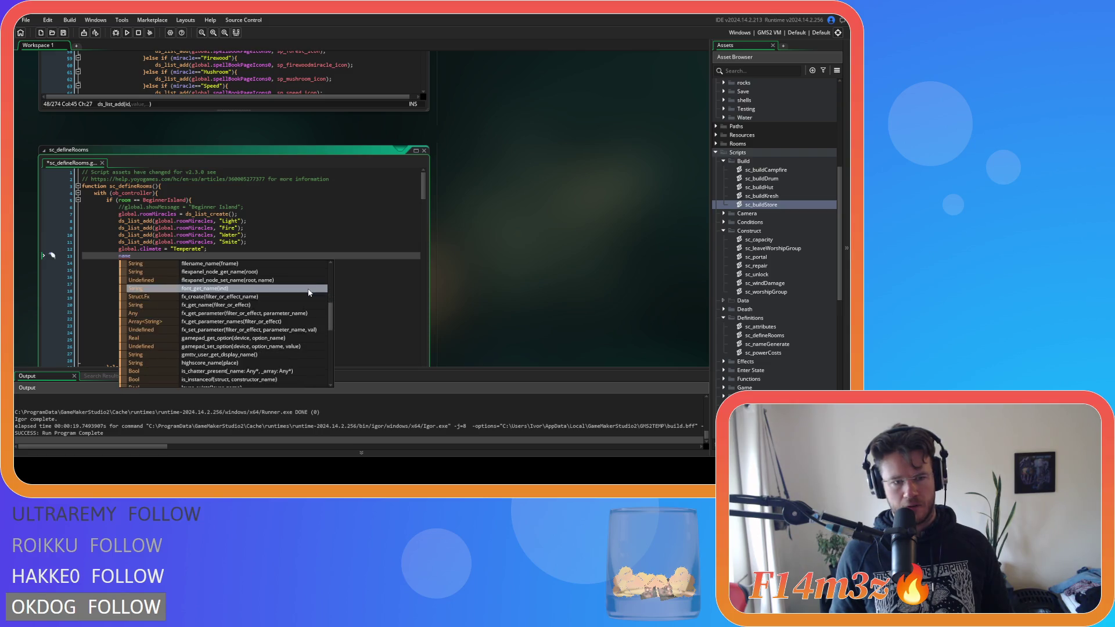
scroll(309, 292, down, 3)
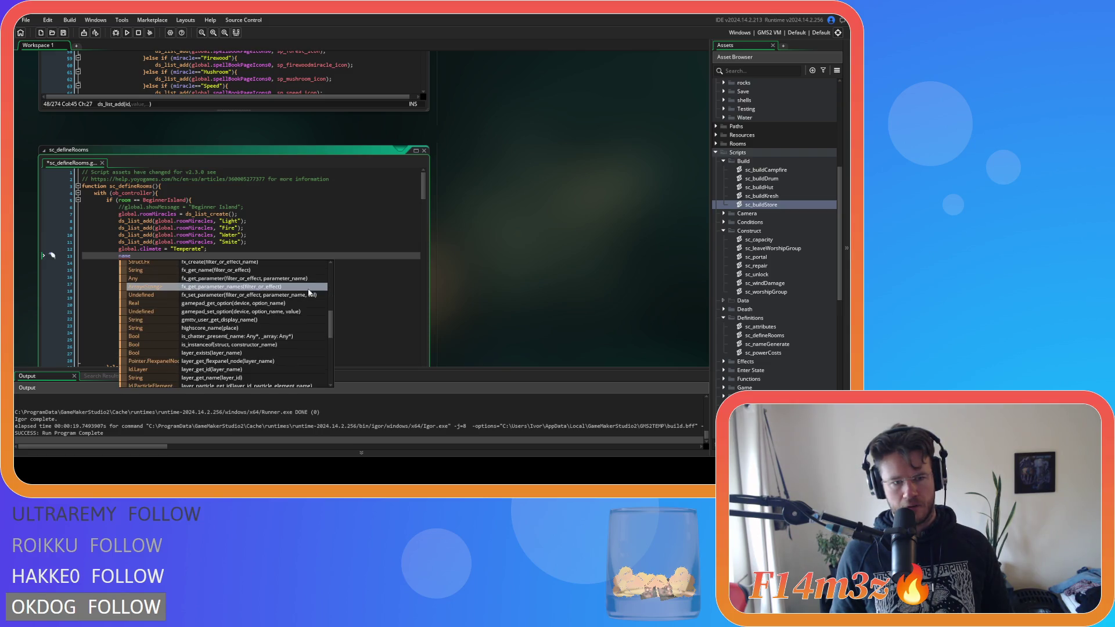
scroll(309, 293, down, 3)
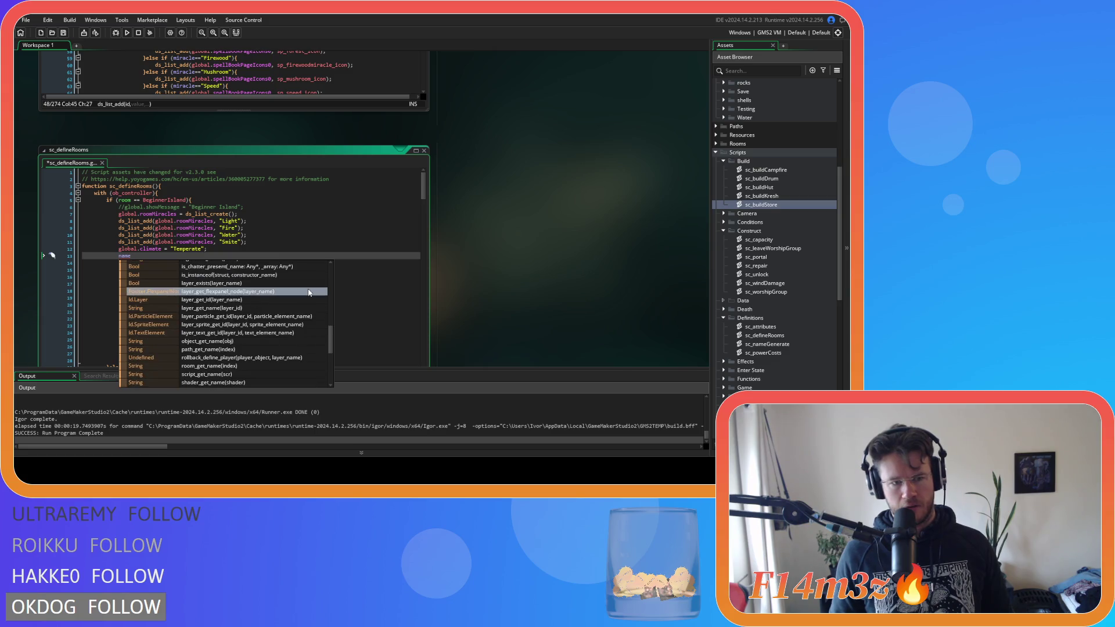
scroll(309, 292, down, 3)
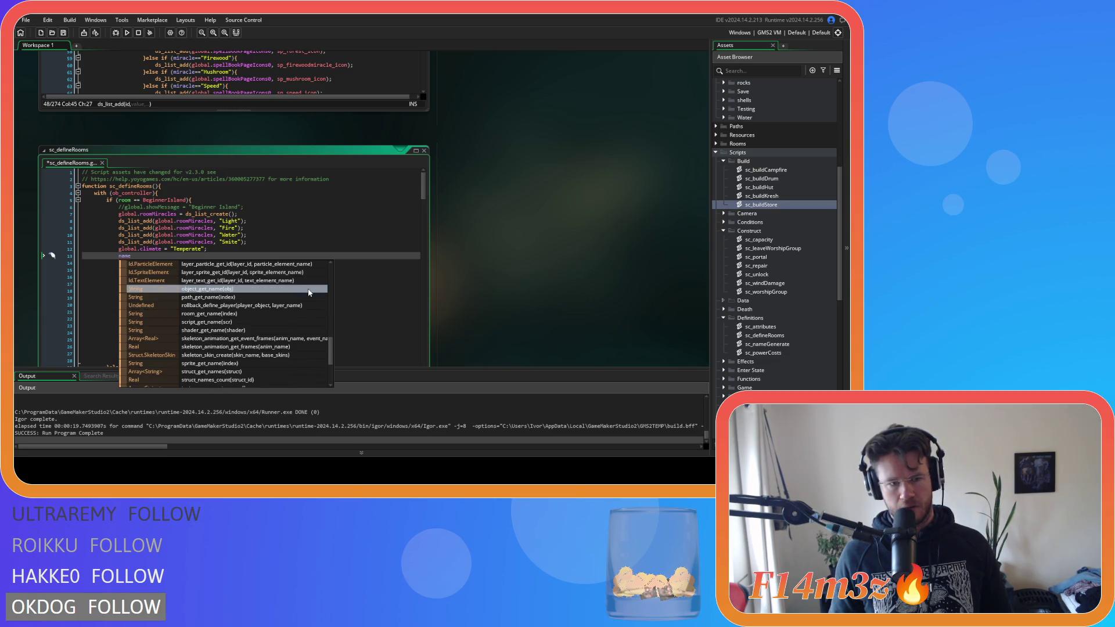
scroll(309, 293, down, 1)
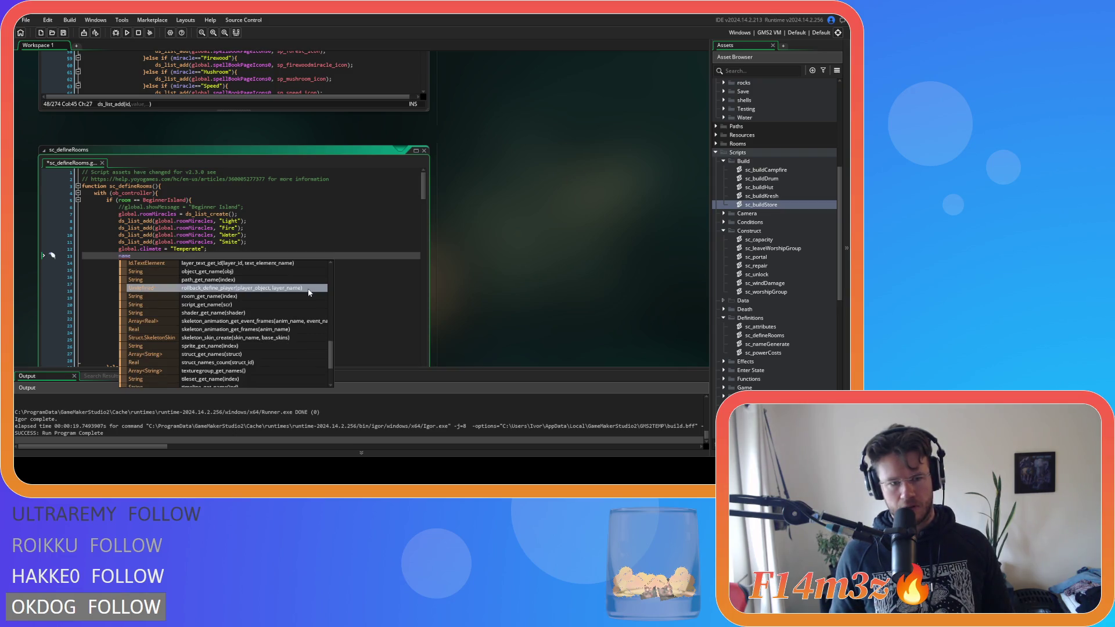
scroll(309, 293, down, 1)
scroll(309, 293, down, 1)
scroll(309, 292, down, 2)
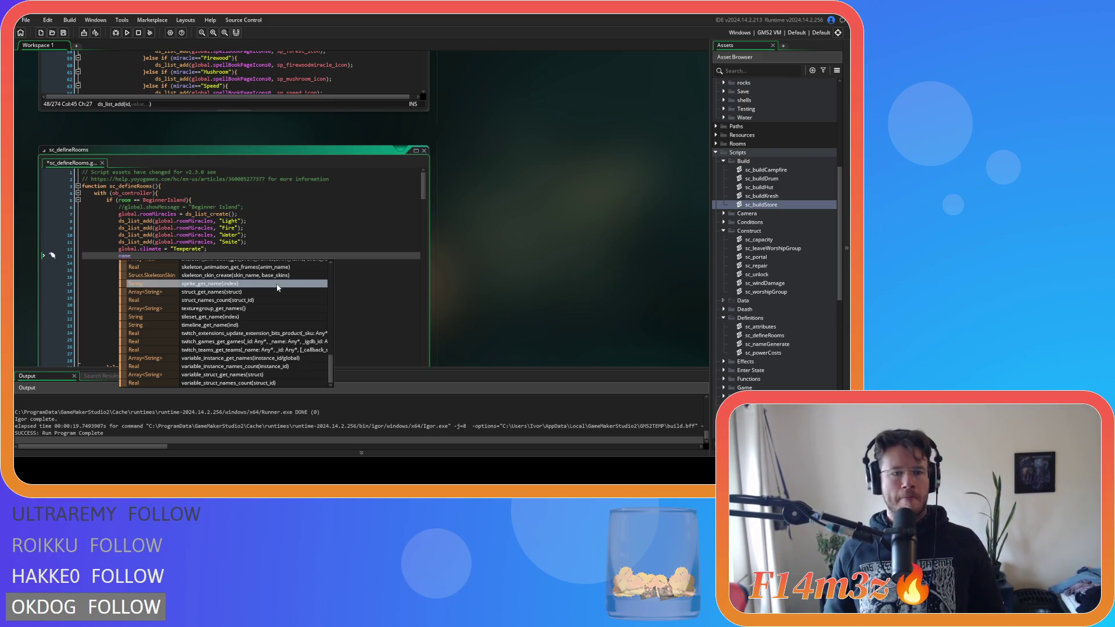
Step: Replace the word on line 13 with 'get_name' and insert struct_get_names() from autocomplete
click(129, 256)
double_click(128, 256)
text(functio)
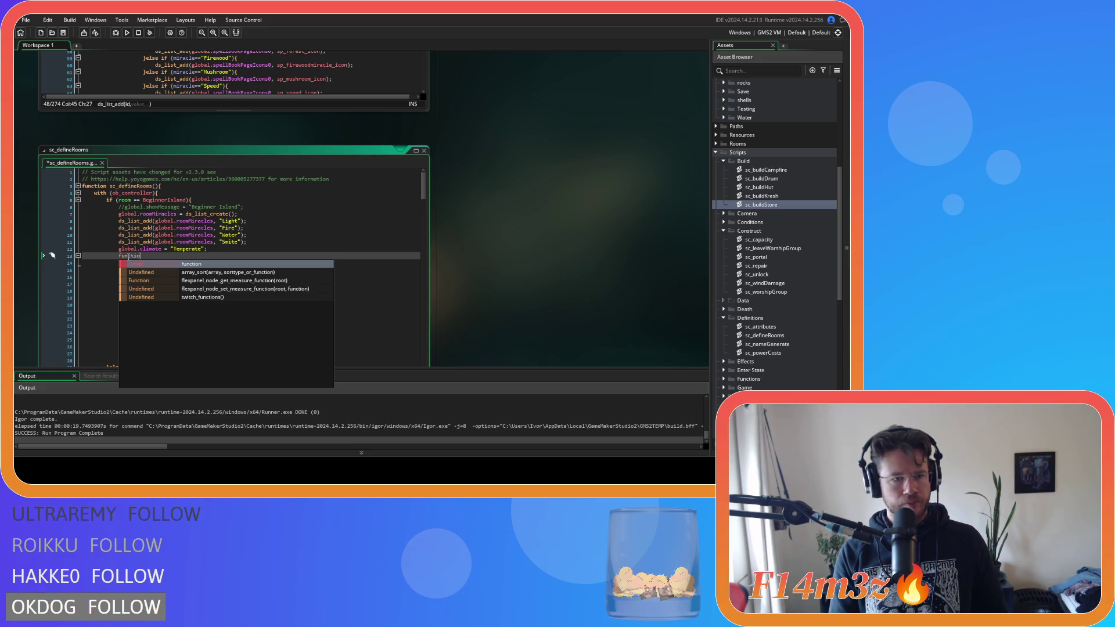
key(BackSpace)
key(BackSpace)
key(BackSpace)
text(get_name)
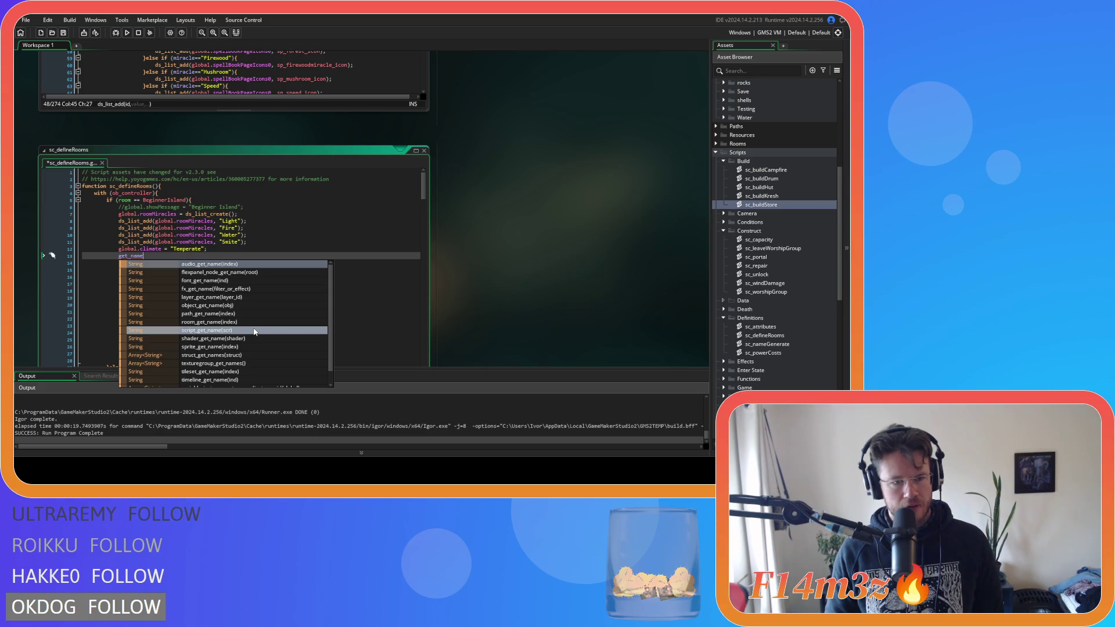
scroll(254, 331, down, 1)
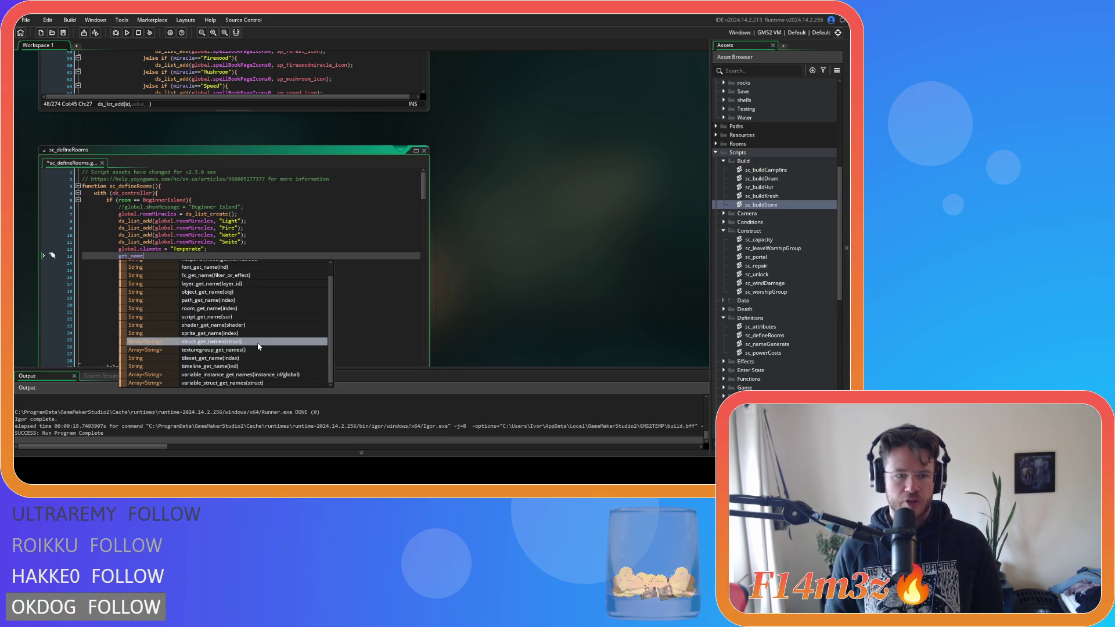
click(258, 347)
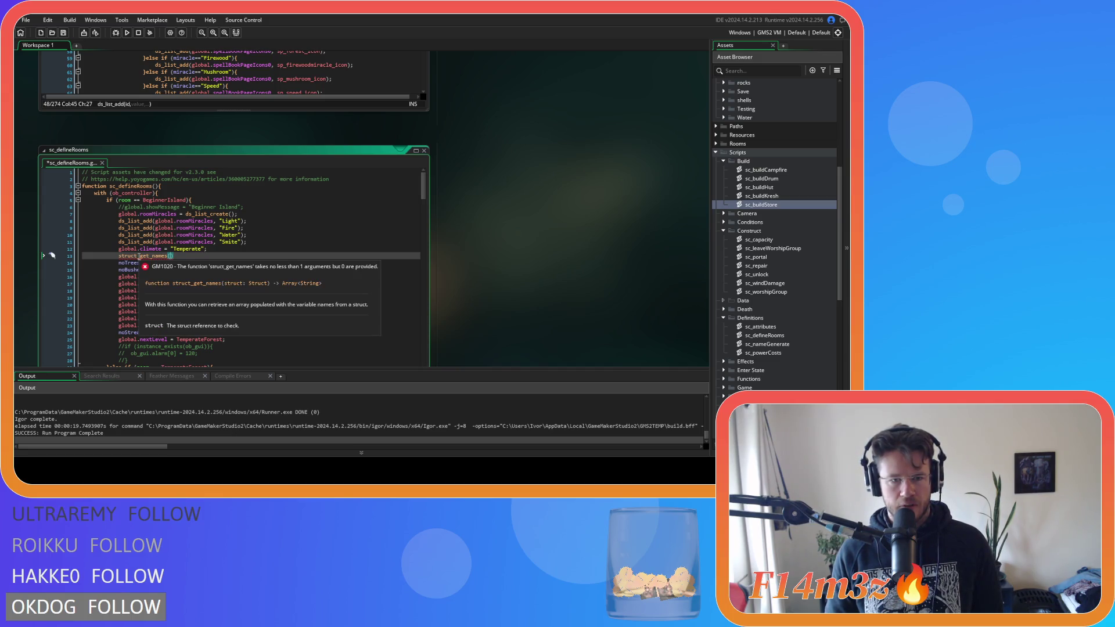
Step: Swap struct_get_names() for shader_get_name(), then change its prefix to make script_get_name()
drag(172, 256, 121, 258)
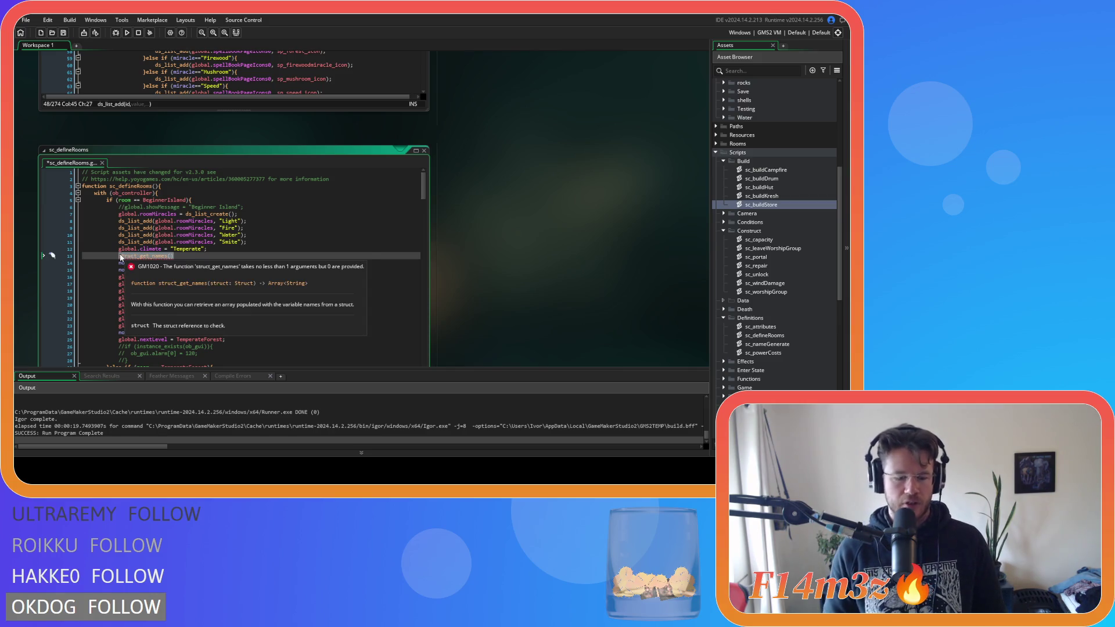
text(get_name)
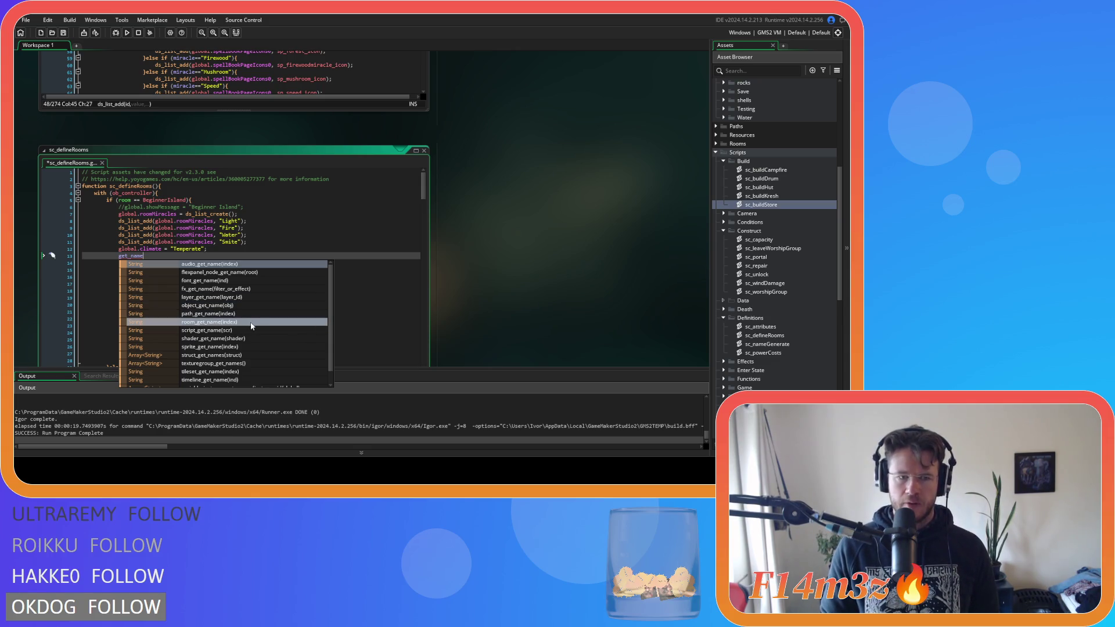
click(246, 338)
drag(139, 256, 119, 256)
text(script_)
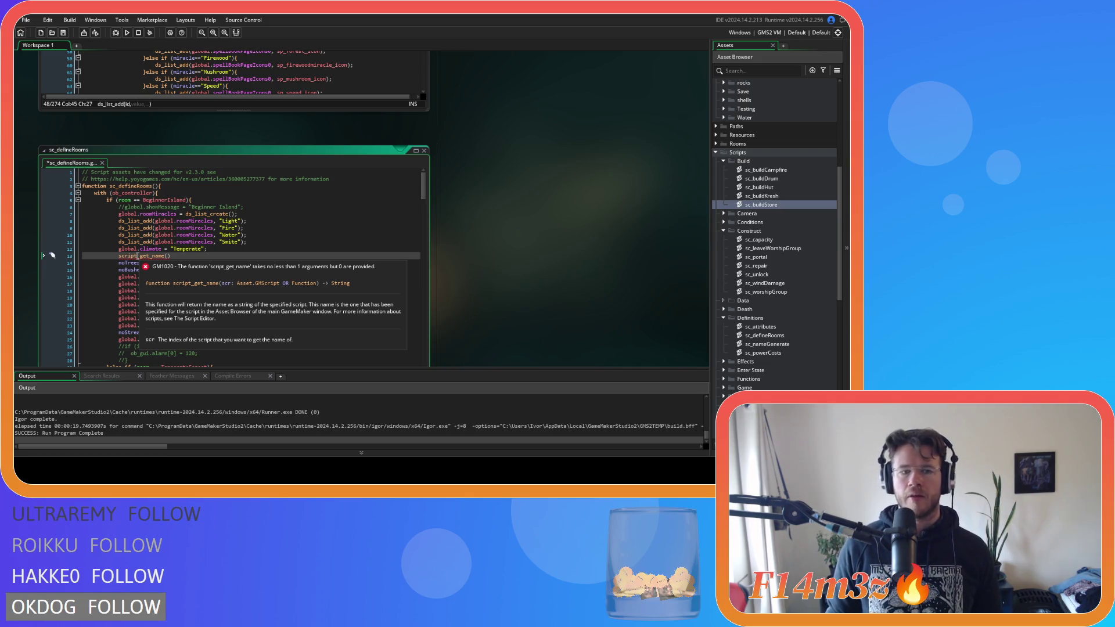
drag(170, 256, 120, 259)
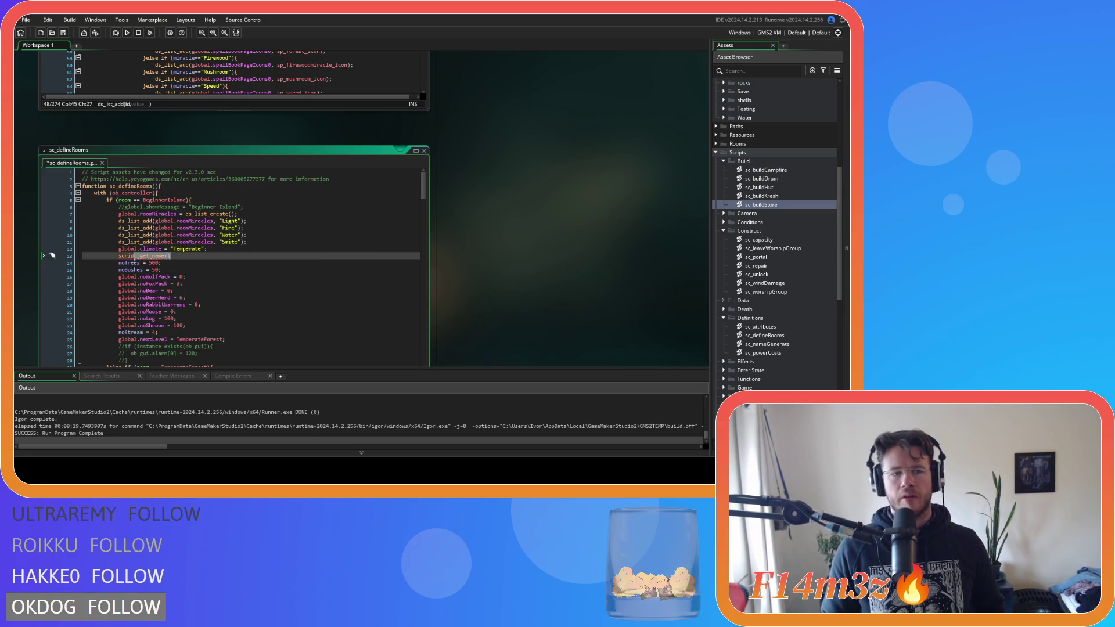
Step: Try object_get_name() on line 13, then delete the whole experimental get_name line
text(get)
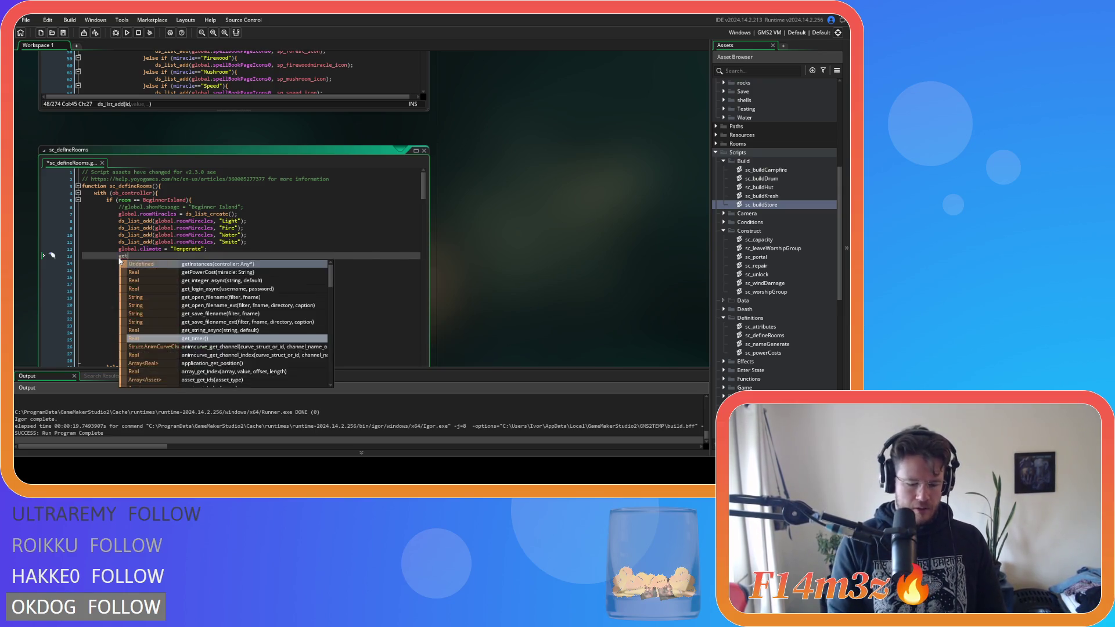
text(_name)
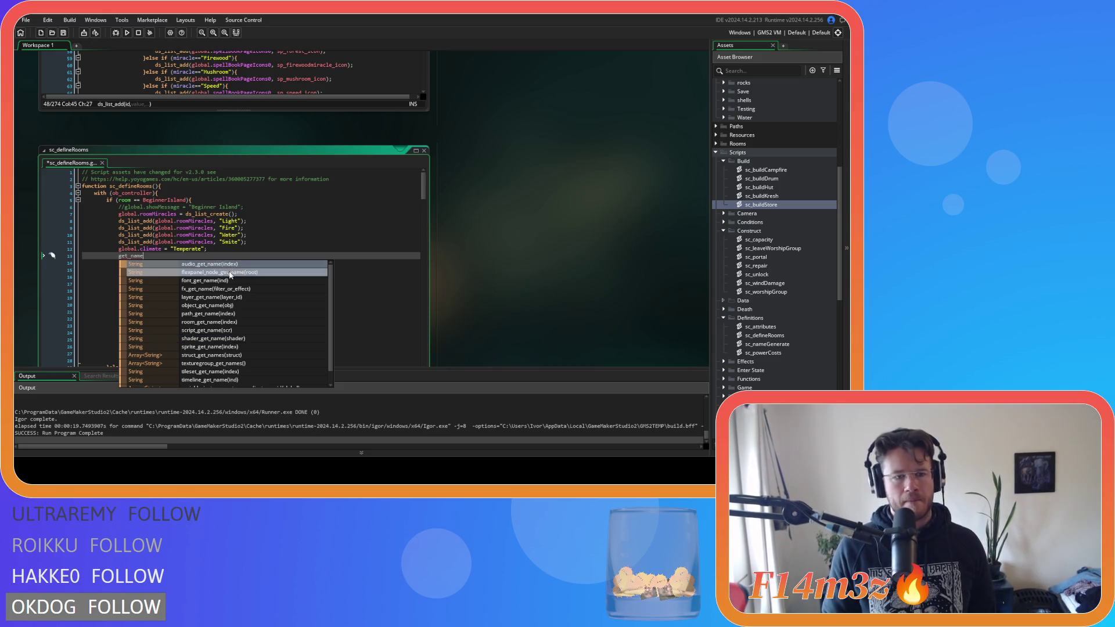
click(247, 308)
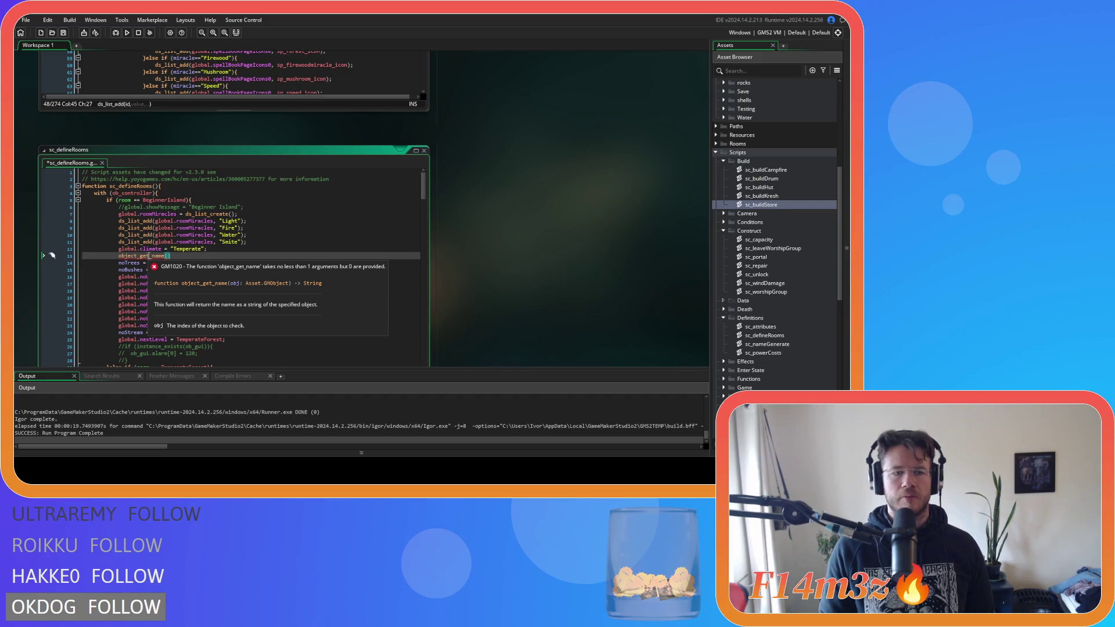
drag(171, 256, 119, 261)
text(get_name)
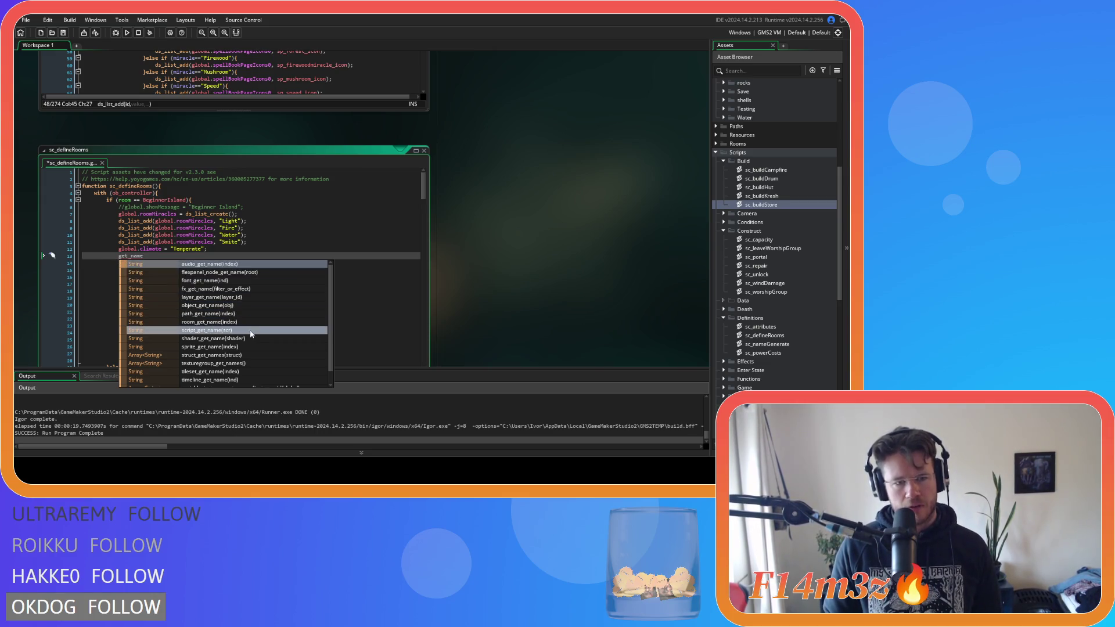
scroll(259, 338, down, 1)
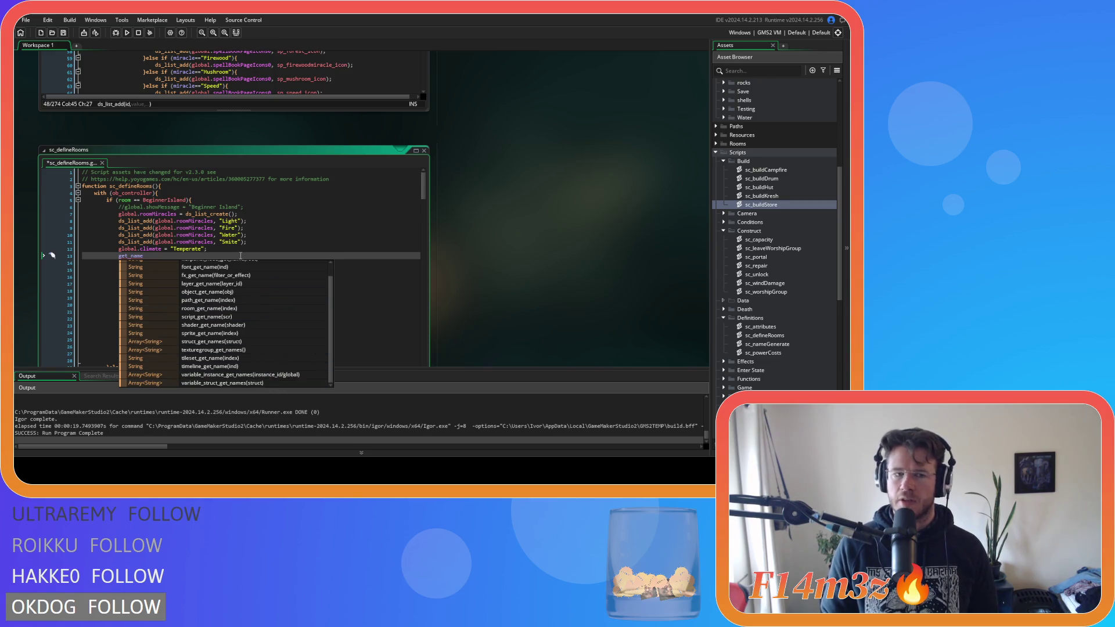
click(67, 253)
key(BackSpace)
key(BackSpace)
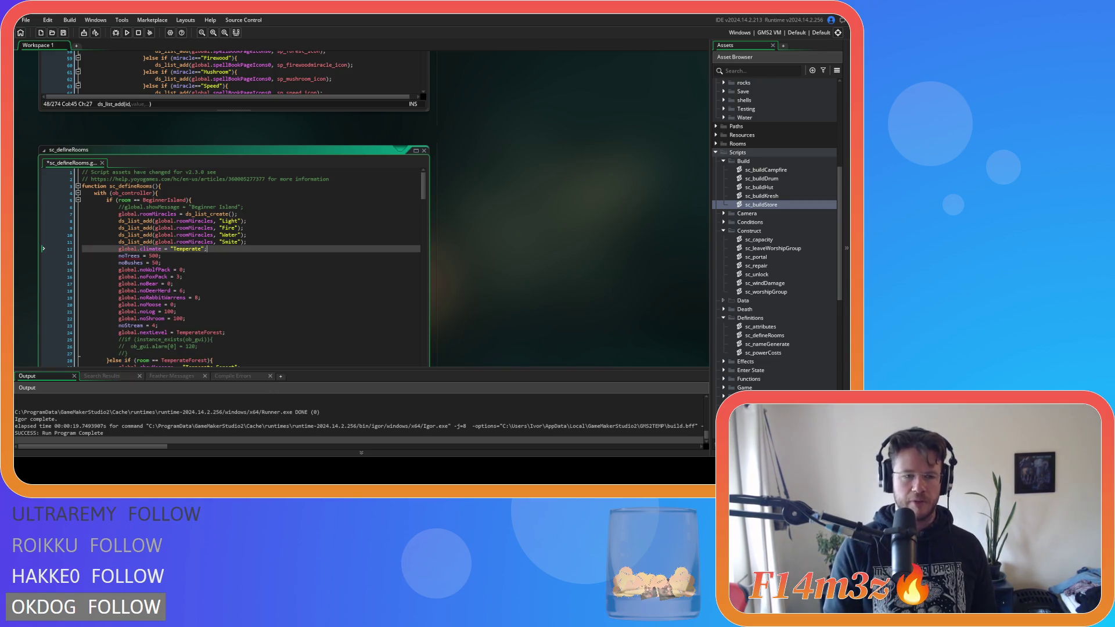
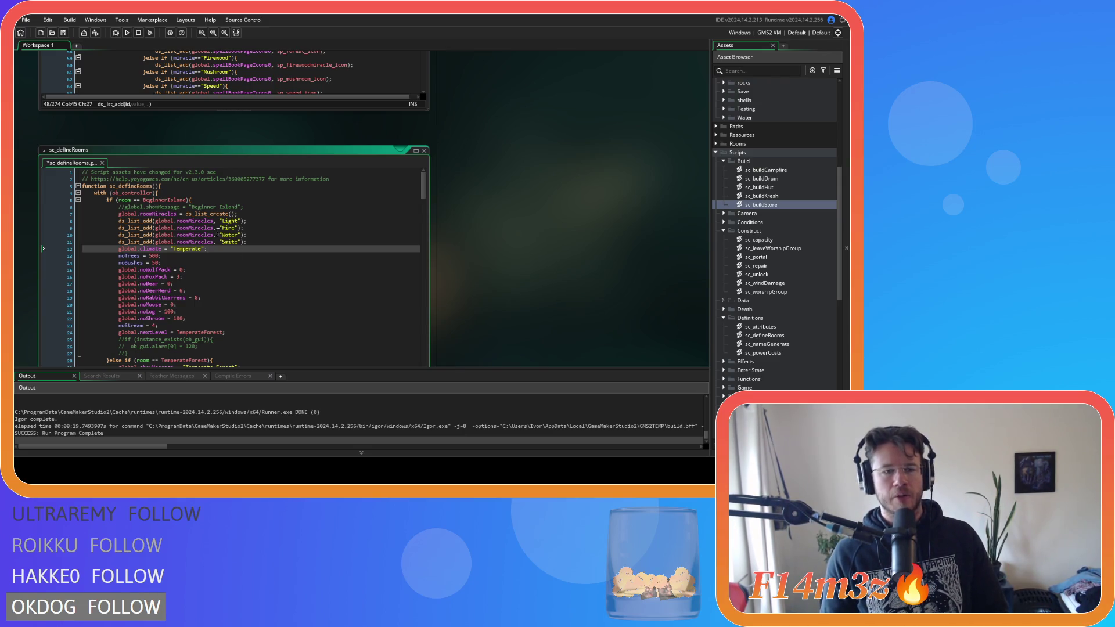
Step: Replace the "Light" string on line 8 of sc_defineRooms with miracleLight(
drag(219, 221, 238, 227)
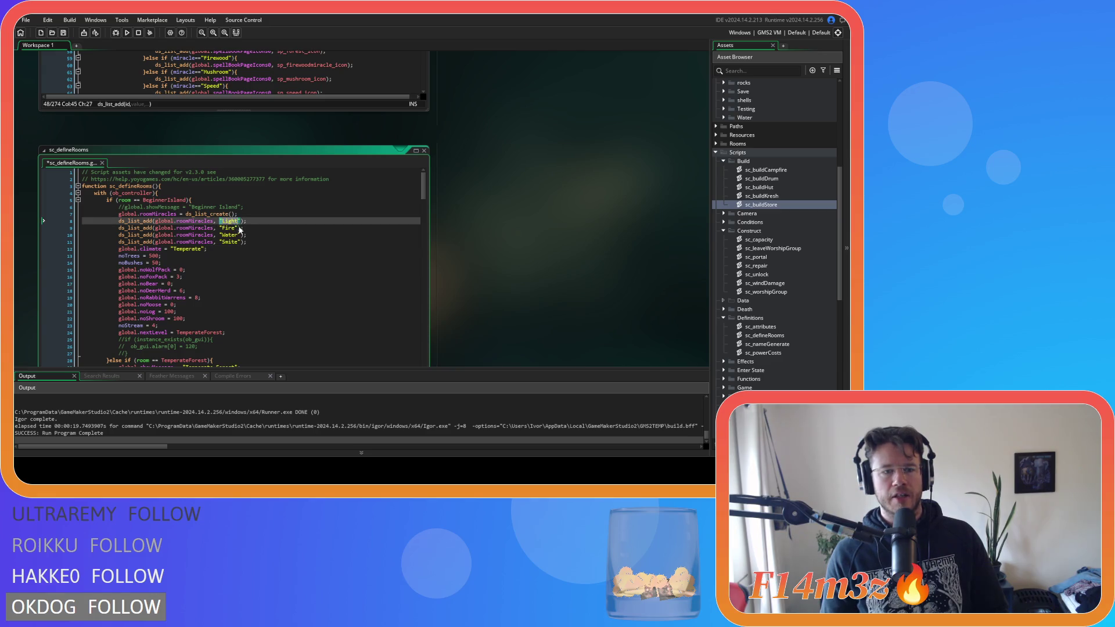
text(m)
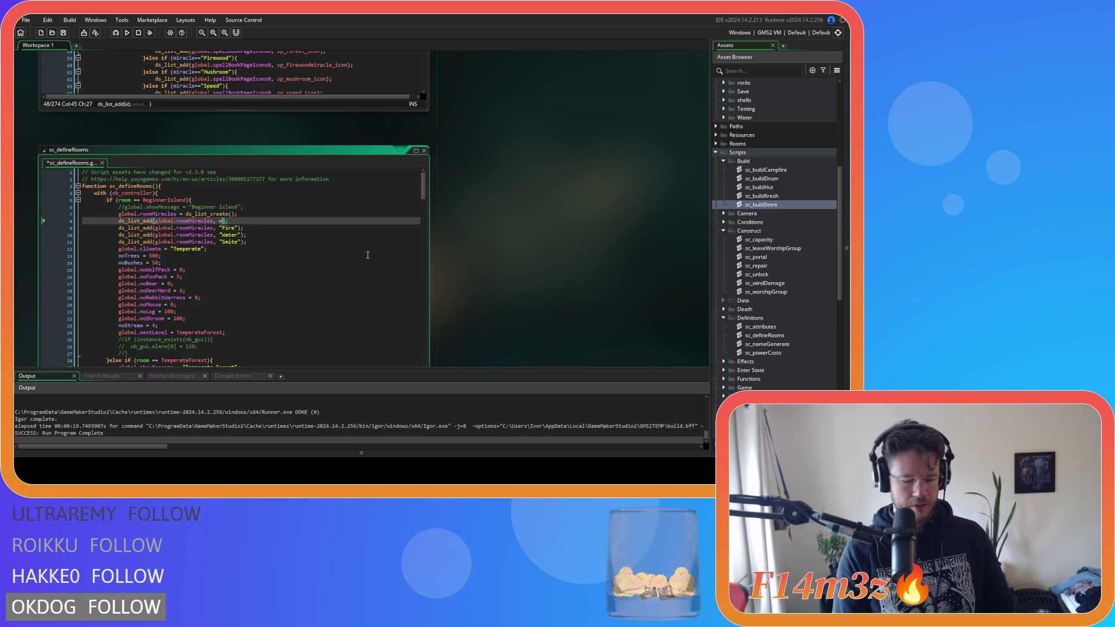
text(iracl)
text(eLight)
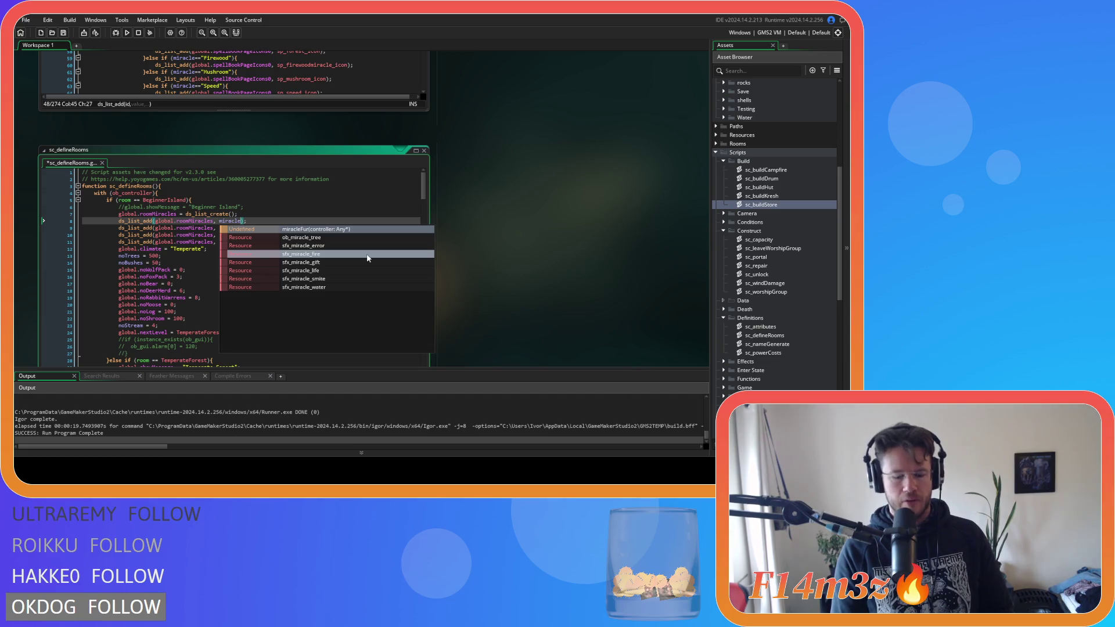
text(()
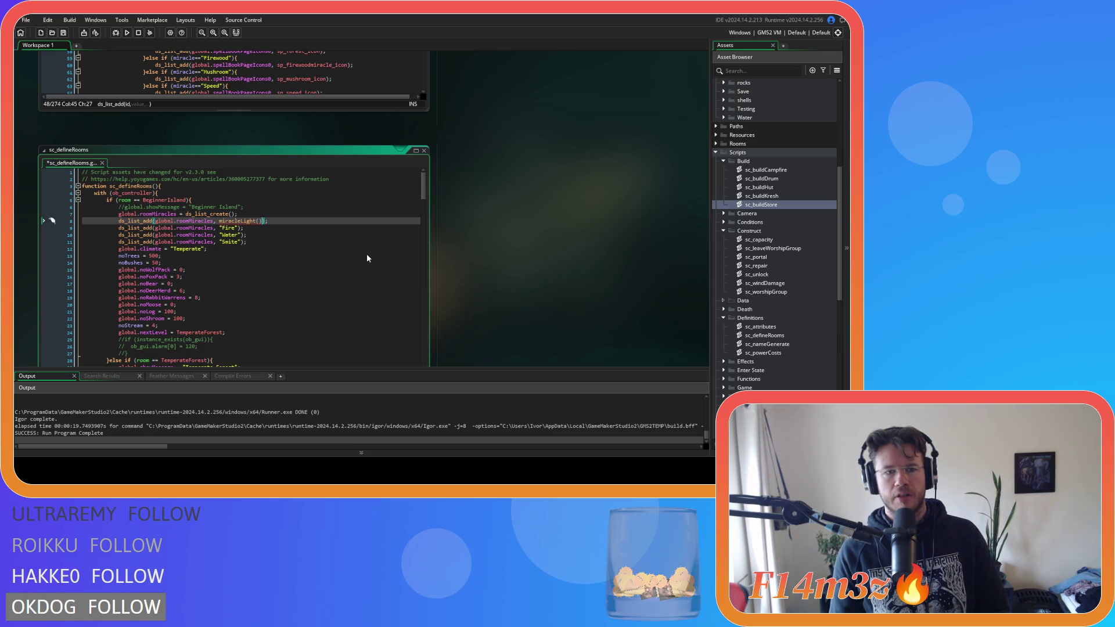
mouse_move(241, 223)
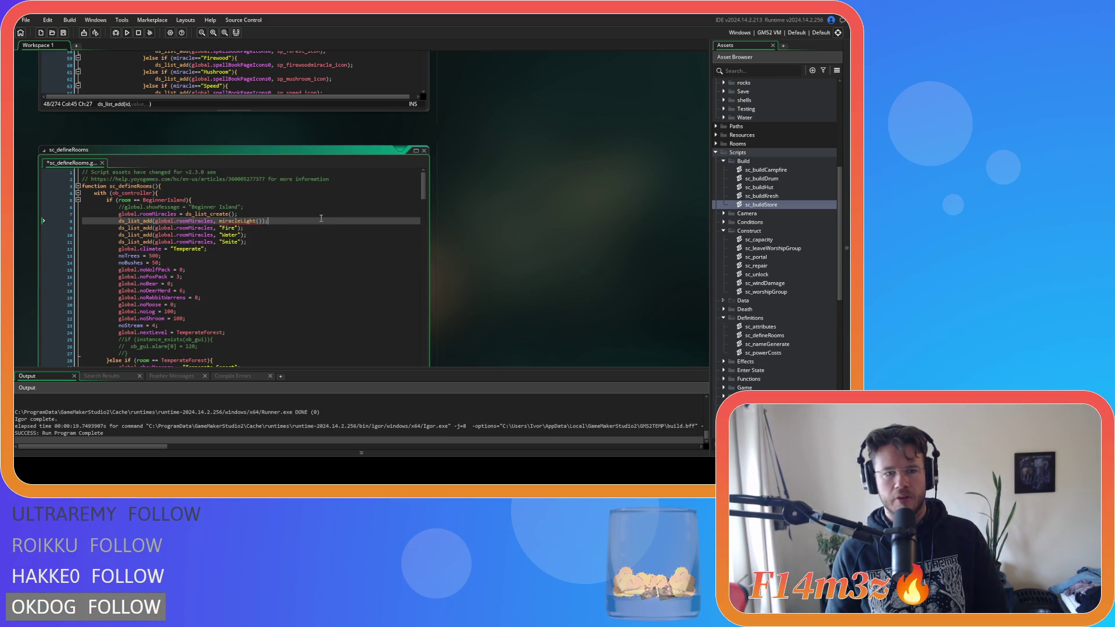
scroll(517, 312, up, 3)
scroll(792, 302, down, 9)
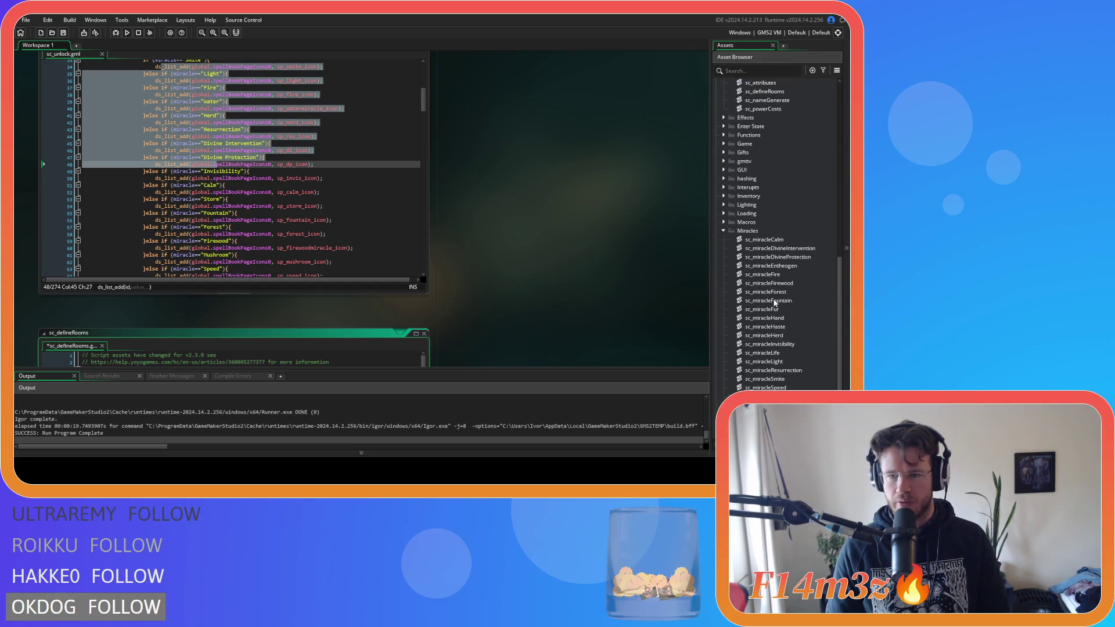
Step: Review the sc_miracleCalm, sc_miracleDivineIntervention and sc_miracleDivineProtection scripts
scroll(764, 187, down, 5)
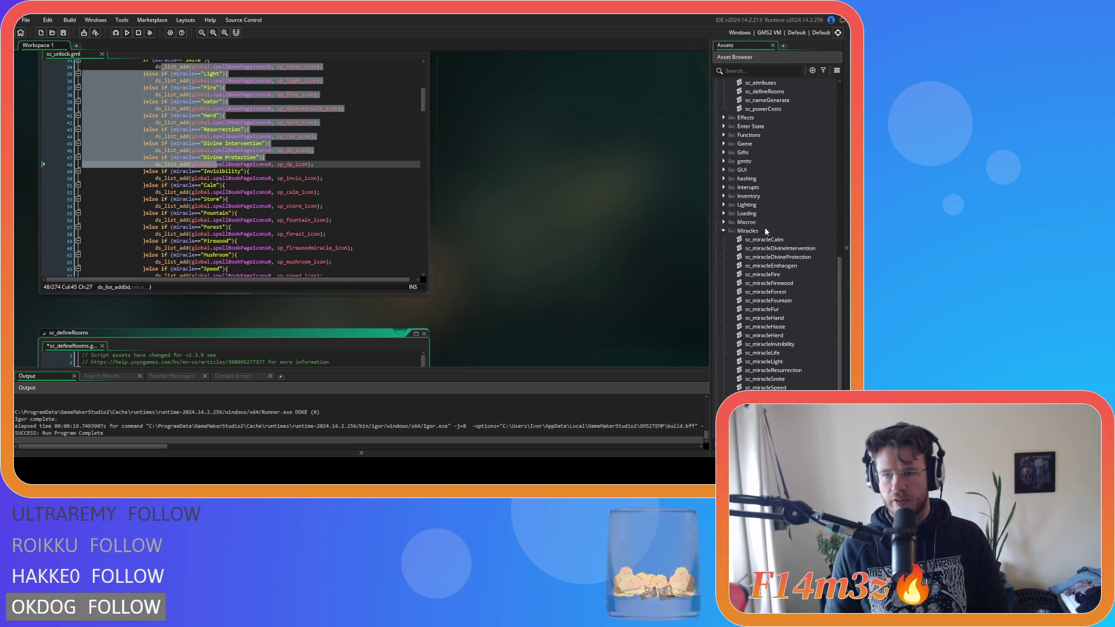
double_click(764, 239)
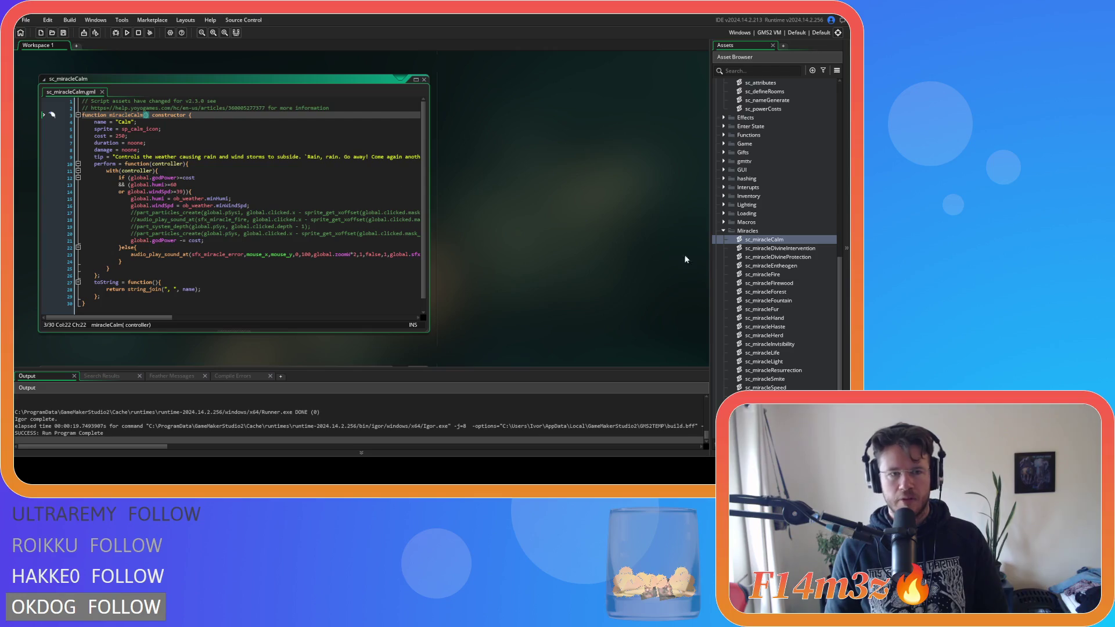
double_click(776, 249)
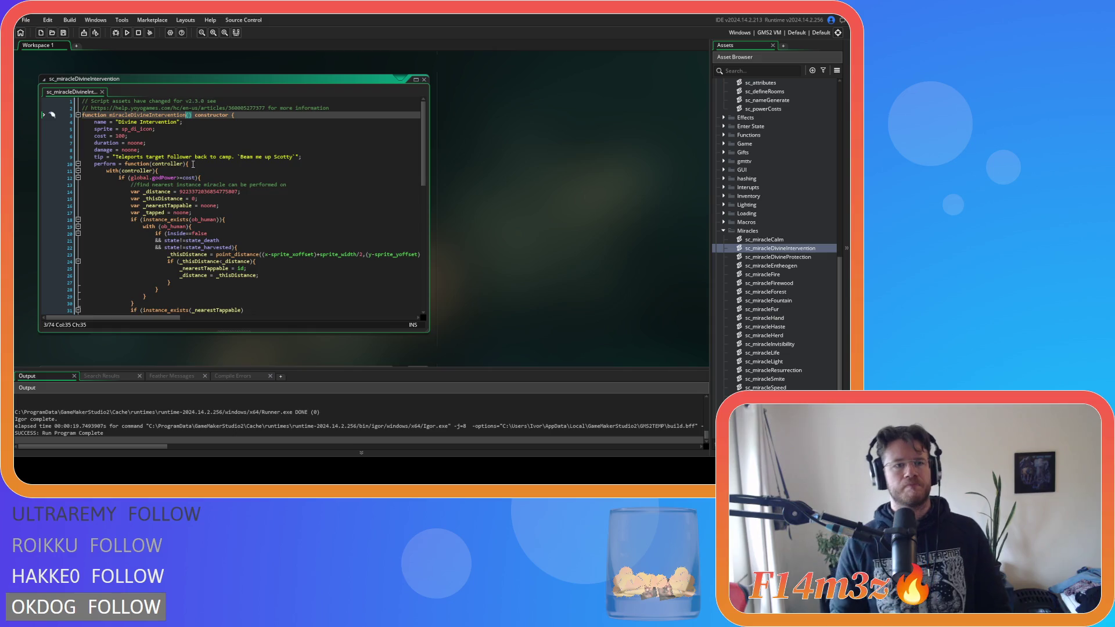
double_click(762, 257)
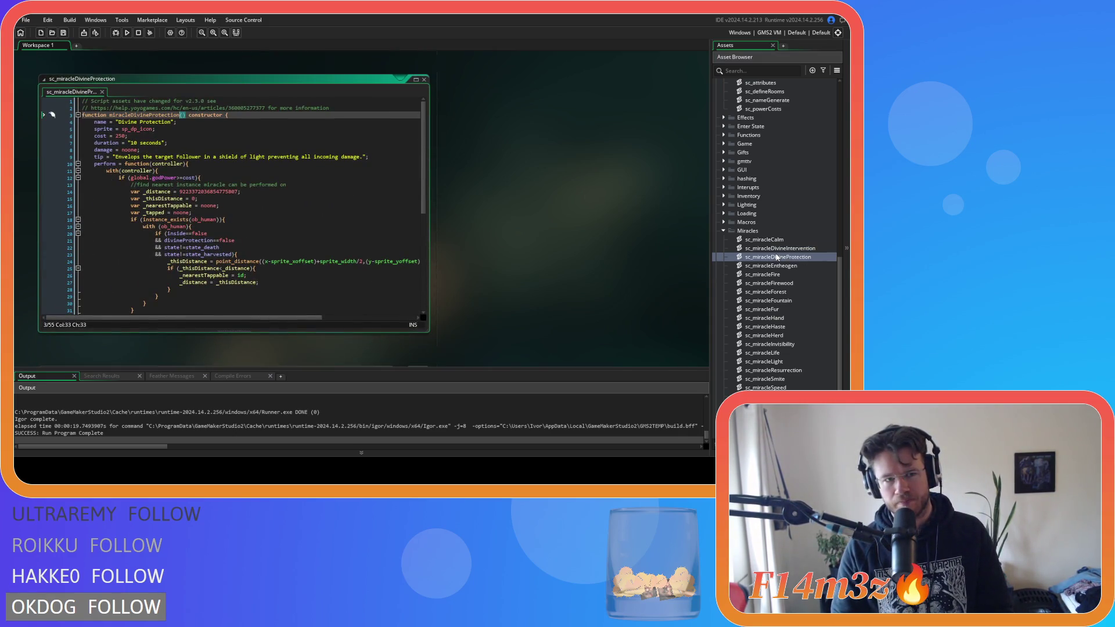
Step: Delete the controller parameter from the constructor in sc_miracleLight
double_click(783, 362)
click(203, 149)
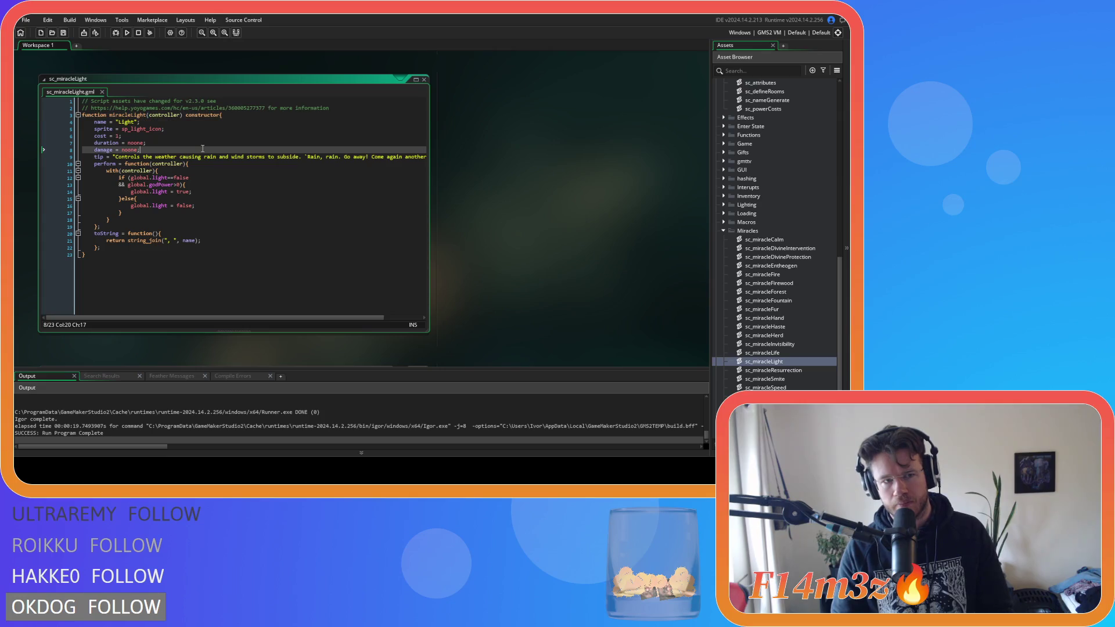
click(167, 115)
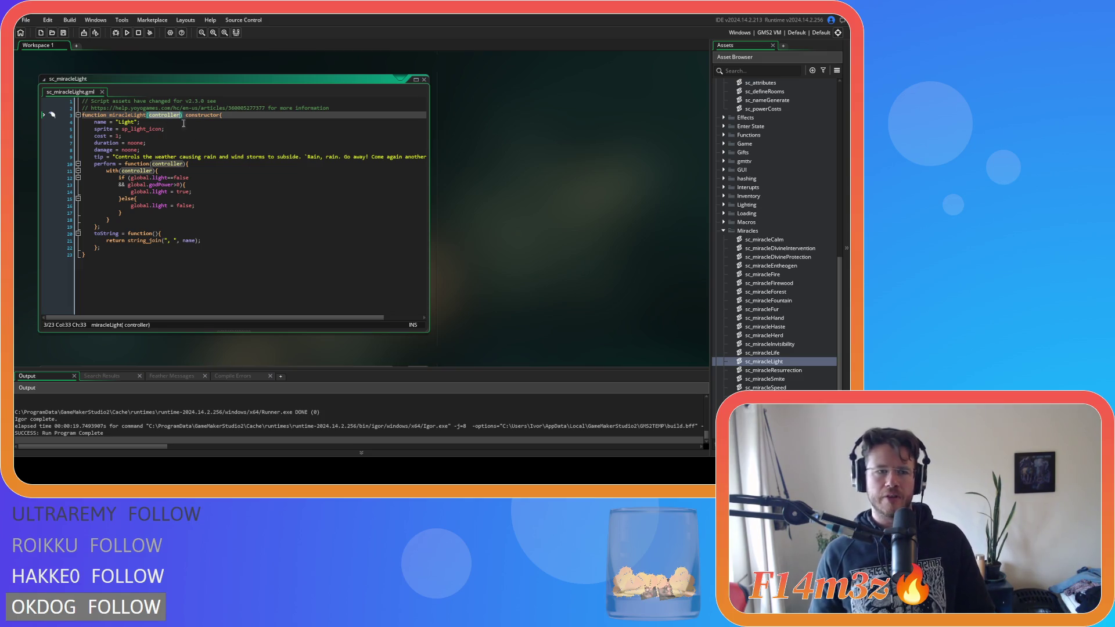
key(ctrl+BackSpace)
Step: Review sc_miracleResurrection and sc_miracleSmite, ending on the Resurrection script window
double_click(808, 370)
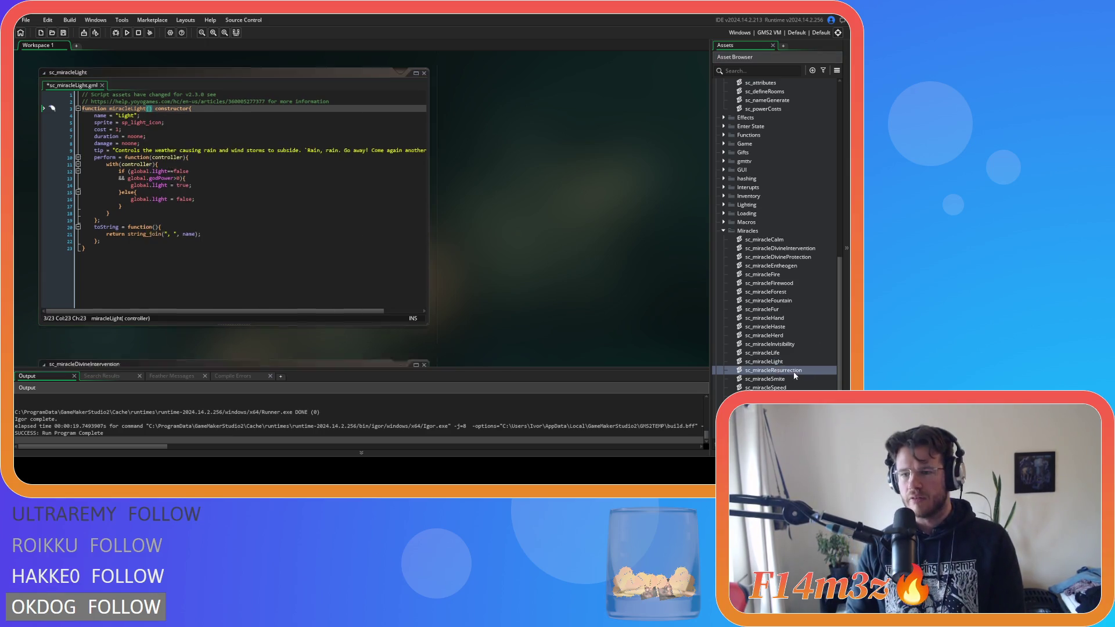
double_click(765, 378)
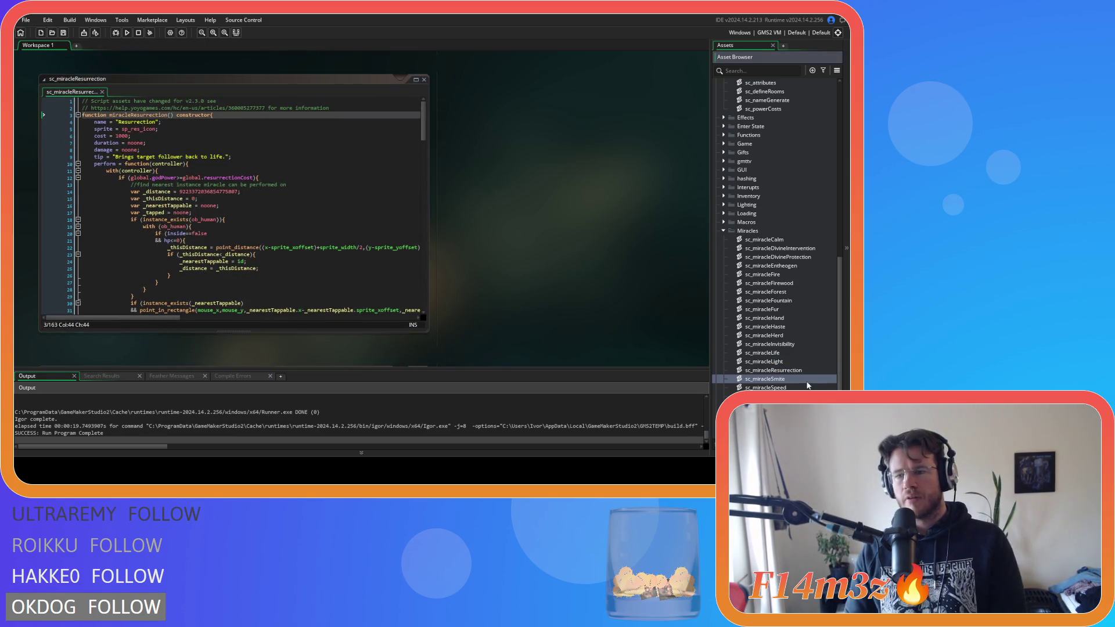
click(321, 157)
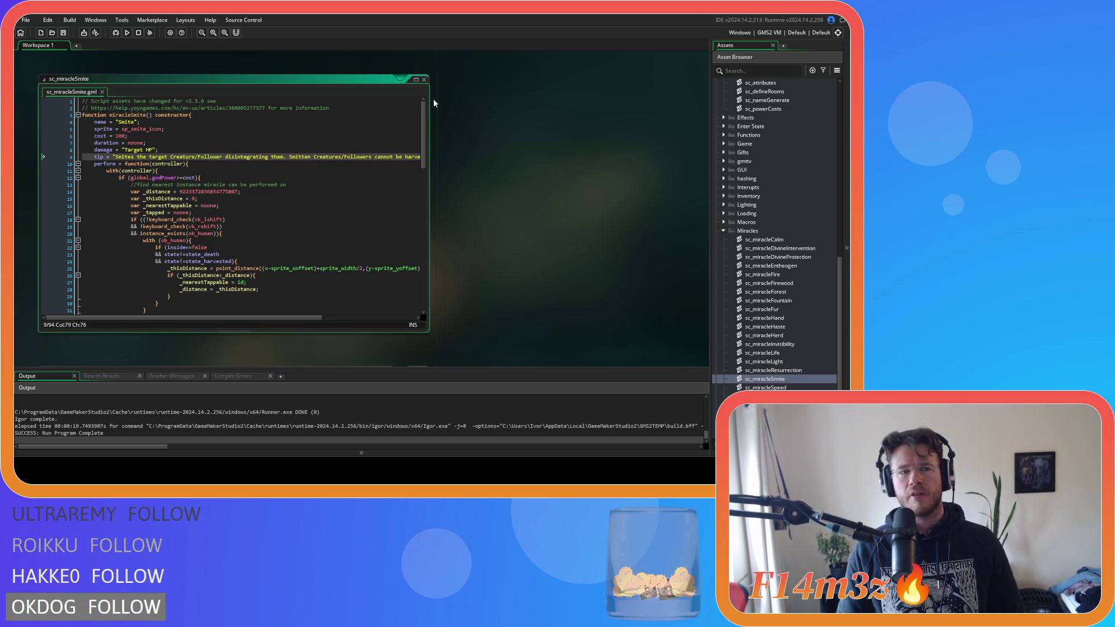
right_click(457, 118)
mouse_move(471, 129)
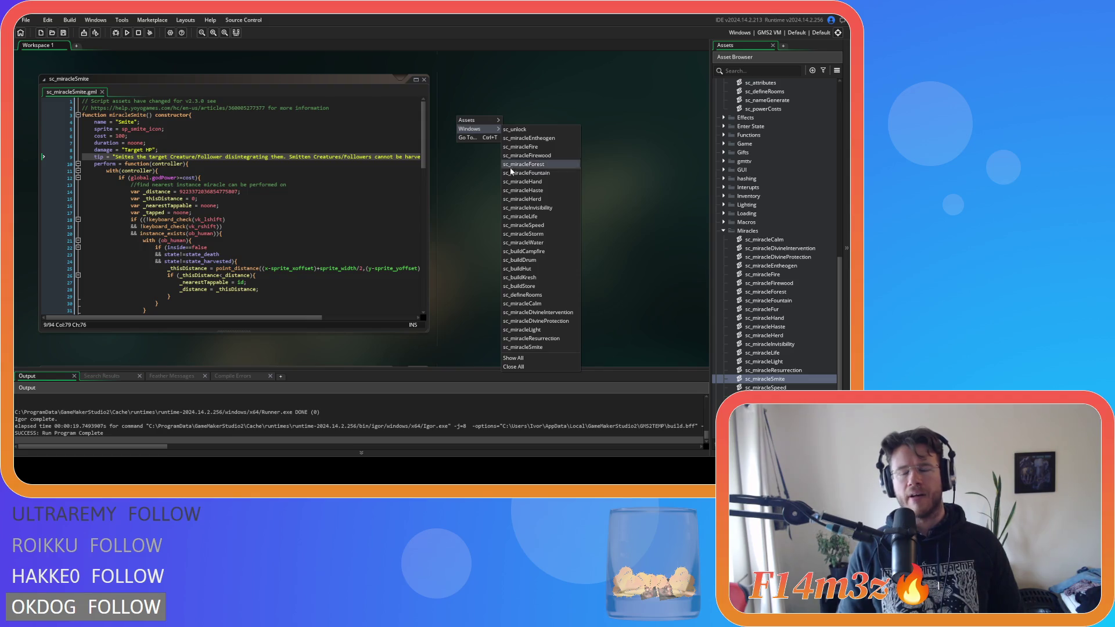
click(530, 338)
scroll(795, 281, up, 3)
scroll(796, 281, up, 10)
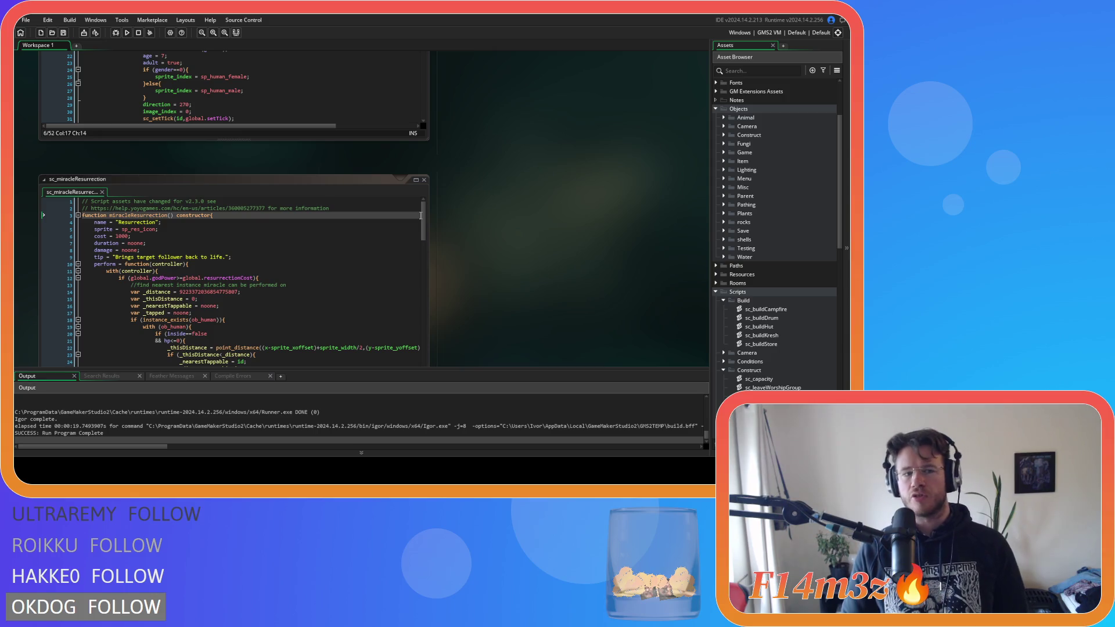
Step: On lines 9–11 of sc_defineRooms, use miracleFire, miracleWater and miracleSmite instead of strings, then save
key(ctrl+Tab)
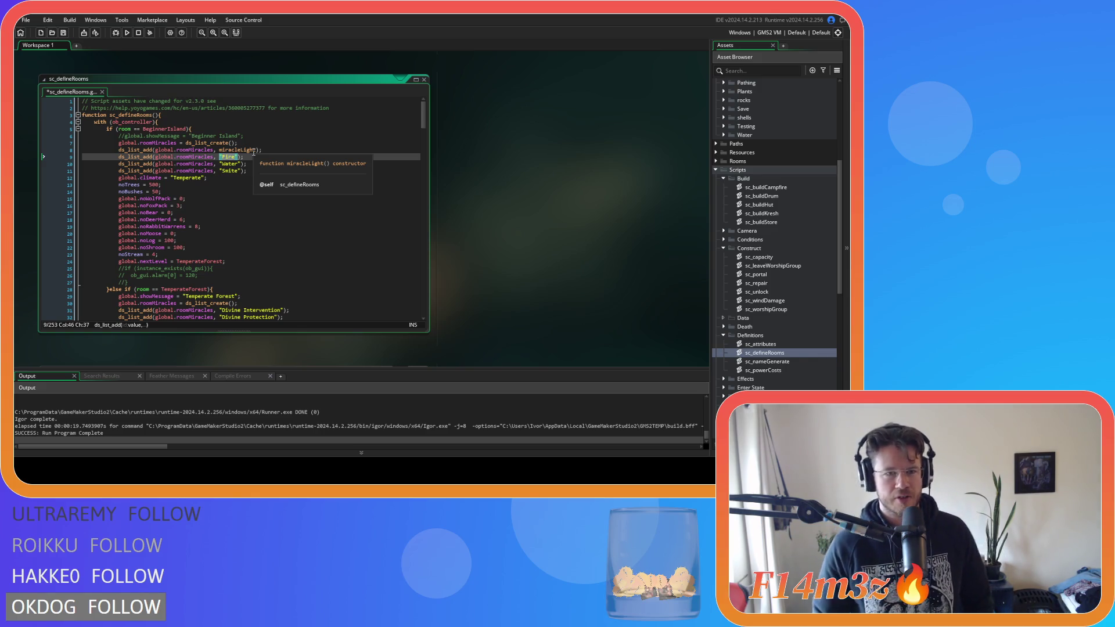
text(miracleFire)
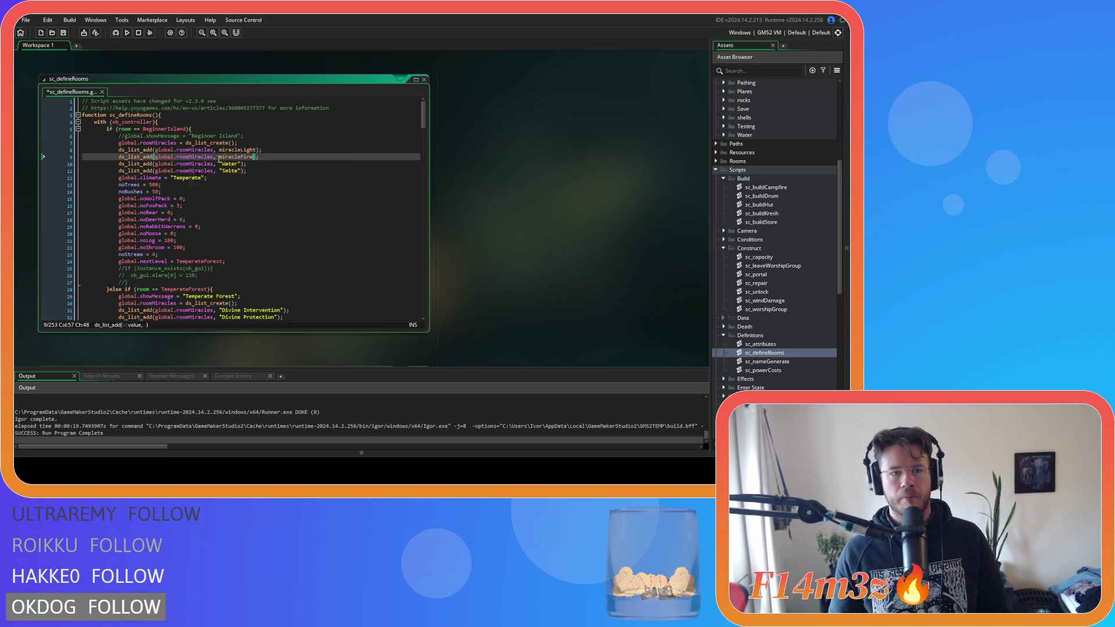
double_click(234, 164)
text(miracle)
key(shift+Left)
key(shift+Left)
key(shift+Left)
key(Right)
key(Right)
key(Right)
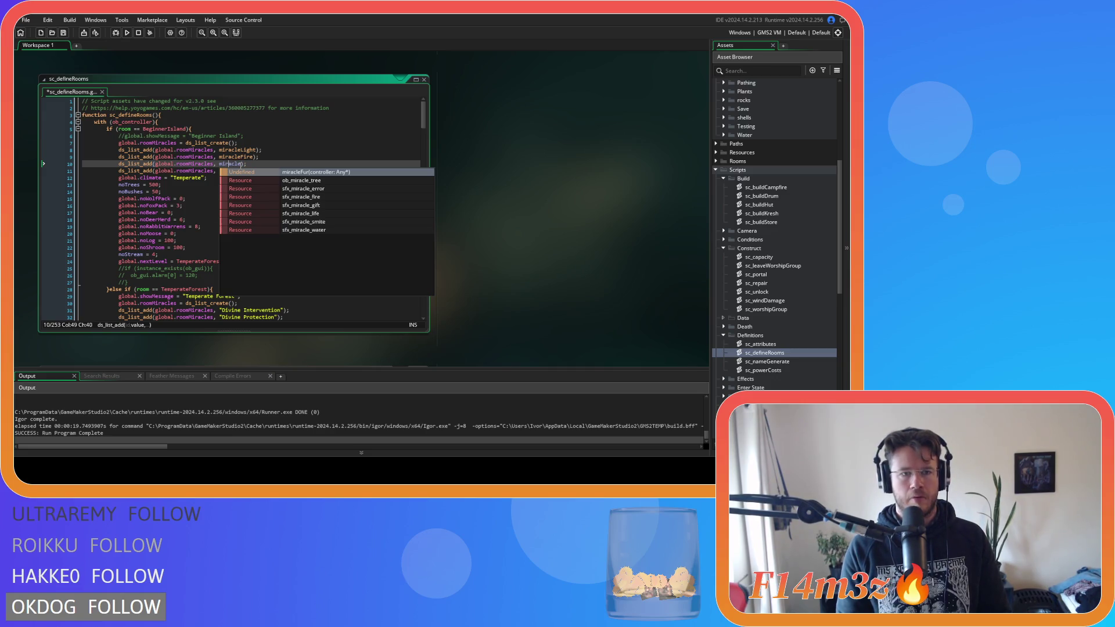
text(Water)
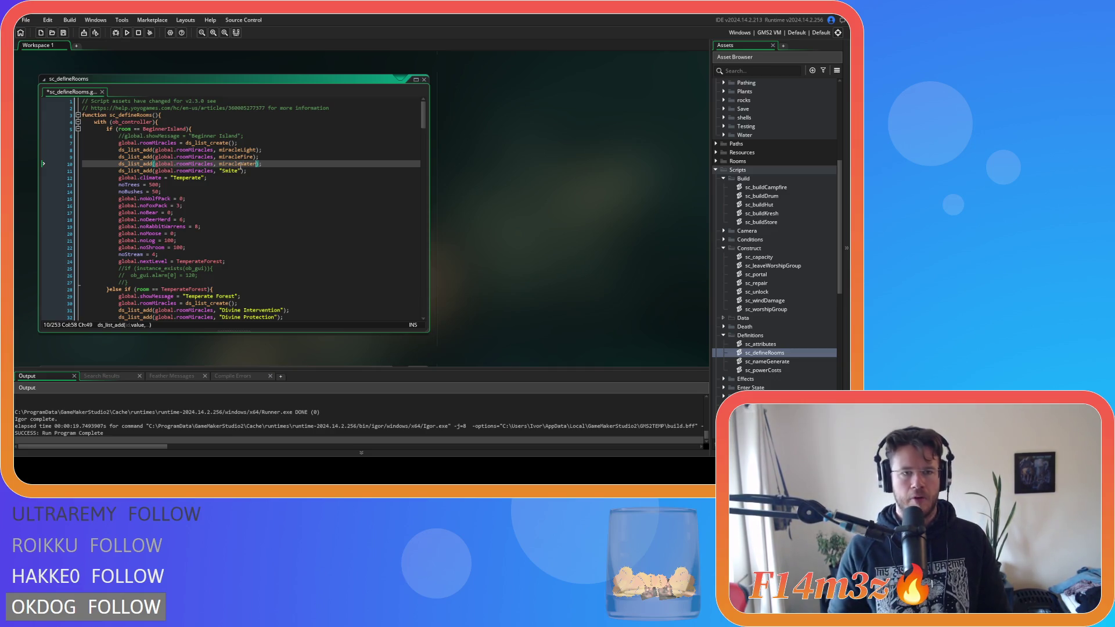
double_click(226, 172)
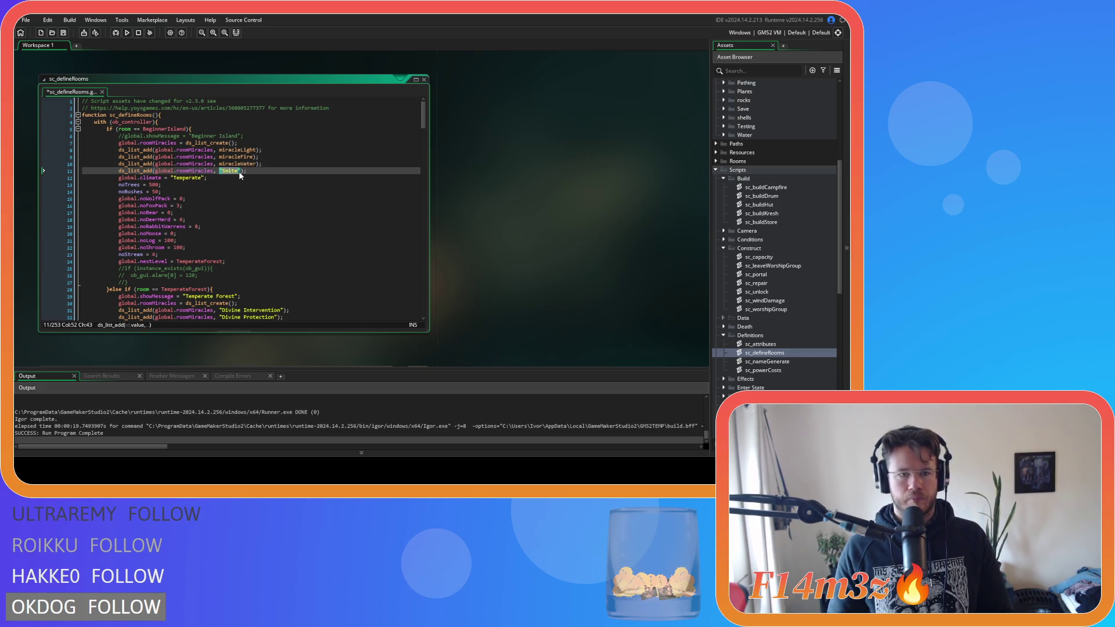
text(miracleSmite)
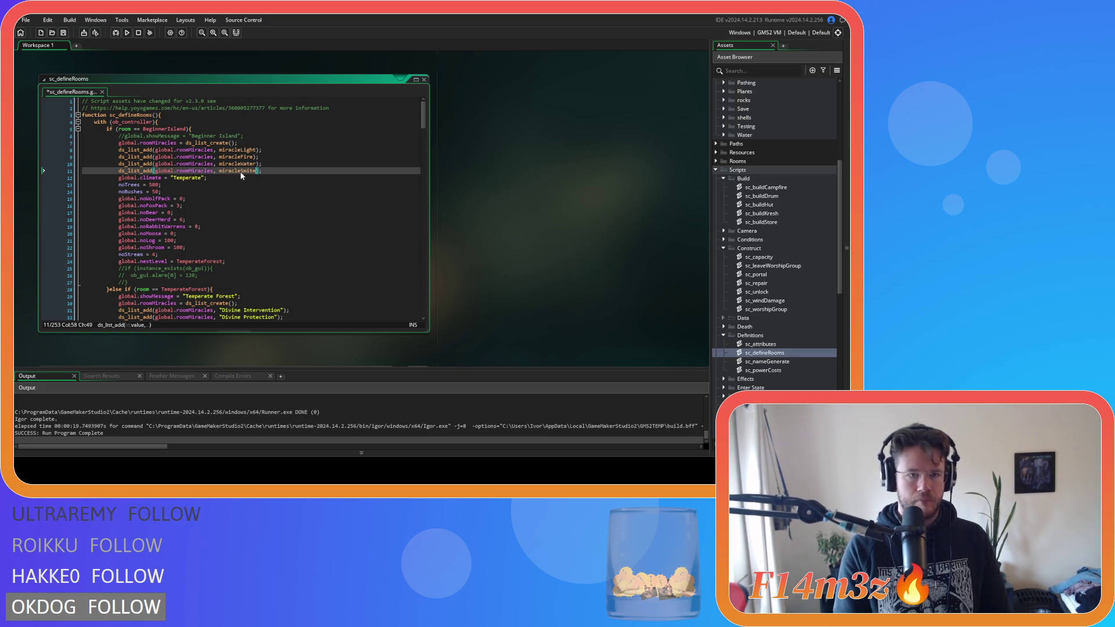
key(ctrl+s)
scroll(249, 180, down, 3)
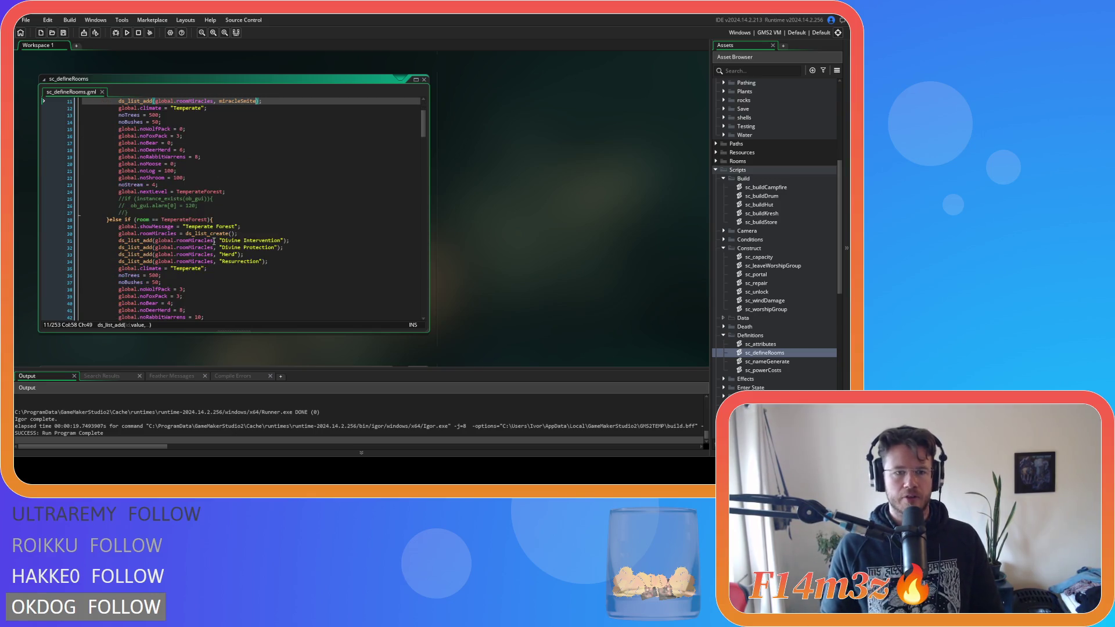
Step: Replace the Divine Intervention and Divine Protection strings with miracleDivineIntervention and miracleDivineProtection, then save
drag(220, 240, 272, 241)
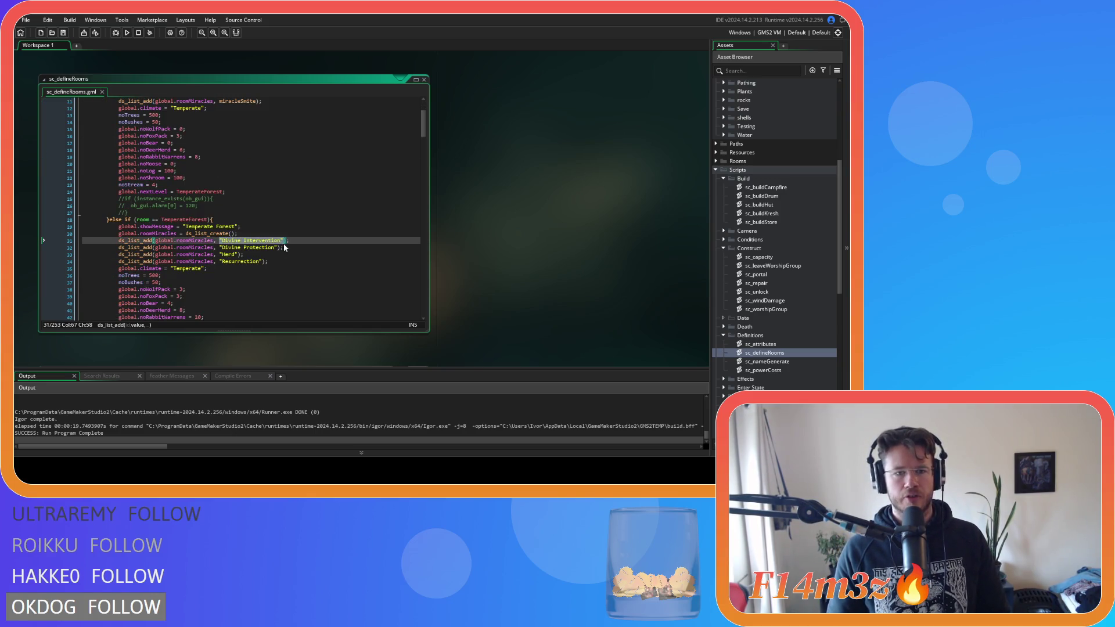
text(miracle)
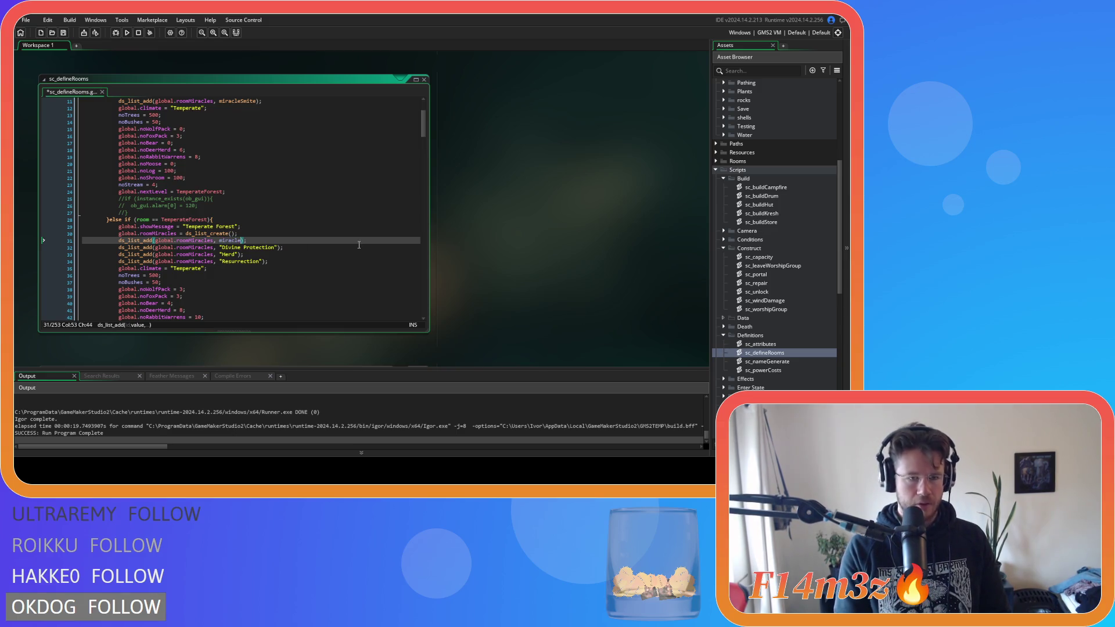
text(DivineInterve)
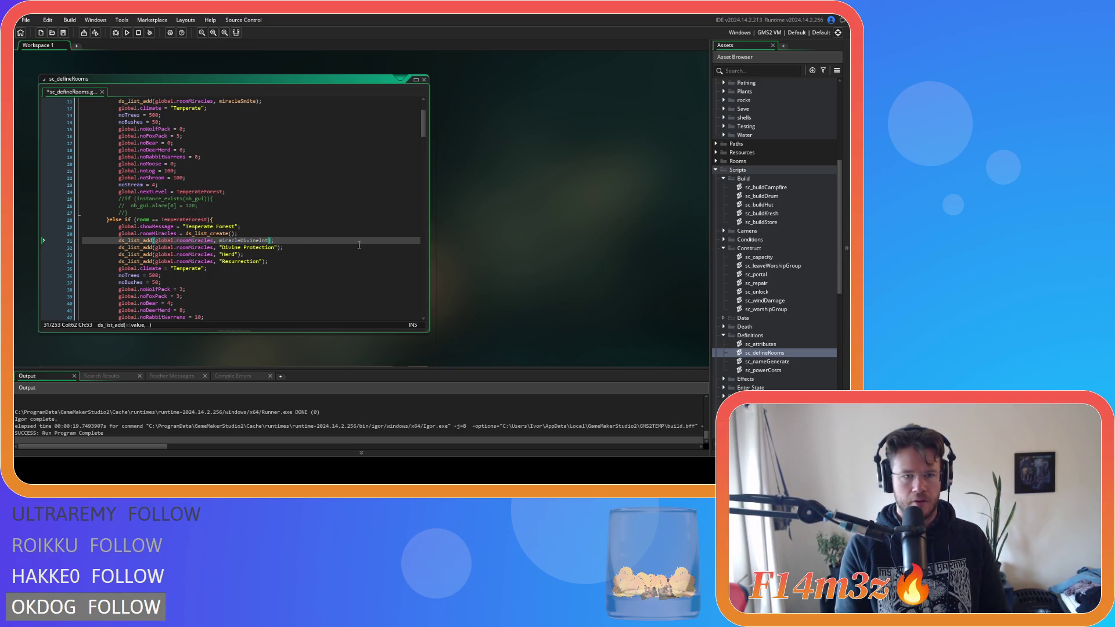
text(ntion)
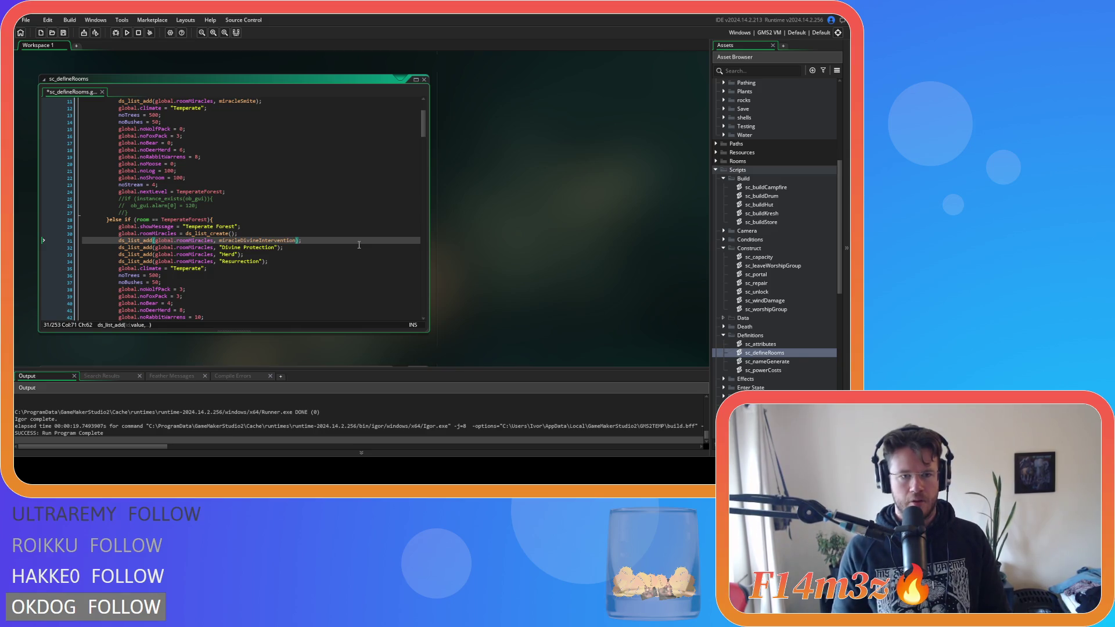
double_click(275, 249)
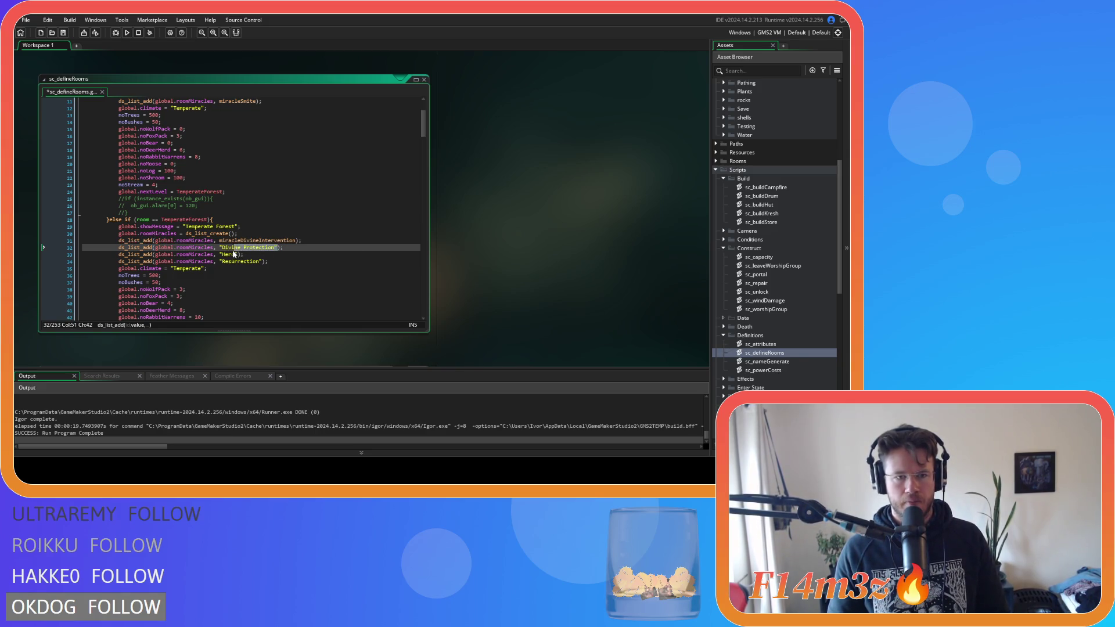
text(miracle)
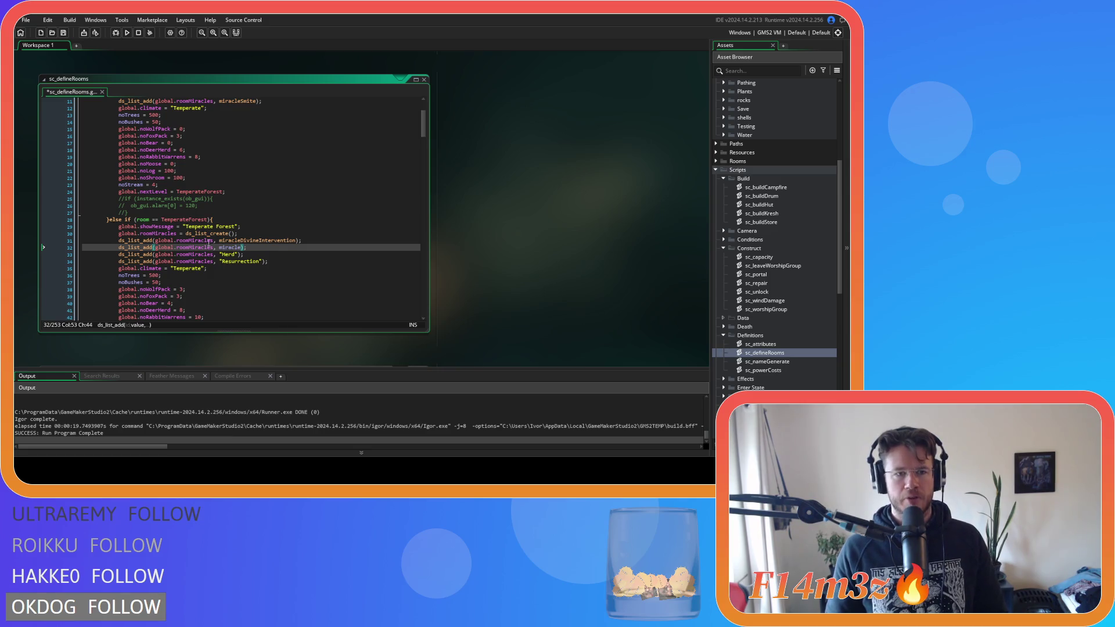
scroll(231, 253, down, 1)
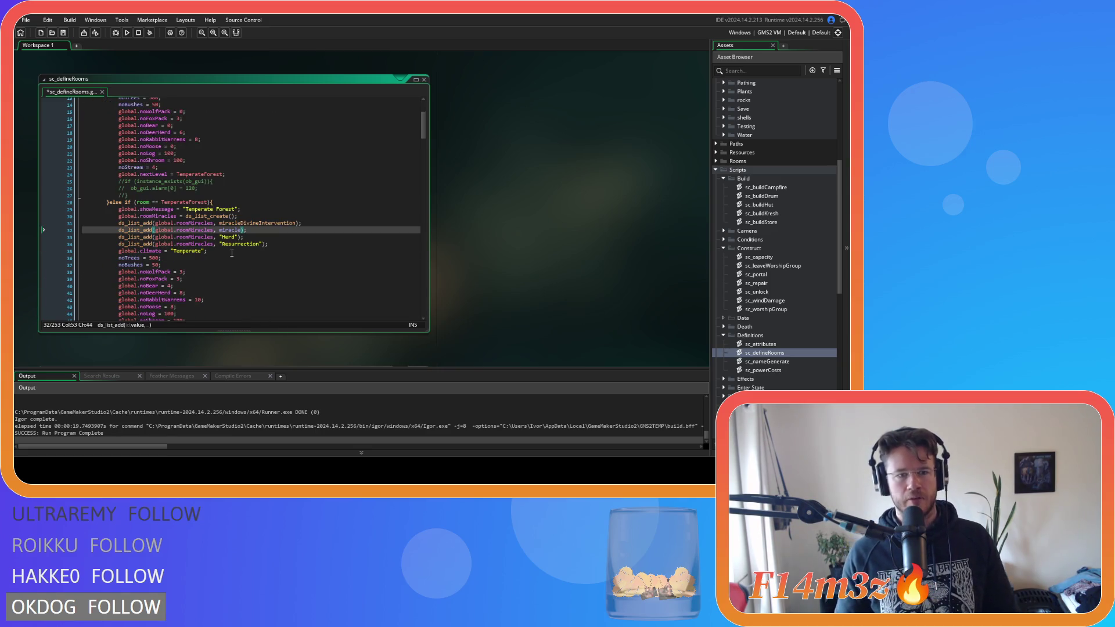
text(Divine)
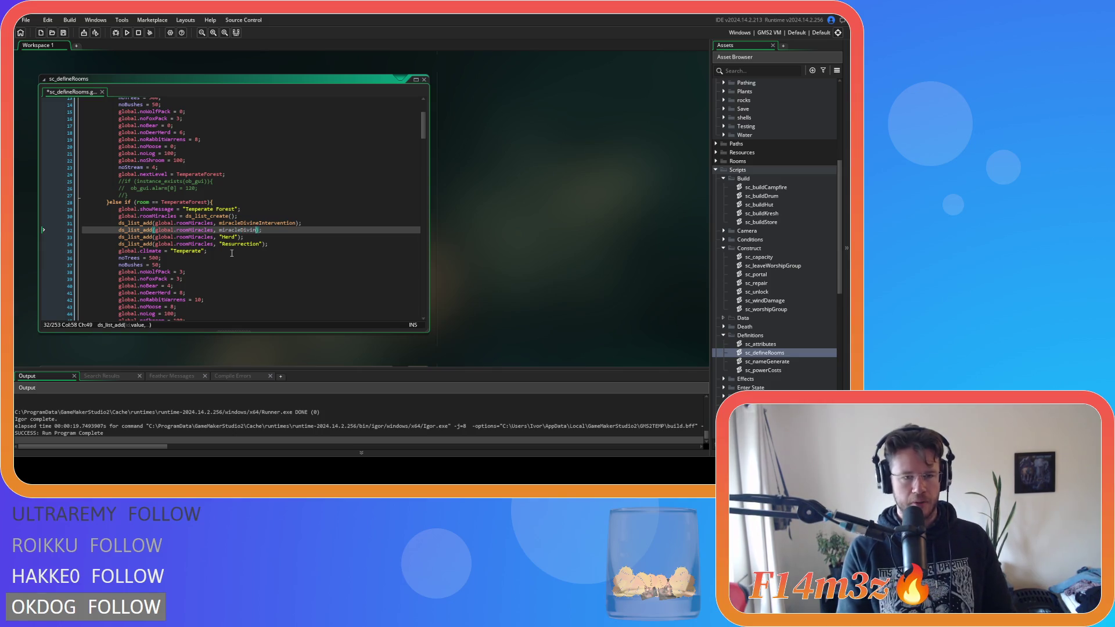
text(Protection)
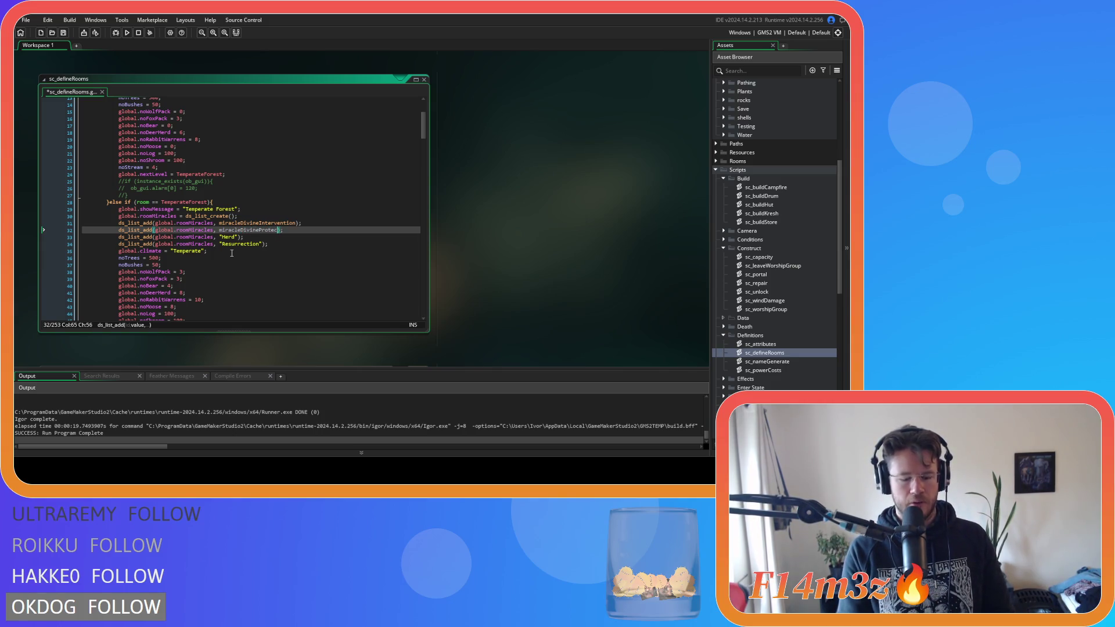
key(ctrl+s)
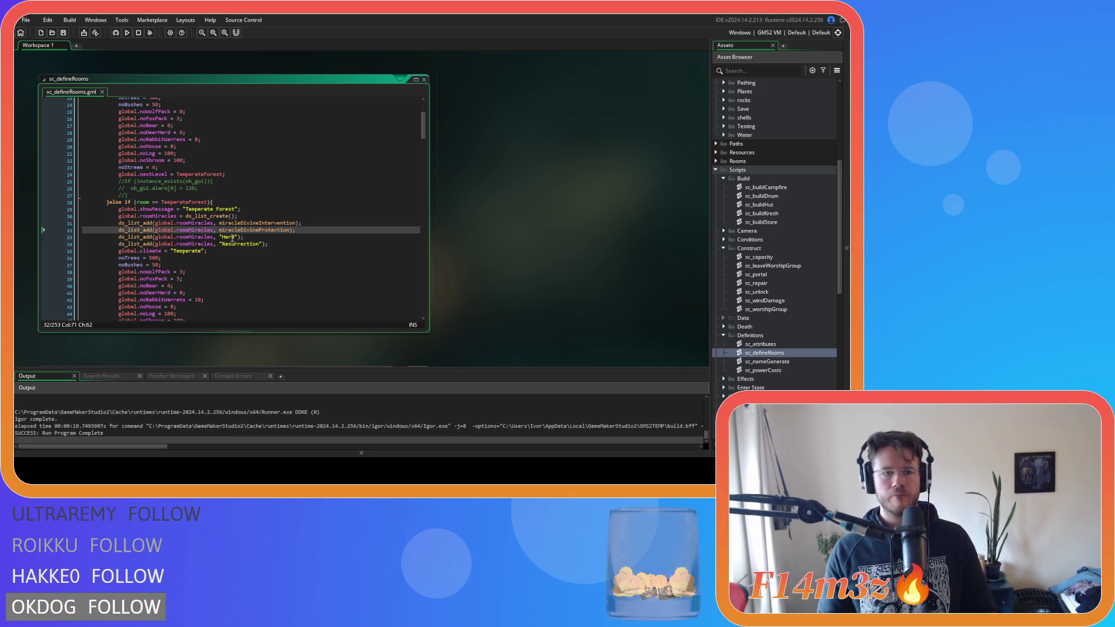
Step: Replace the Herd and Resurrection strings with miracleHerd and miracleResurrection, then save
double_click(227, 237)
key(shift+Left)
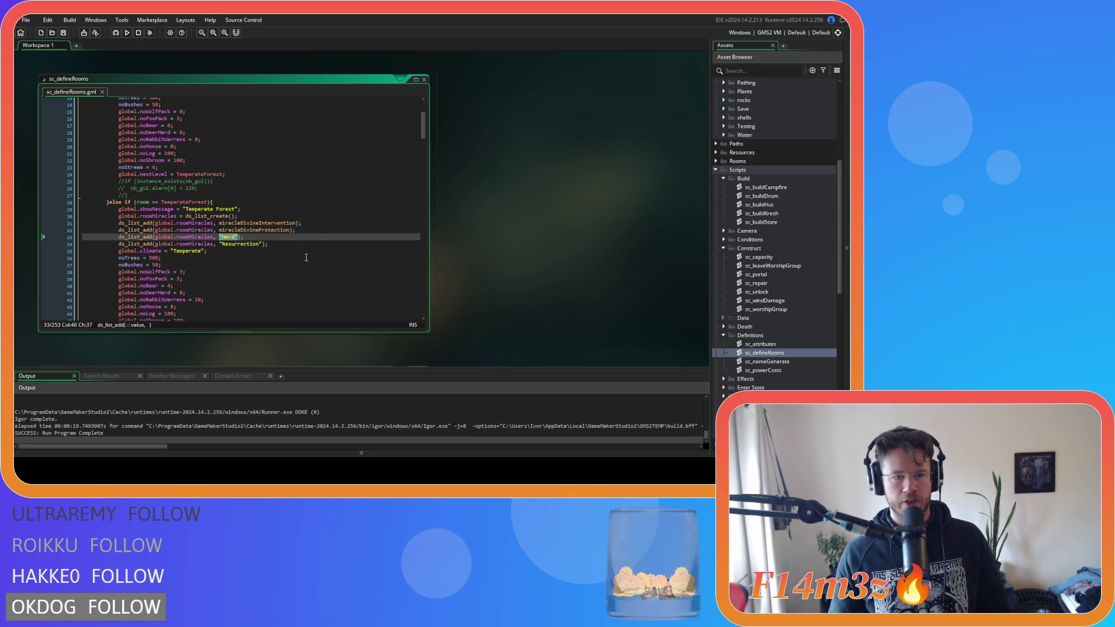
text(miracle)
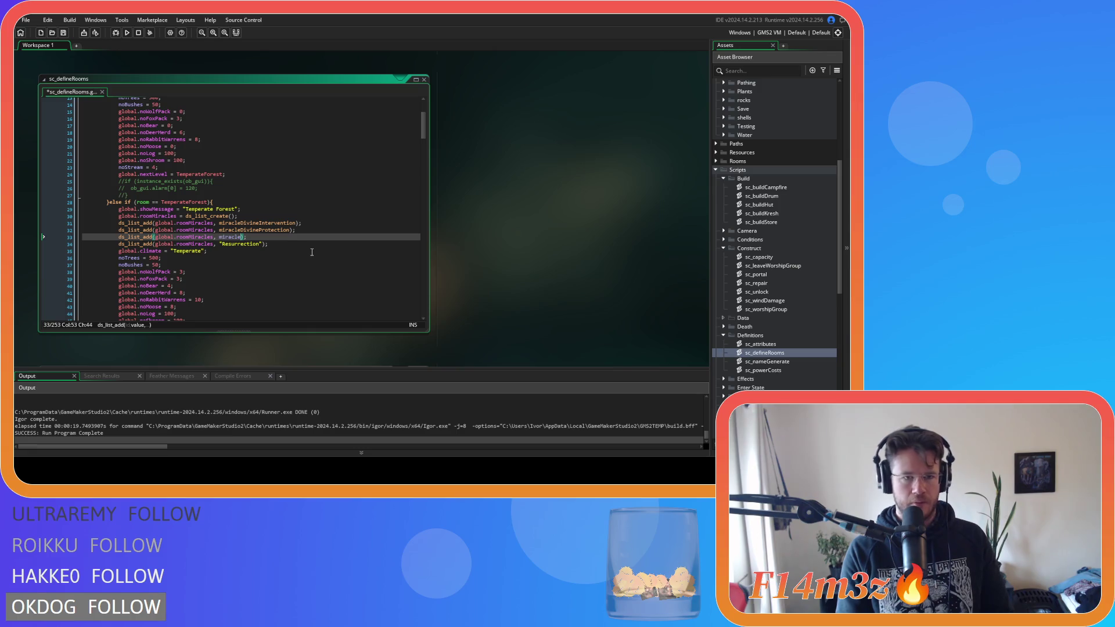
text(Herd)
drag(262, 249, 224, 251)
text(miracleResurrectio)
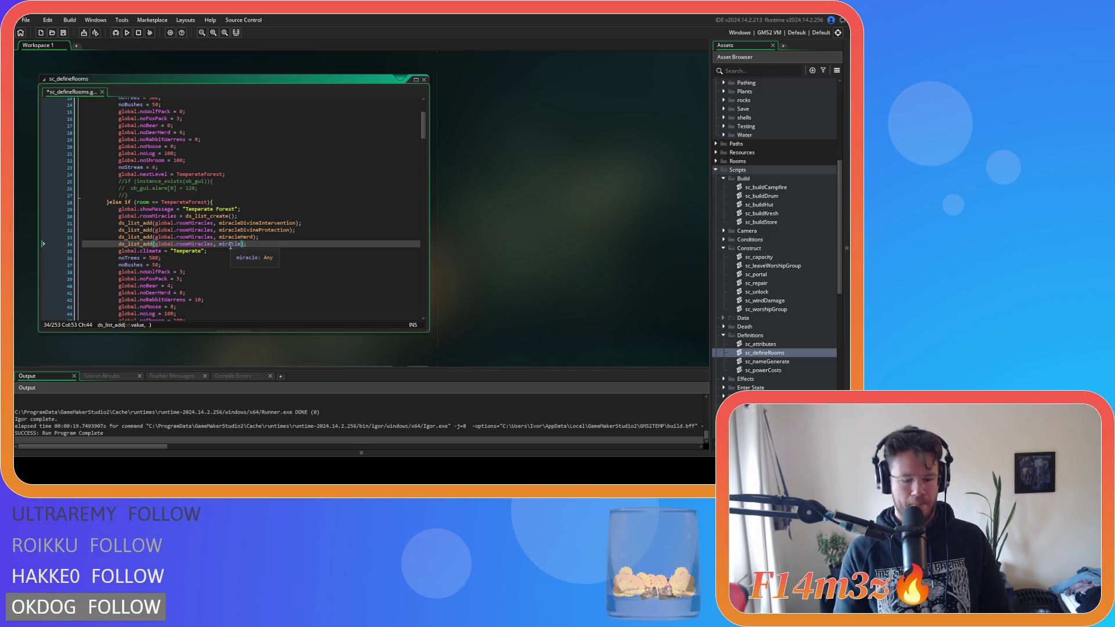
text(n)
click(302, 231)
key(ctrl+s)
scroll(267, 261, down, 9)
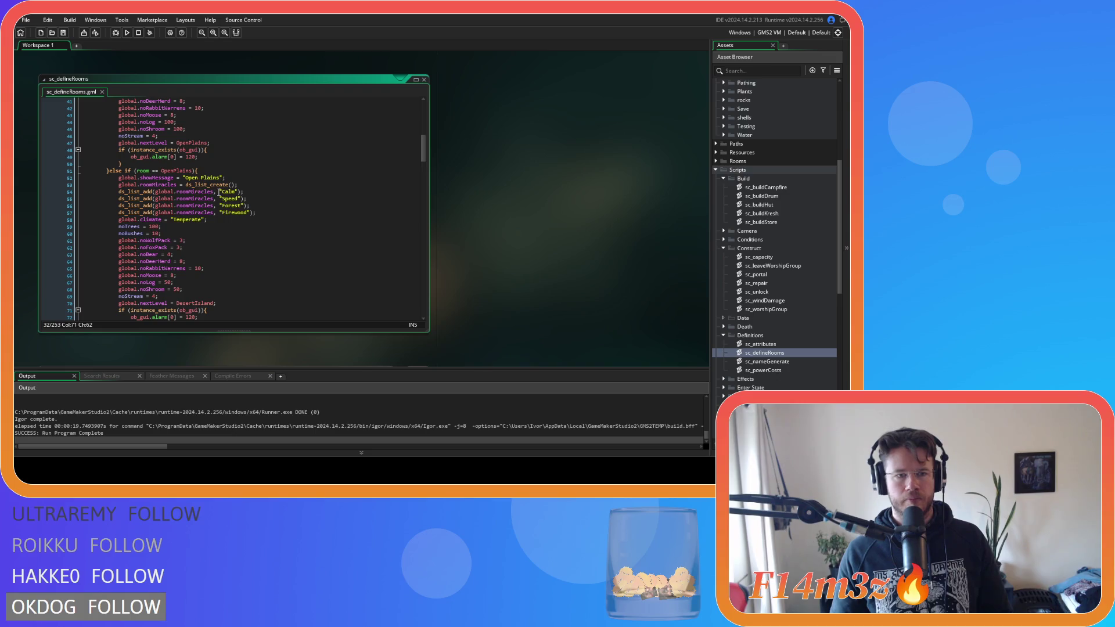
Step: Make Open Plains use miracleCalm, miracleSpeed and miracleForest, prefix Firewood with miracle, and save
drag(219, 192, 237, 192)
text(miracleCalm)
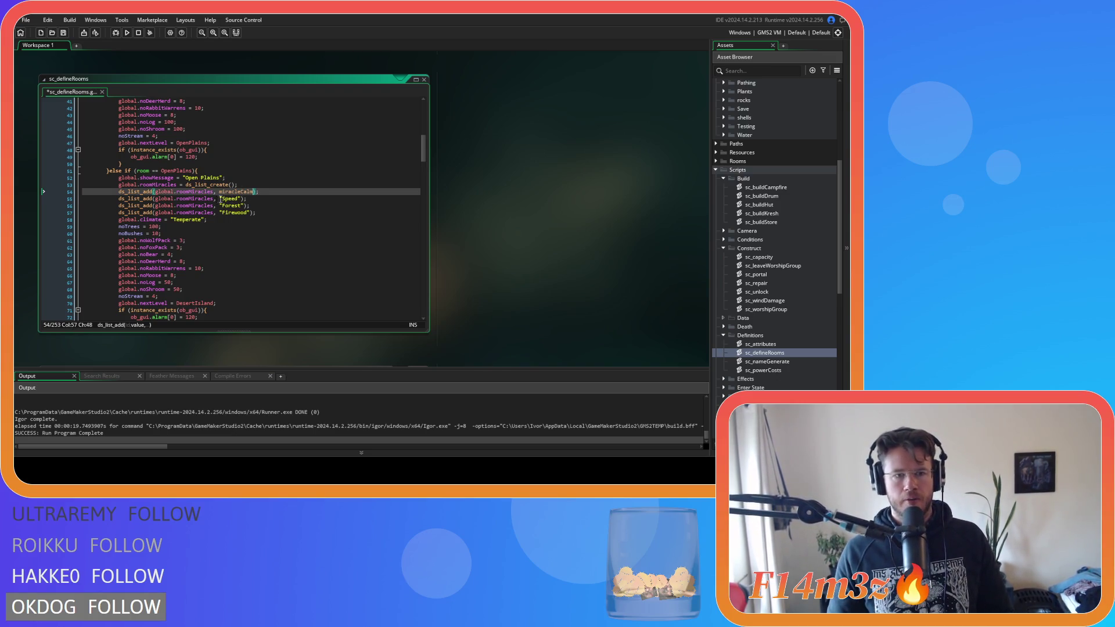
drag(220, 199, 242, 199)
text(miracleSpeed)
drag(219, 205, 247, 206)
text(miracleForest)
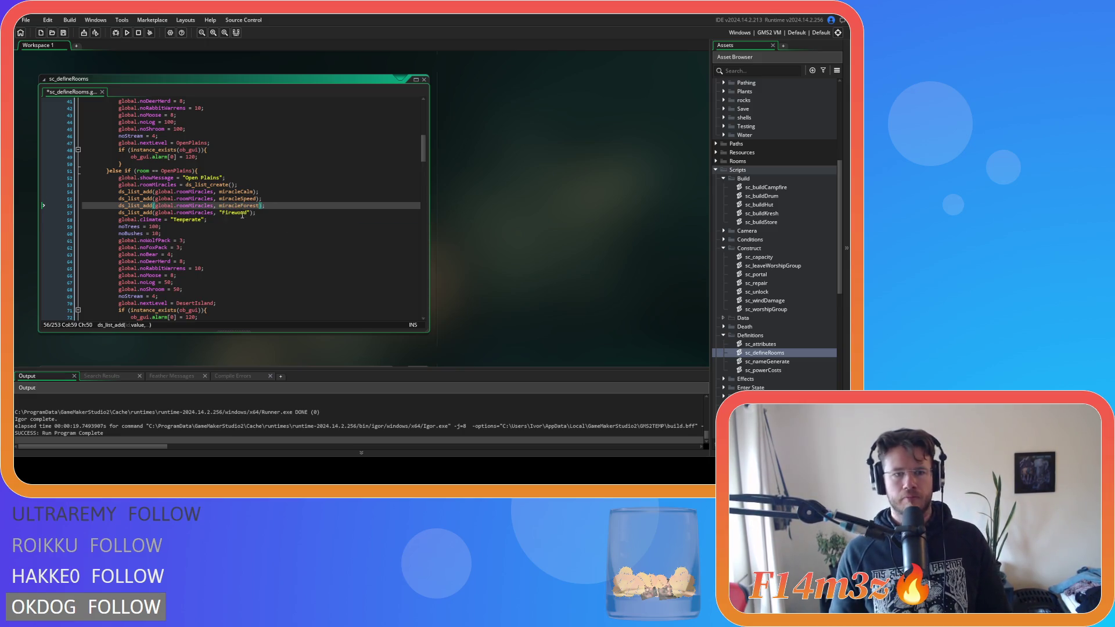
drag(220, 212, 249, 212)
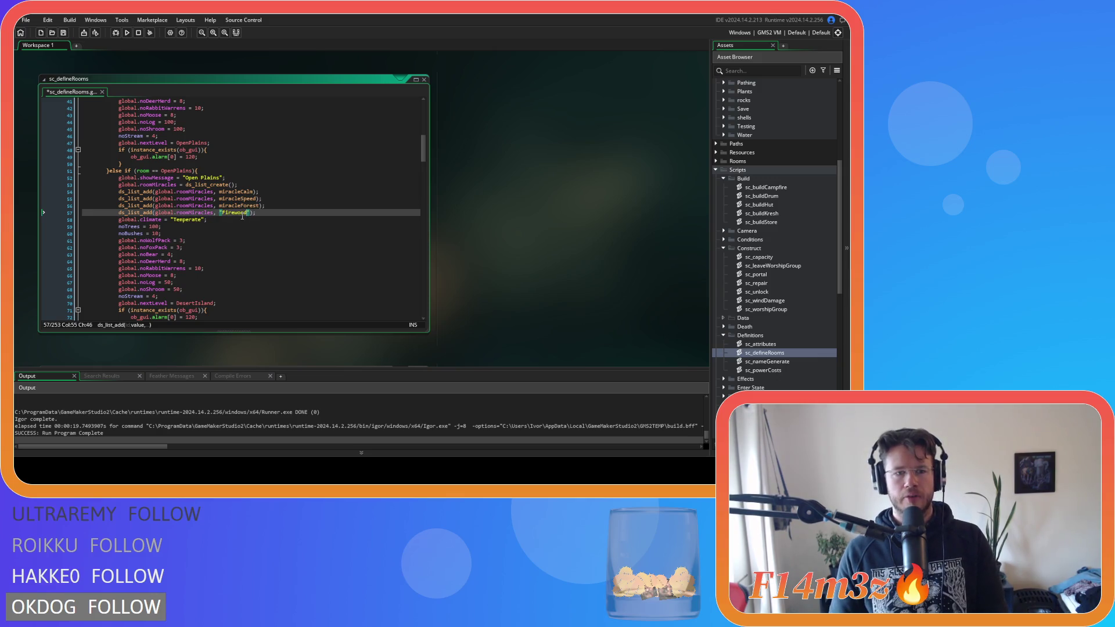
key(BackSpace)
text(miracle)
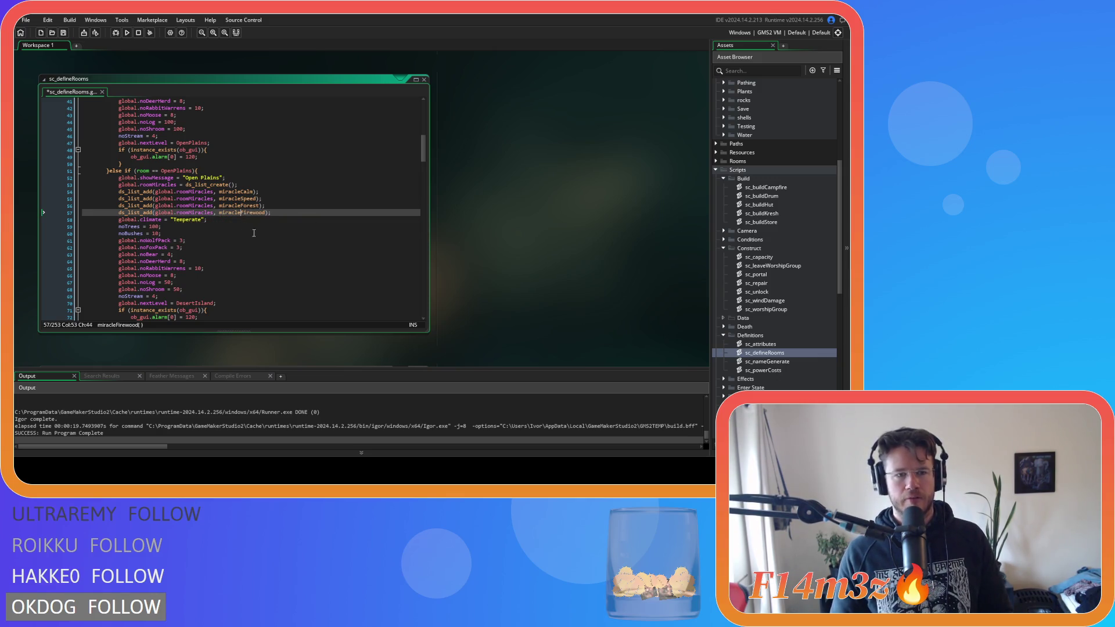
key(ctrl+s)
scroll(241, 222, down, 7)
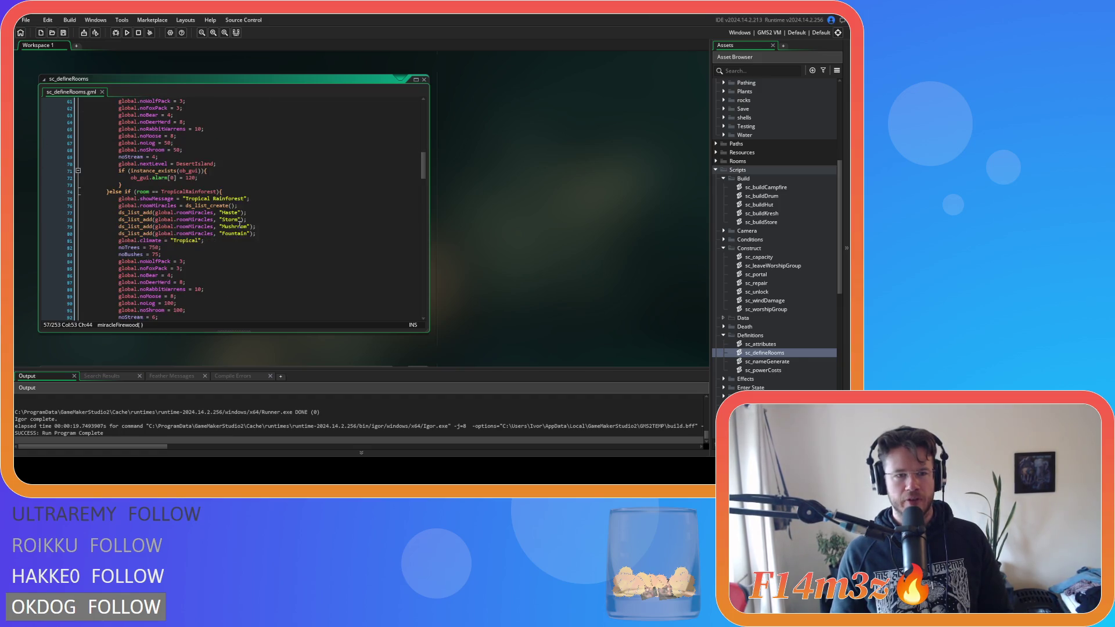
Step: Turn the Haste and Storm strings on lines 77–78 into miracleHaste and miracleStorm
click(222, 213)
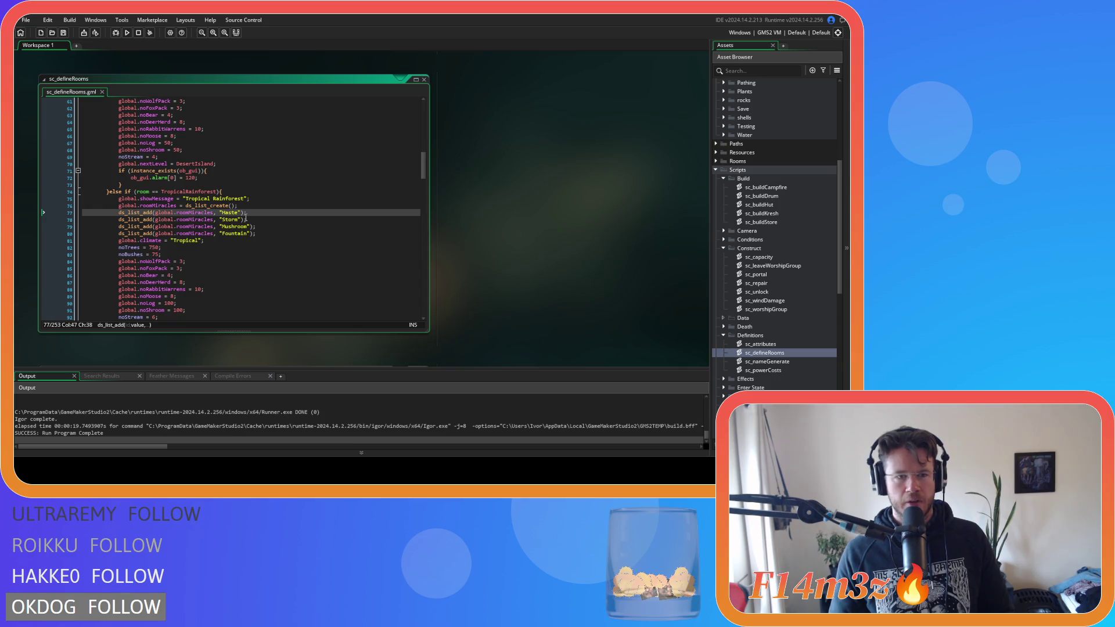
key(BackSpace)
text(miracle)
click(256, 212)
key(BackSpace)
click(221, 219)
key(BackSpace)
text(miracle)
click(259, 219)
key(BackSpace)
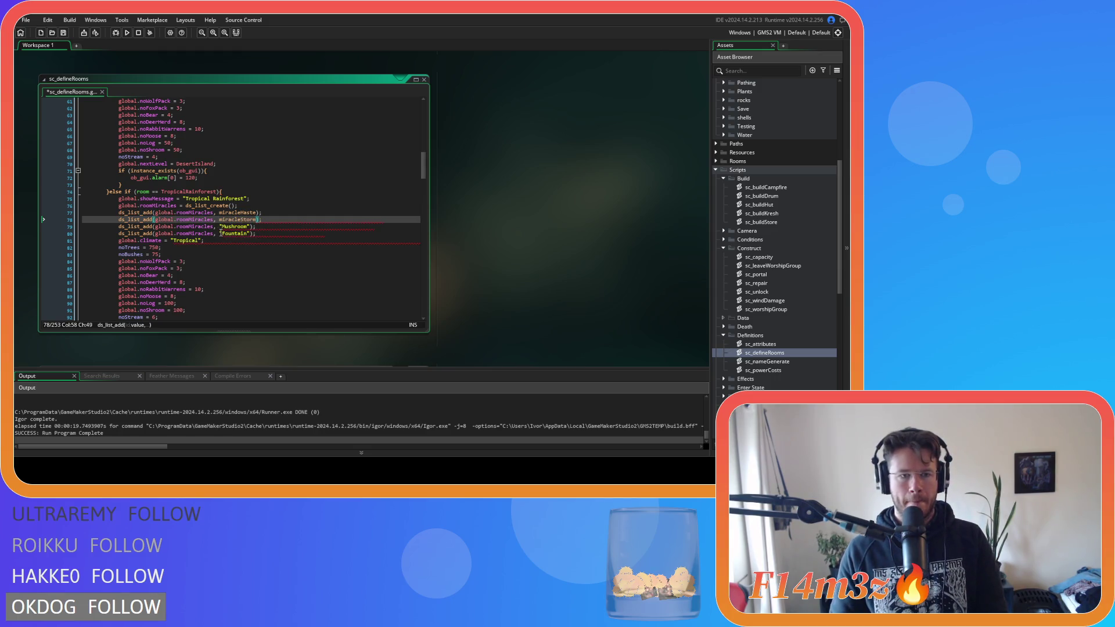
Step: Change Mushroom to miracleEntheogen and Fountain to miracleFountain, then save
drag(221, 226, 254, 226)
text(miracle)
text(Entheogen)
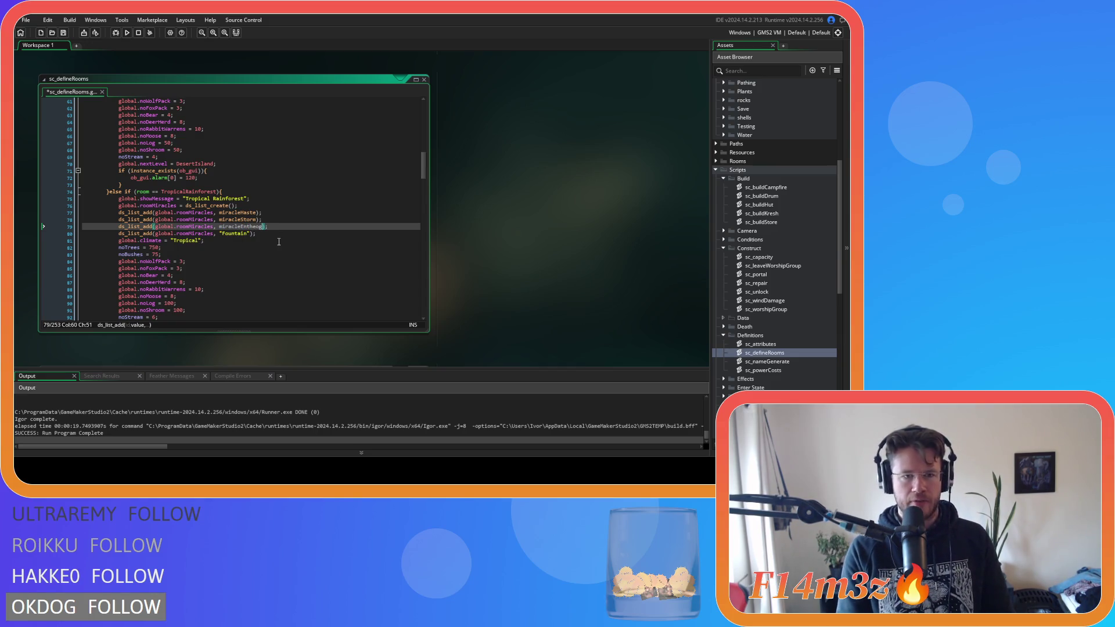
key(Down)
key(ctrl+Left)
key(ctrl+Left)
key(BackSpace)
text(miracle)
key(ctrl+Right)
key(End)
key(ctrl+s)
scroll(226, 259, down, 3)
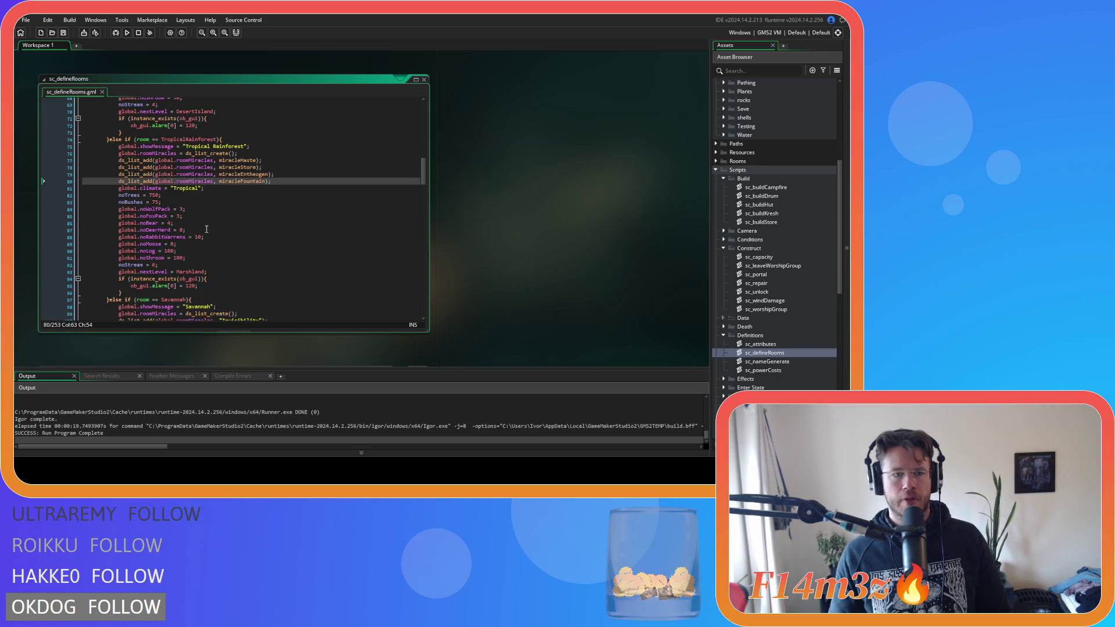
Step: Turn the Invisibility string on line 100 into miracleInvisibility
scroll(206, 230, down, 3)
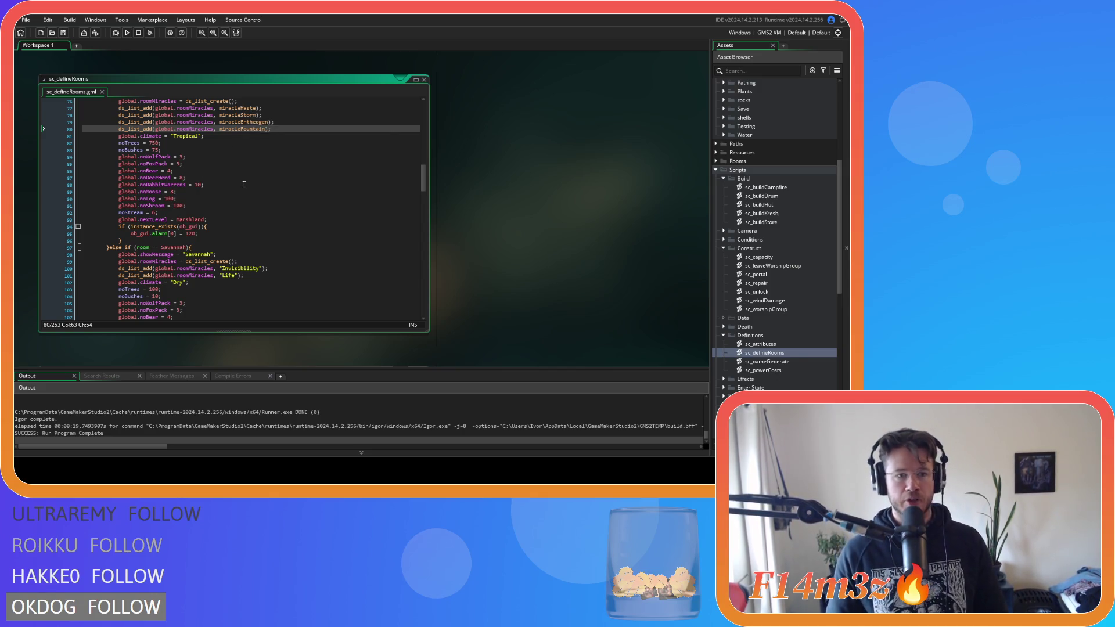
click(270, 236)
scroll(260, 274, down, 2)
click(221, 234)
key(BackSpace)
text(miracle)
click(283, 234)
key(BackSpace)
Step: Turn the Life string on line 101 into miracleLife and save the script
click(222, 240)
key(Left)
key(Delete)
text(miracle)
click(256, 241)
key(BackSpace)
key(End)
key(ctrl+s)
scroll(264, 227, down, 3)
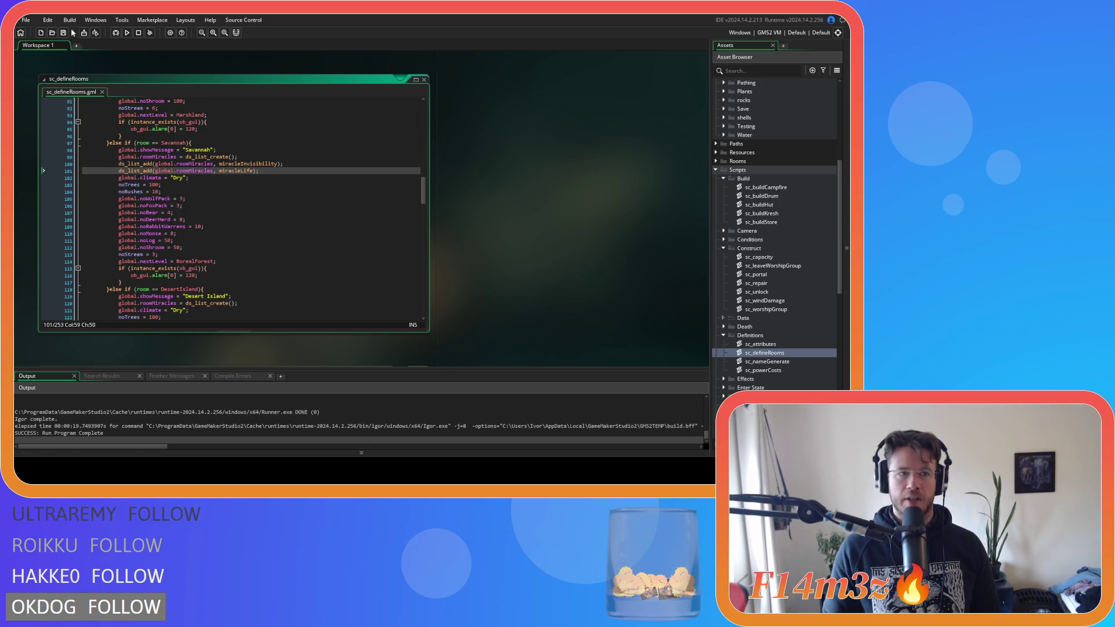
click(343, 185)
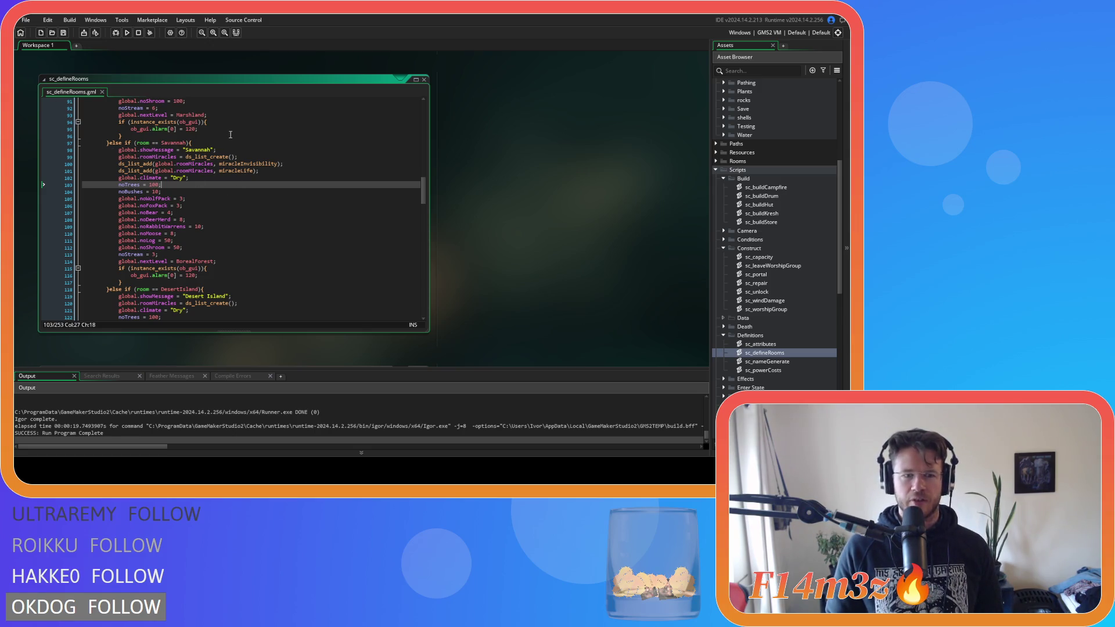
mouse_move(174, 158)
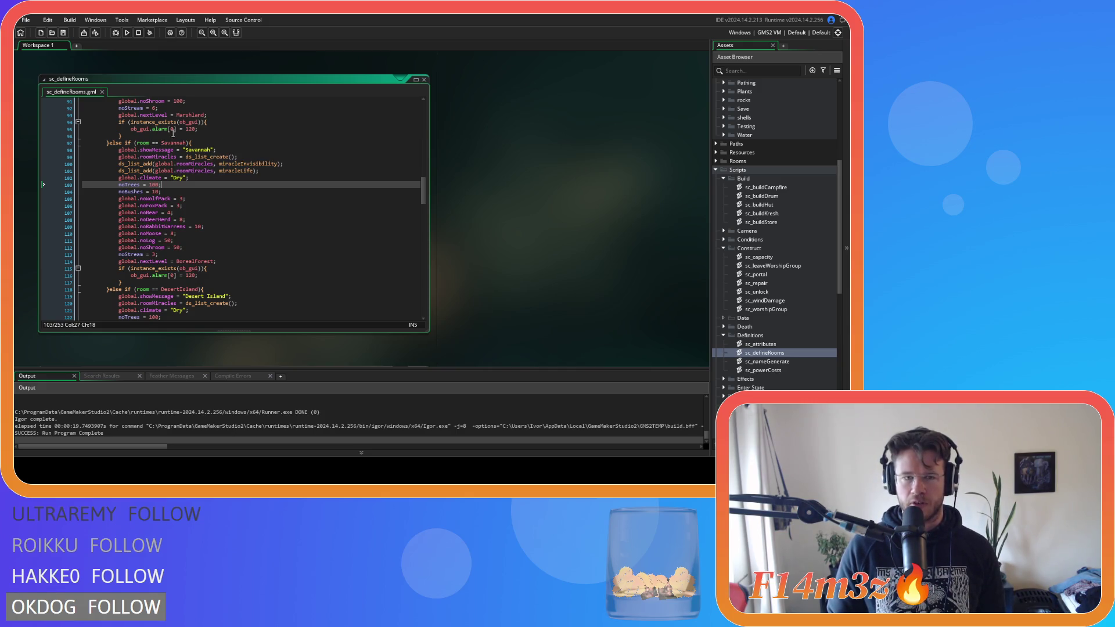
mouse_move(173, 119)
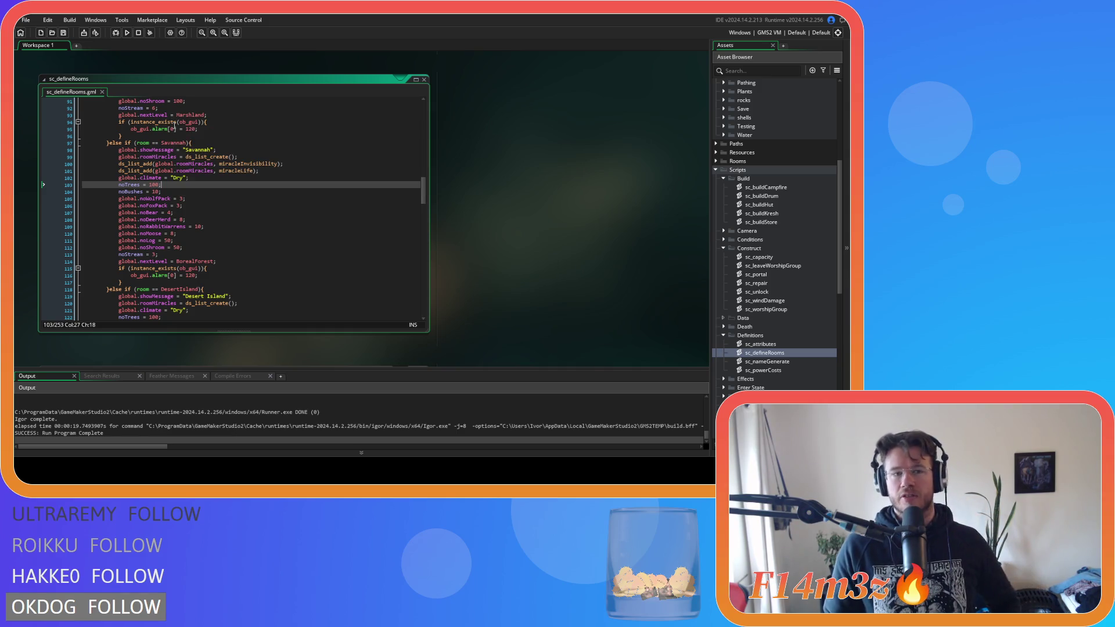
mouse_move(250, 162)
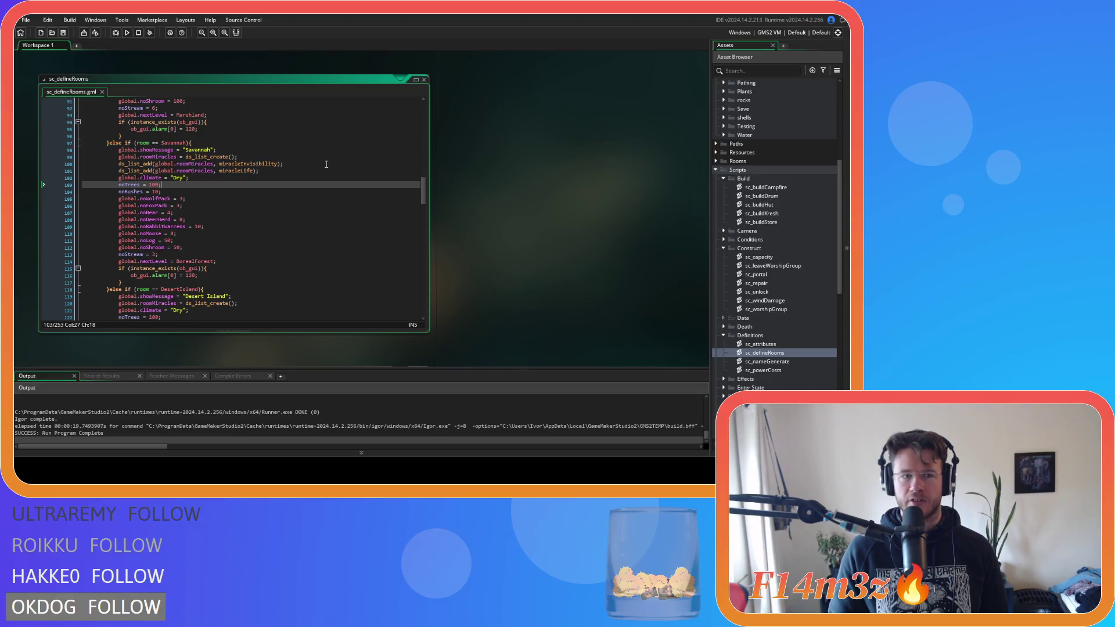
click(375, 190)
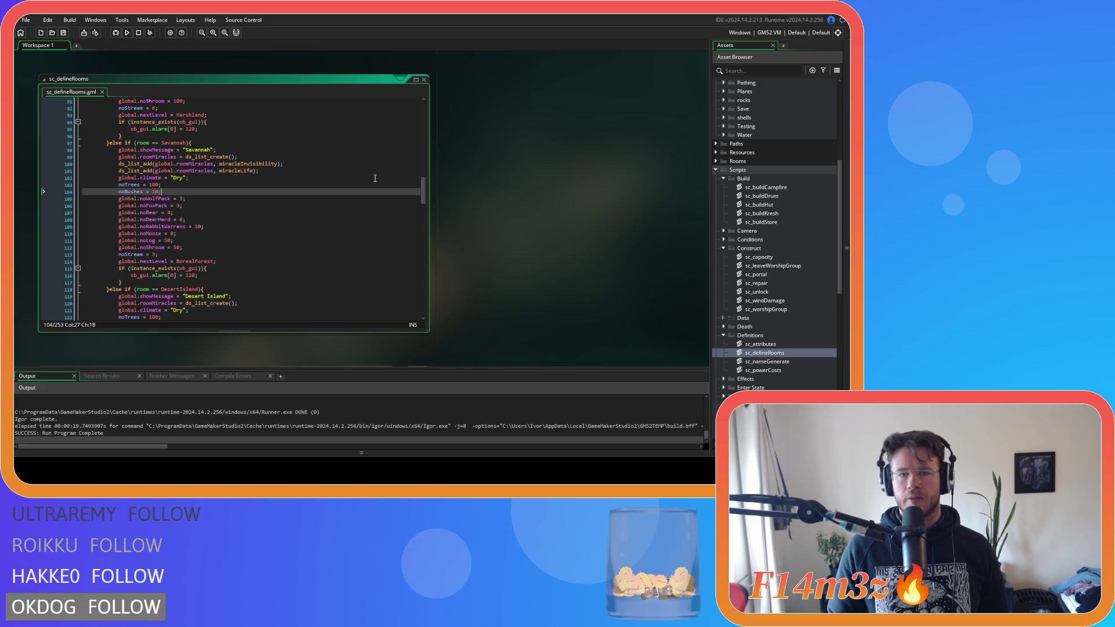
scroll(420, 192, up, 5)
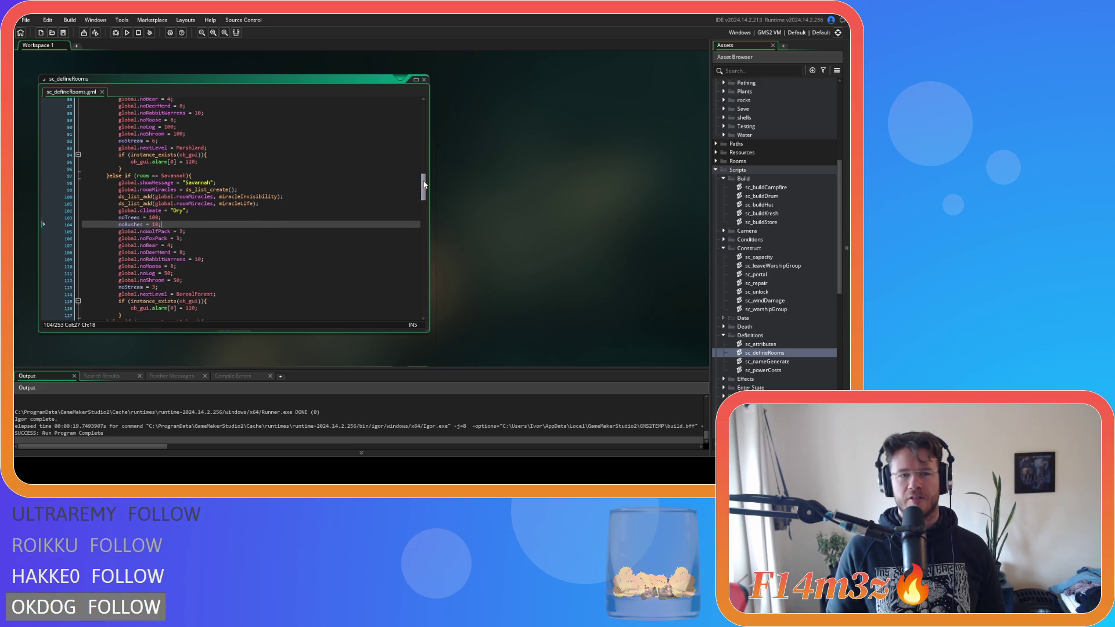
click(390, 169)
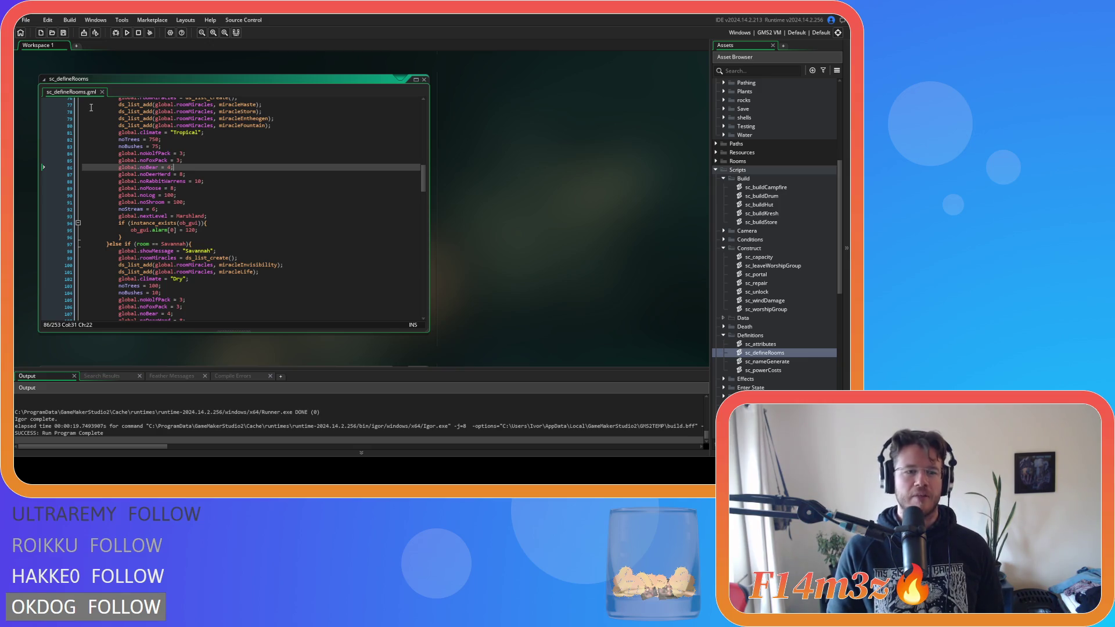
click(157, 146)
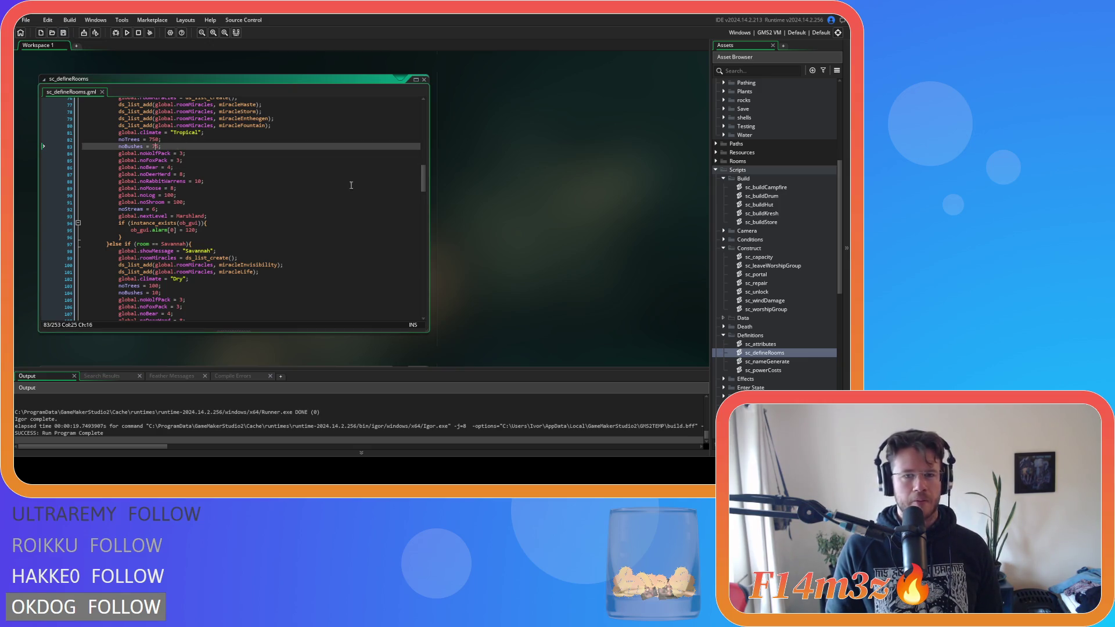
drag(423, 181, 425, 170)
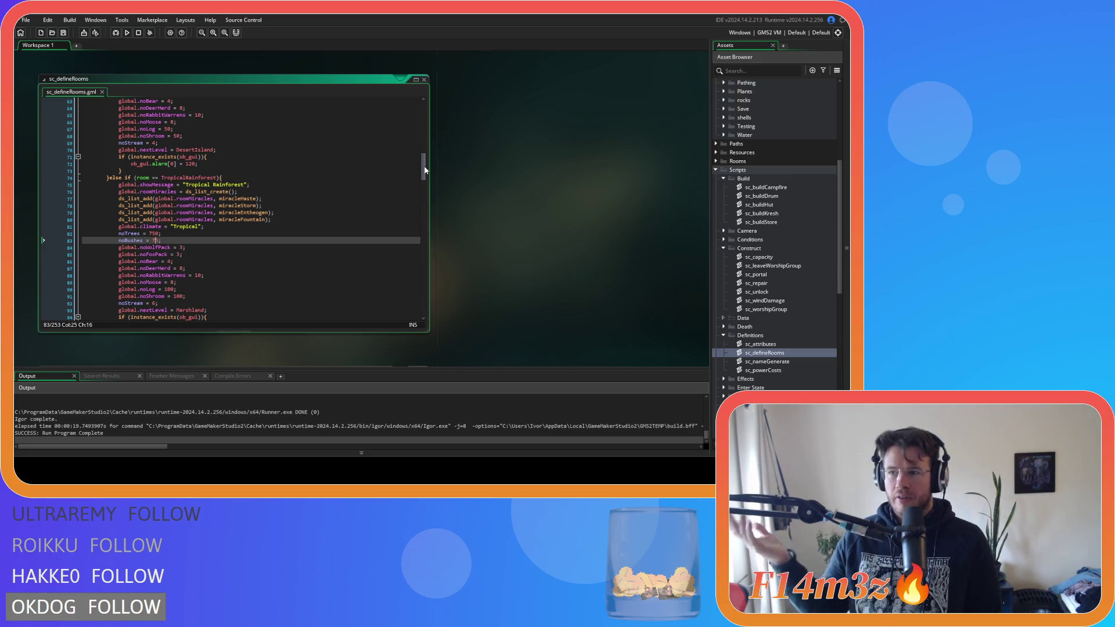
click(65, 33)
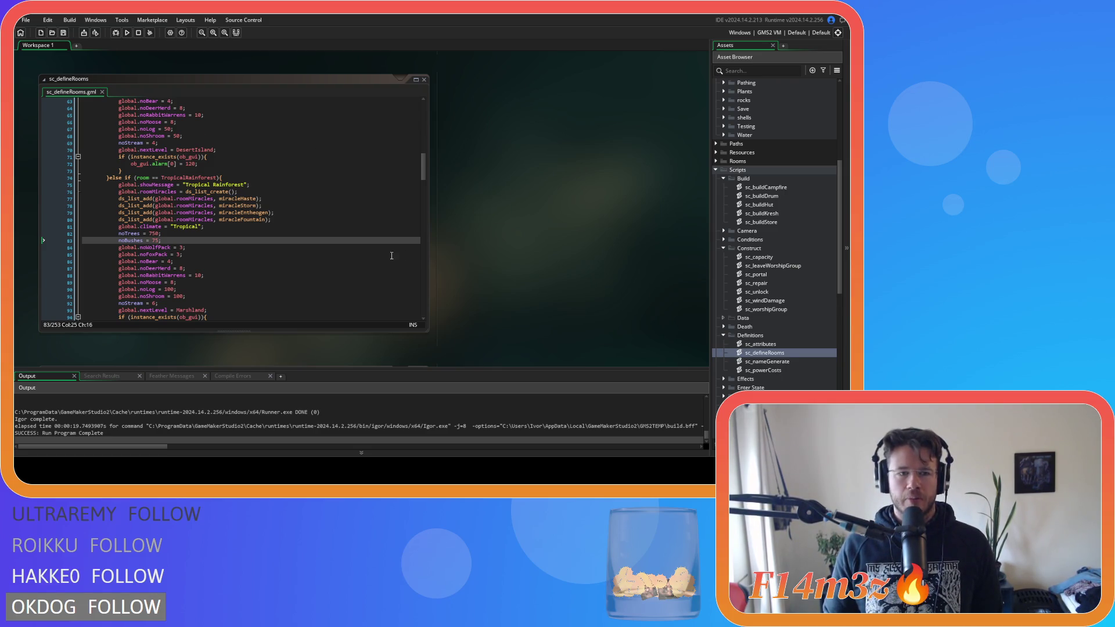
scroll(391, 256, up, 10)
scroll(385, 254, down, 15)
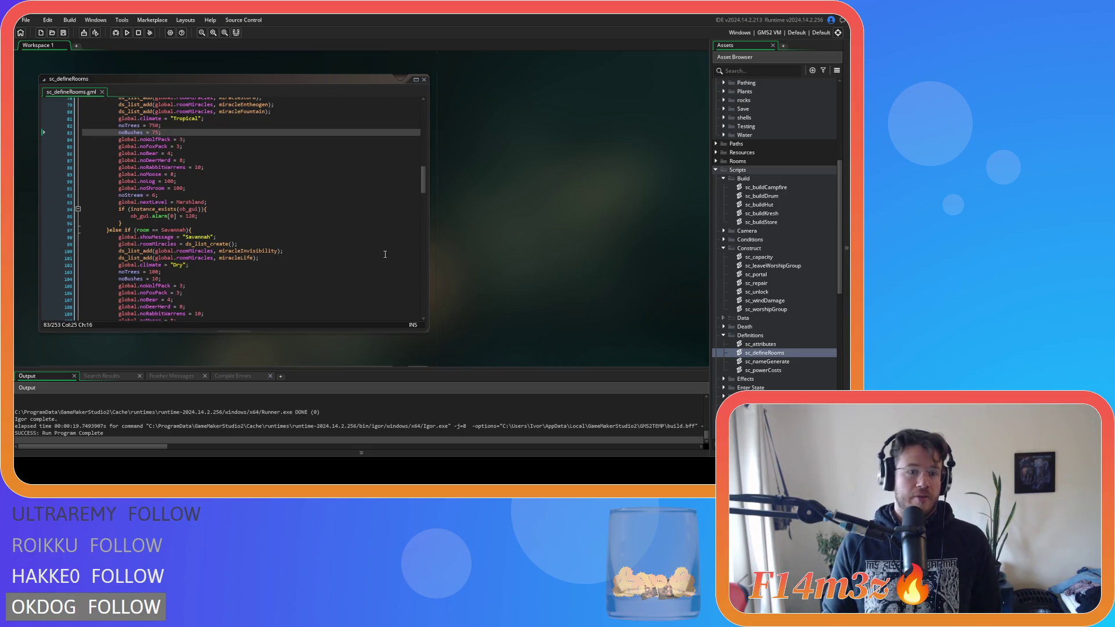
click(341, 253)
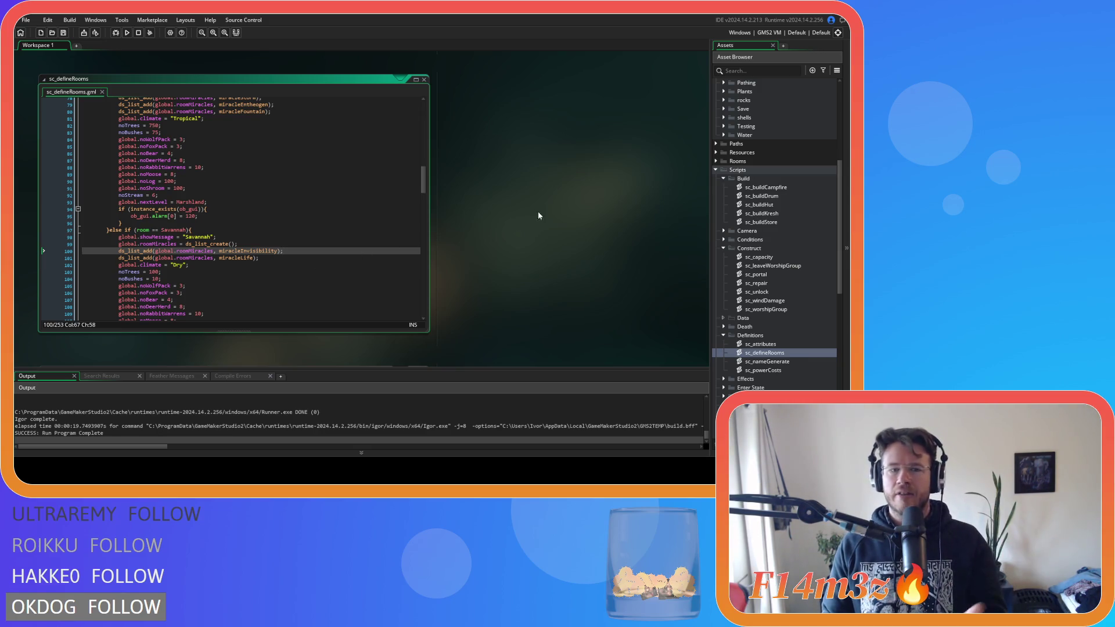
Step: Collapse the Game objects folder, expand Construct and open ob_shrine's Create event
scroll(765, 203, up, 8)
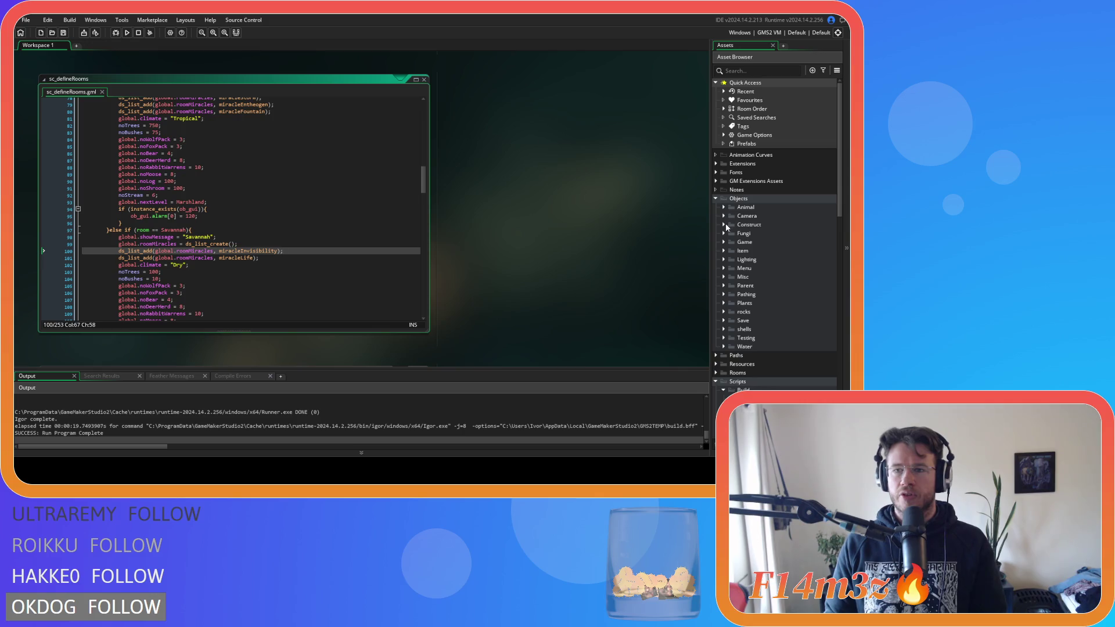
click(724, 241)
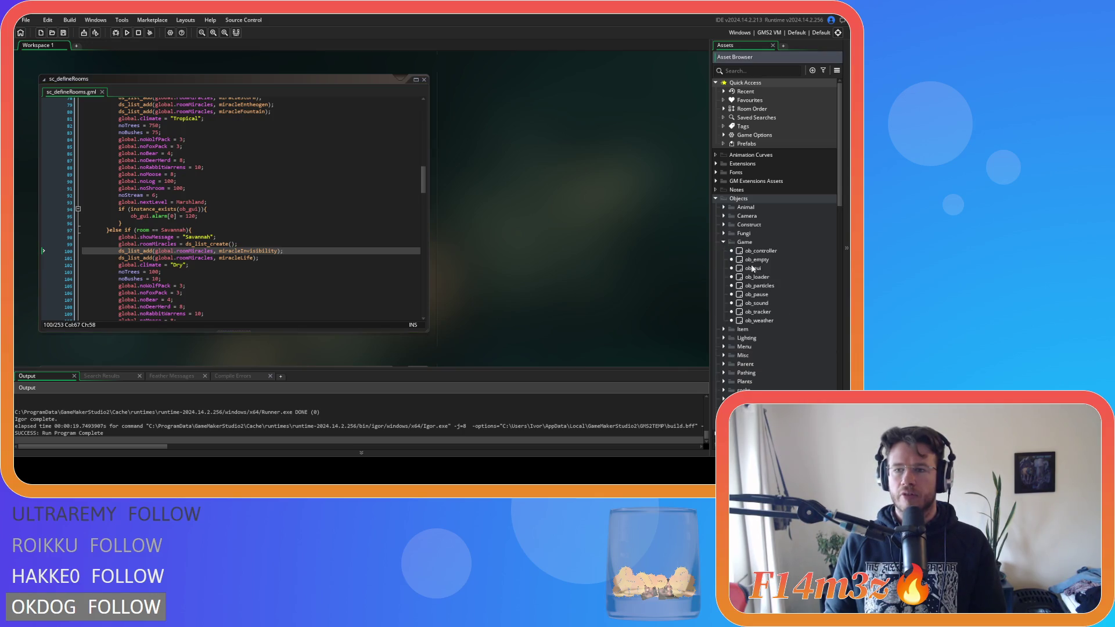
scroll(747, 265, down, 2)
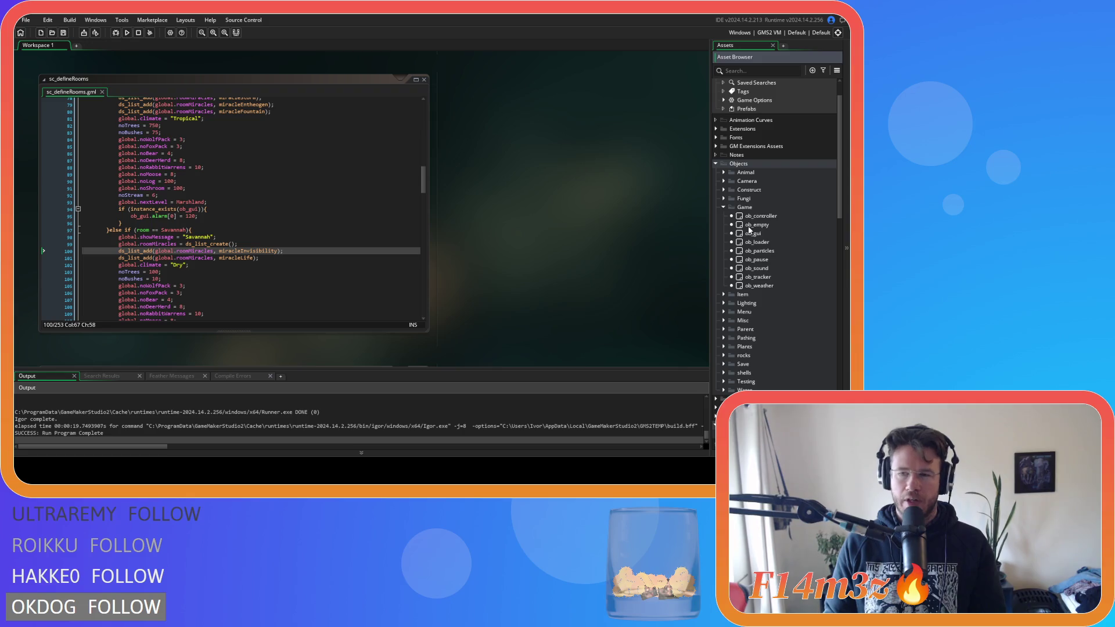
click(723, 208)
click(723, 190)
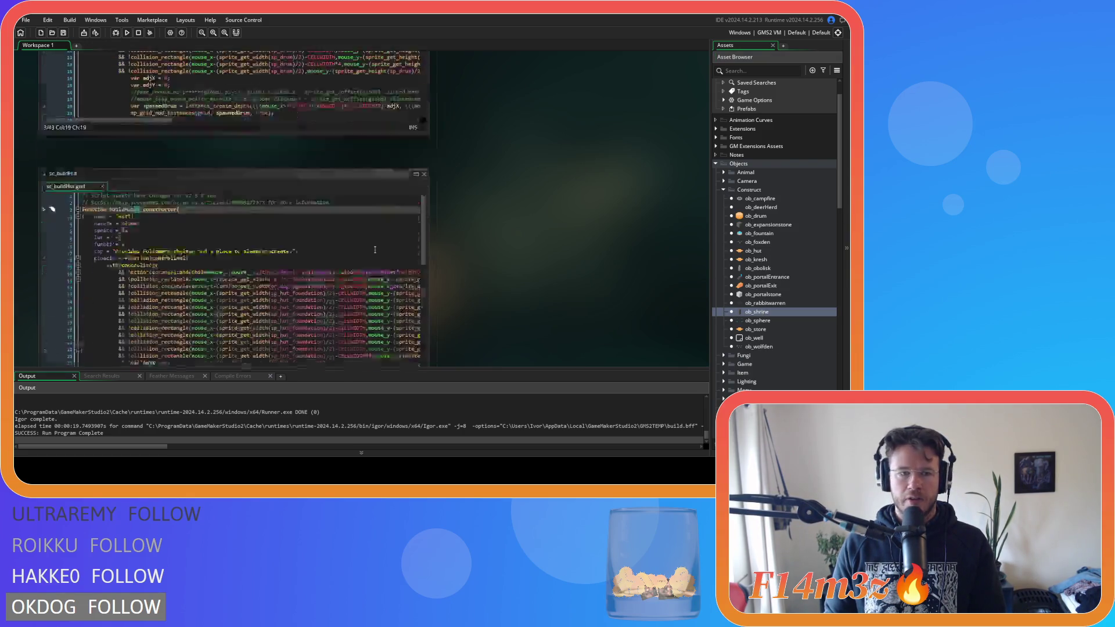
click(189, 98)
Step: Inspect the miracle variable on line 24, then select ob_shrine's Draw End event
scroll(404, 229, down, 3)
double_click(343, 215)
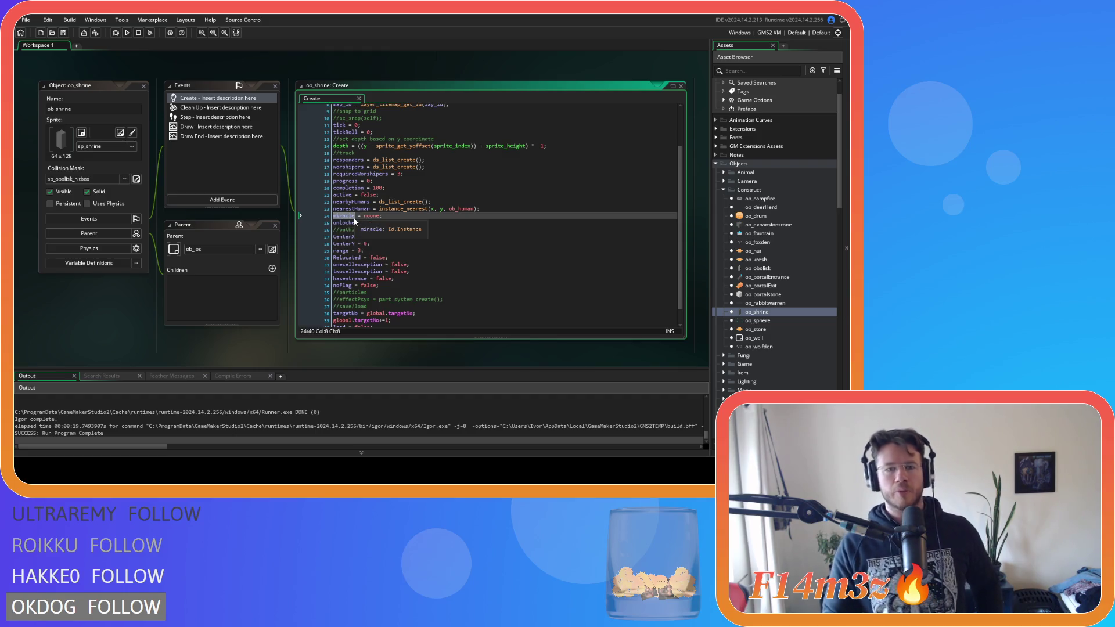
click(383, 217)
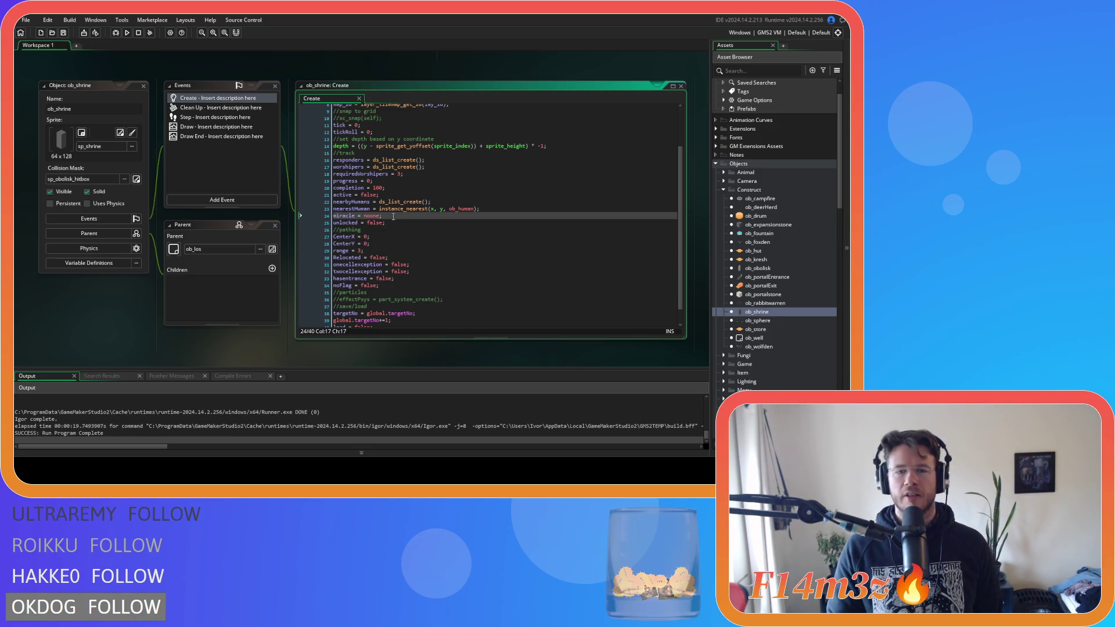
click(201, 110)
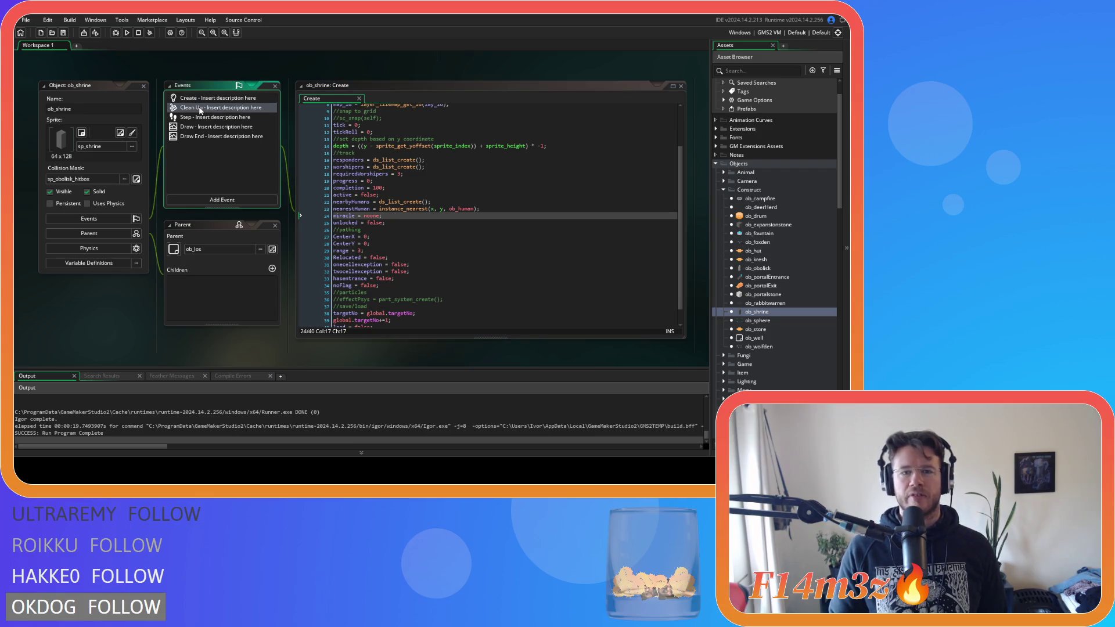
click(207, 137)
Step: Show ob_shrine's Draw End code and read the string(miracle) help on line 6
click(208, 136)
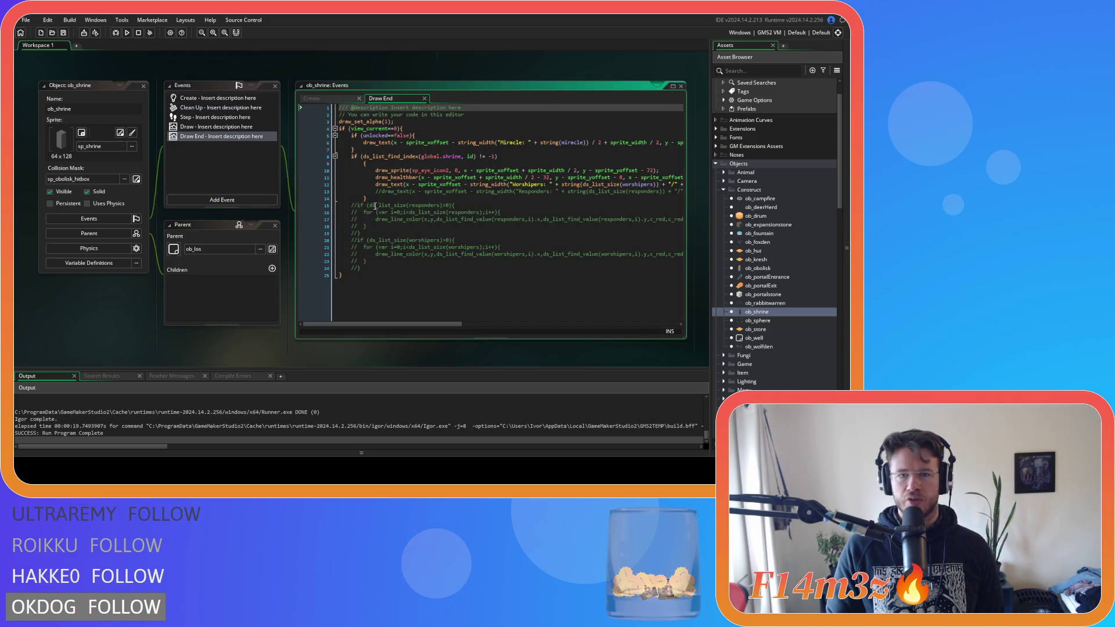
drag(423, 323, 502, 323)
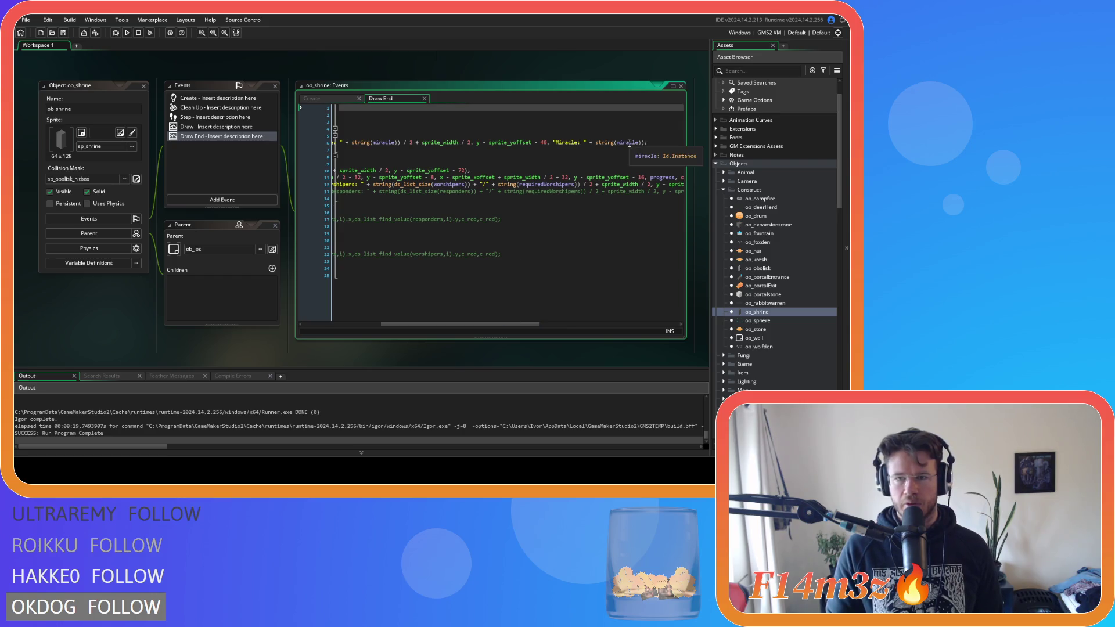
mouse_move(641, 143)
mouse_down()
mouse_move(592, 143)
mouse_move(642, 143)
mouse_up()
scroll(422, 318, left, 3)
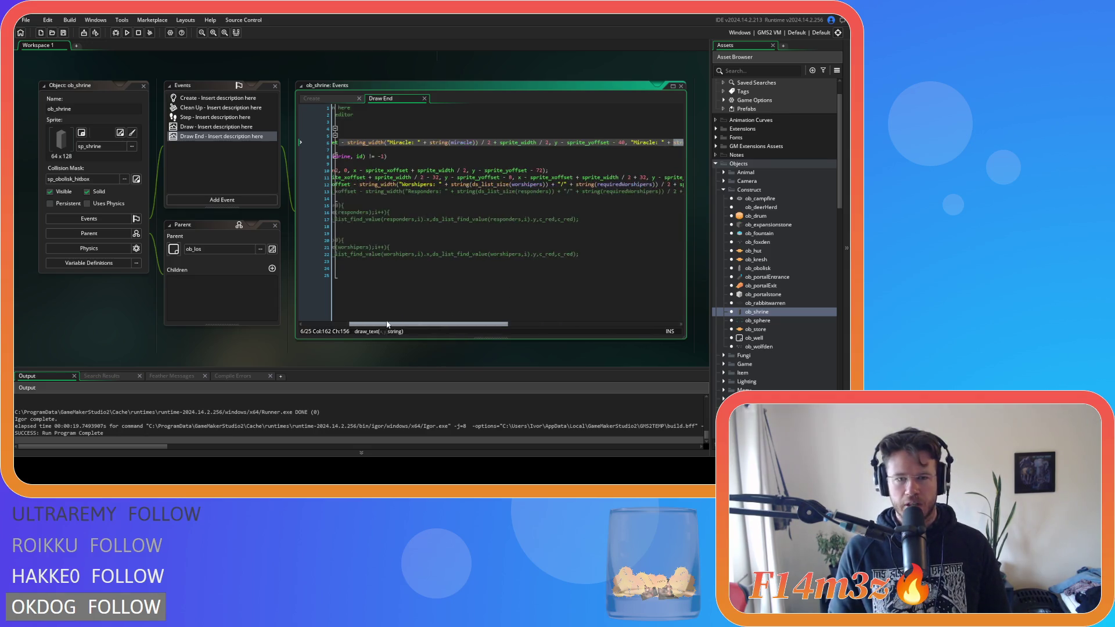
drag(478, 143, 432, 144)
click(442, 144)
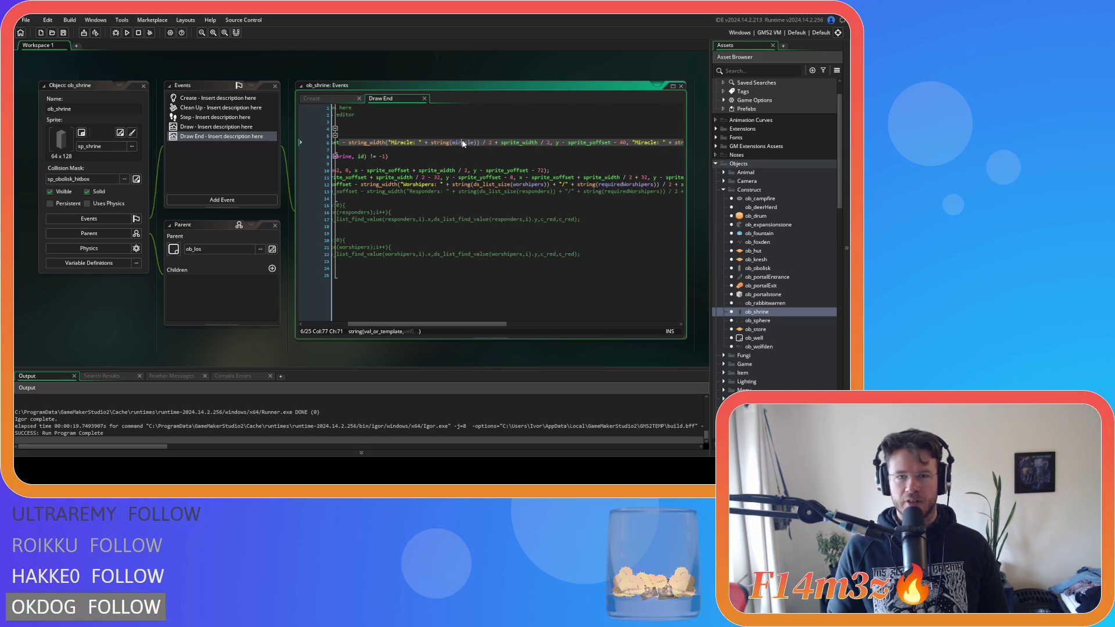
double_click(466, 143)
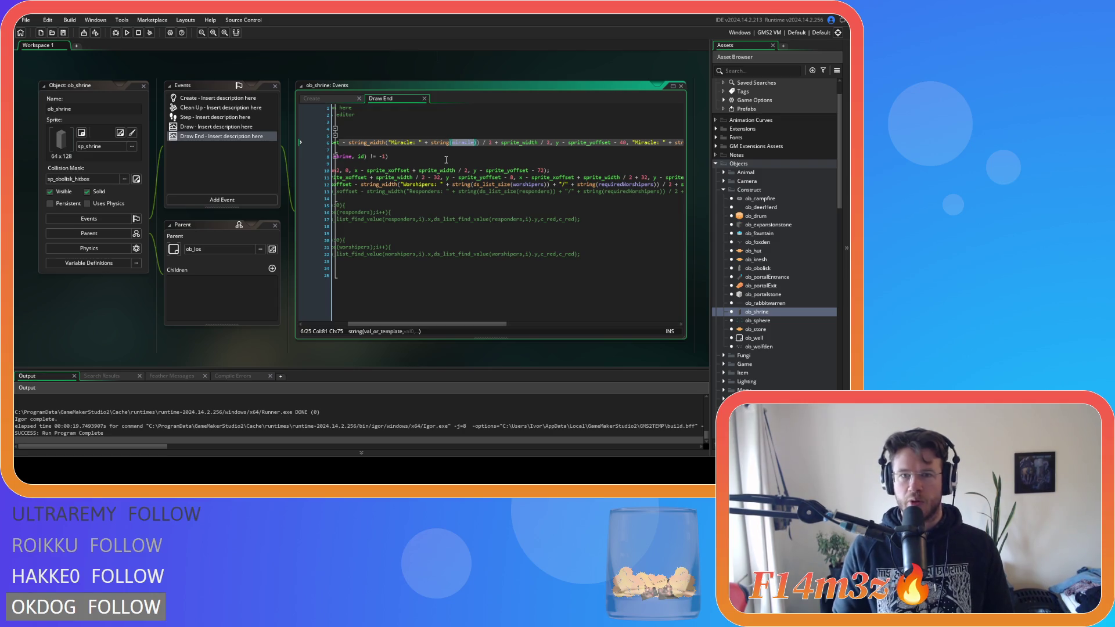
drag(478, 142, 431, 143)
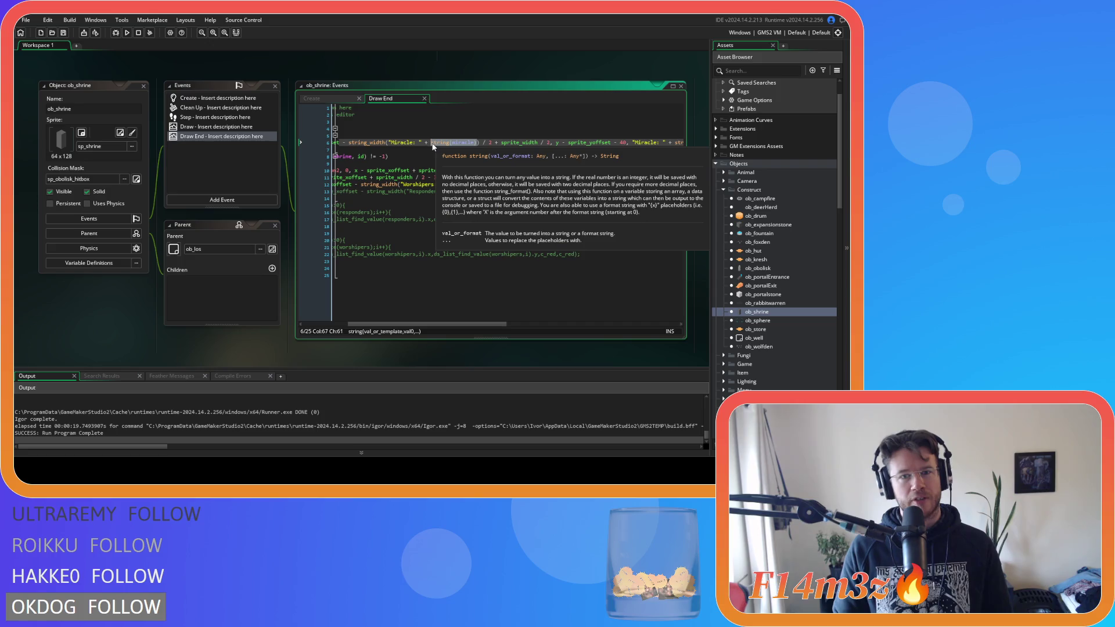
key(Up)
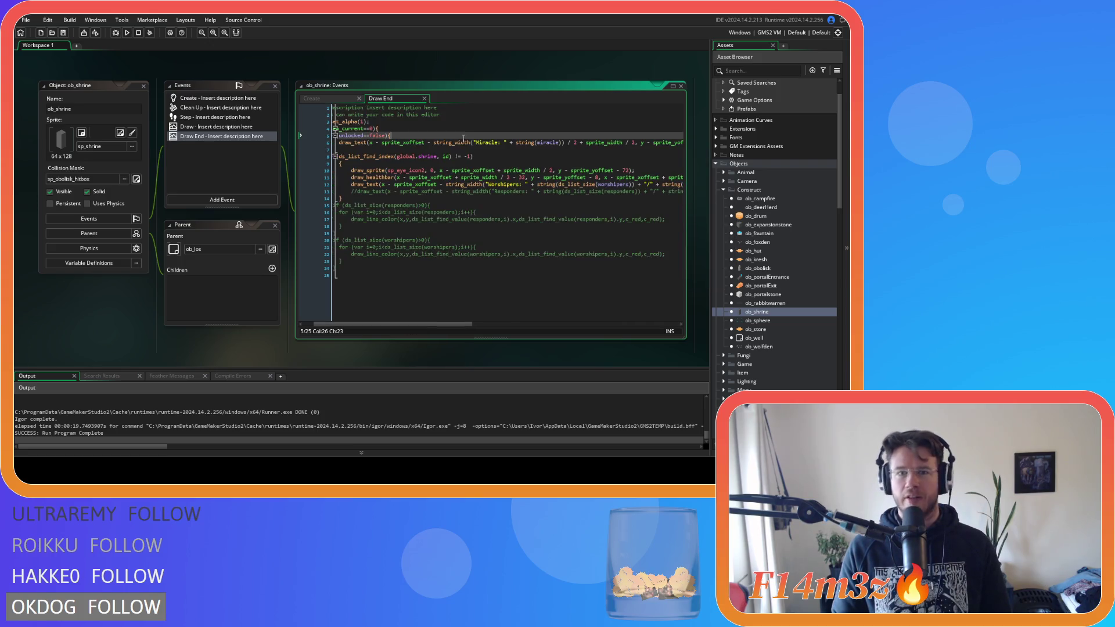
double_click(547, 142)
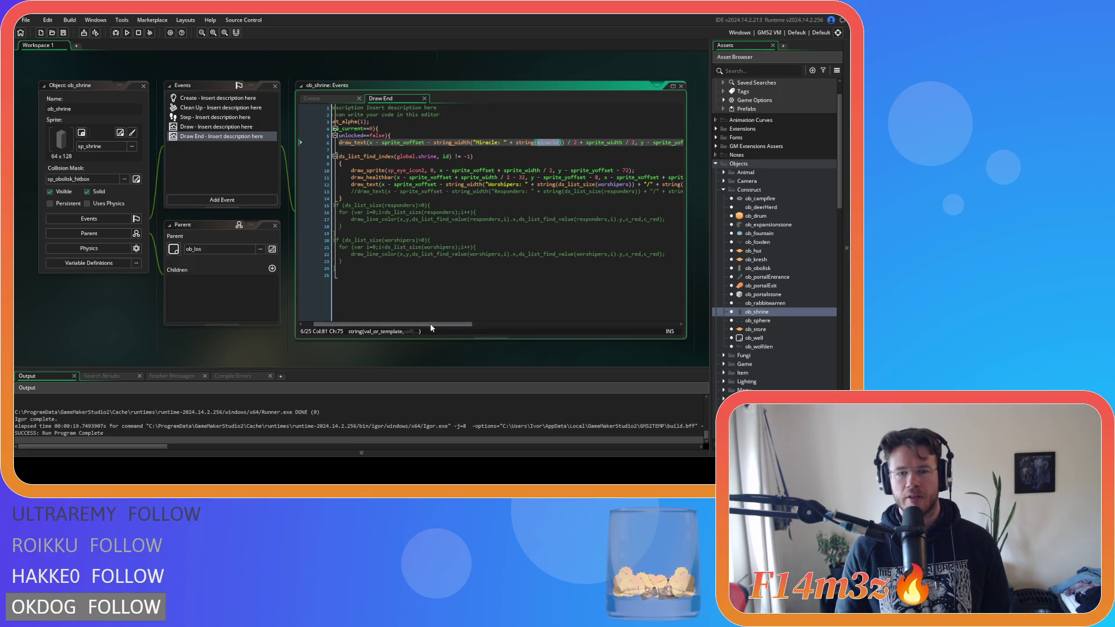
drag(402, 324, 392, 325)
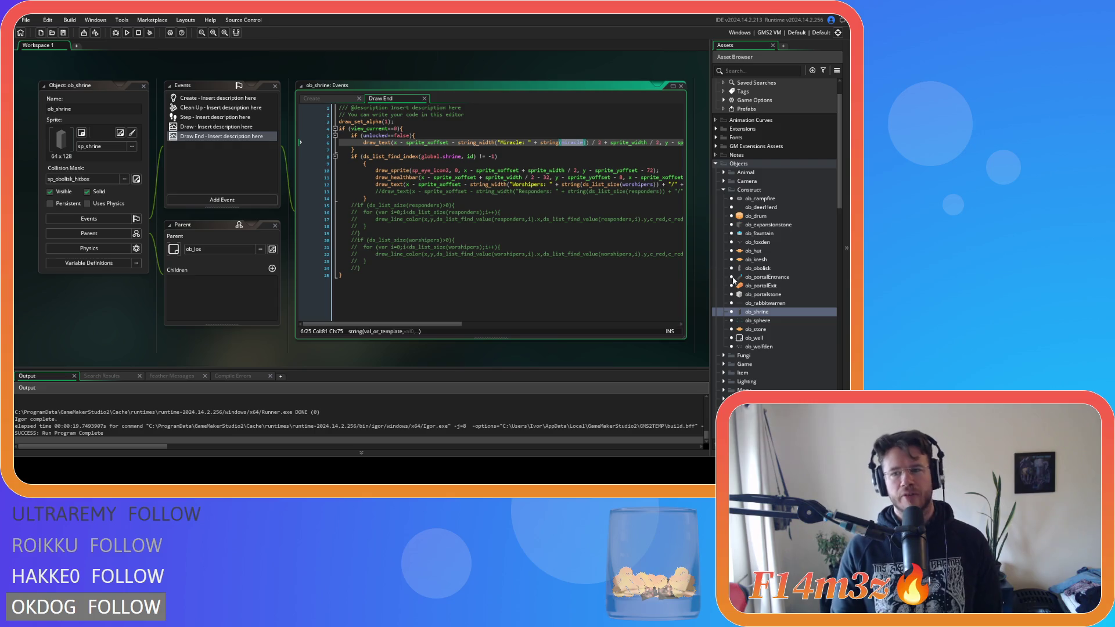
scroll(756, 324, down, 10)
Step: Find Scripts > Definitions in the Asset Browser and reopen sc_defineRooms
scroll(757, 344, down, 5)
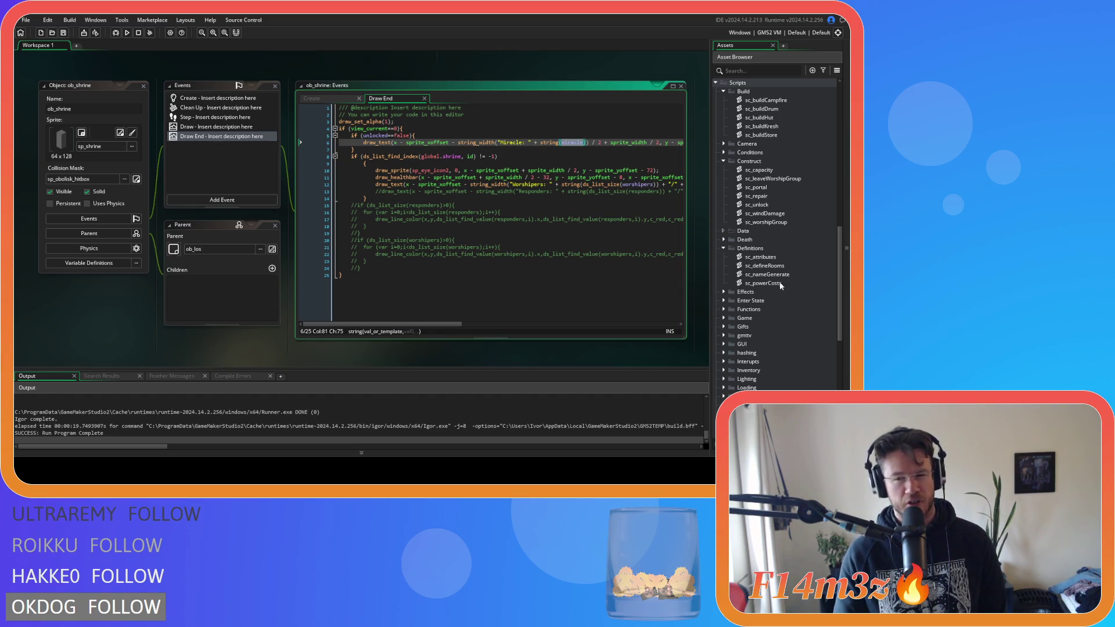
scroll(797, 305, up, 2)
scroll(784, 294, down, 13)
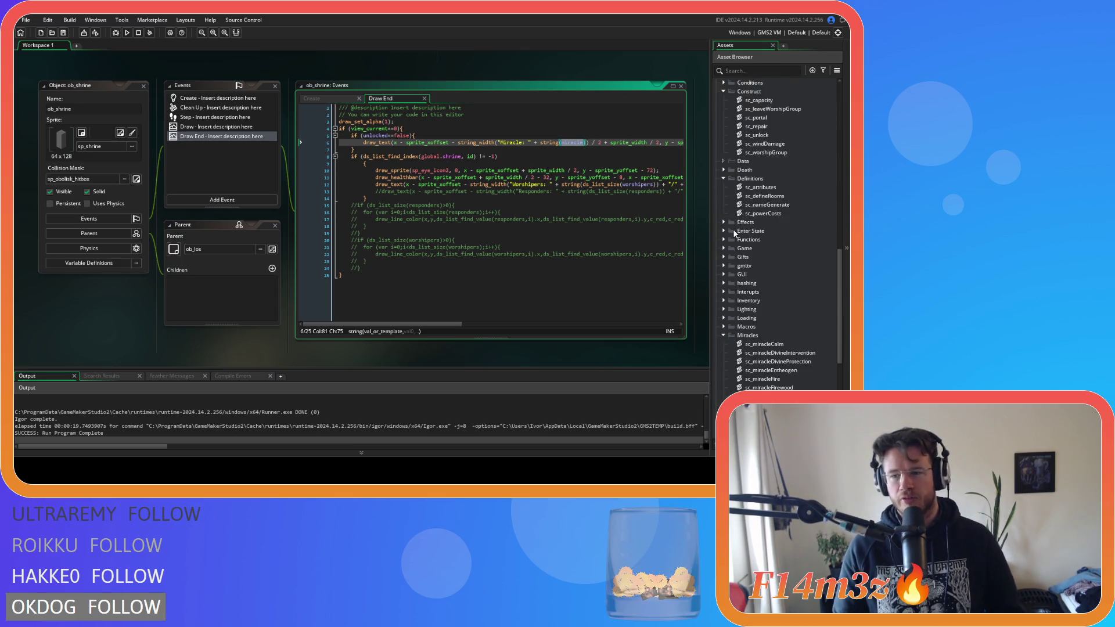
scroll(778, 313, up, 16)
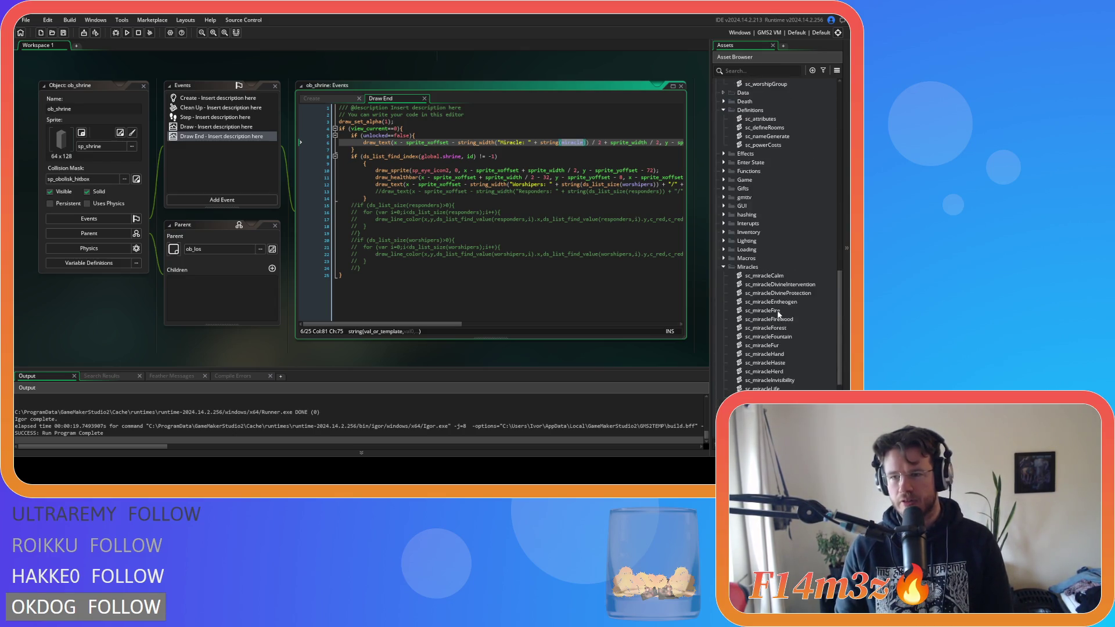
scroll(778, 348, down, 4)
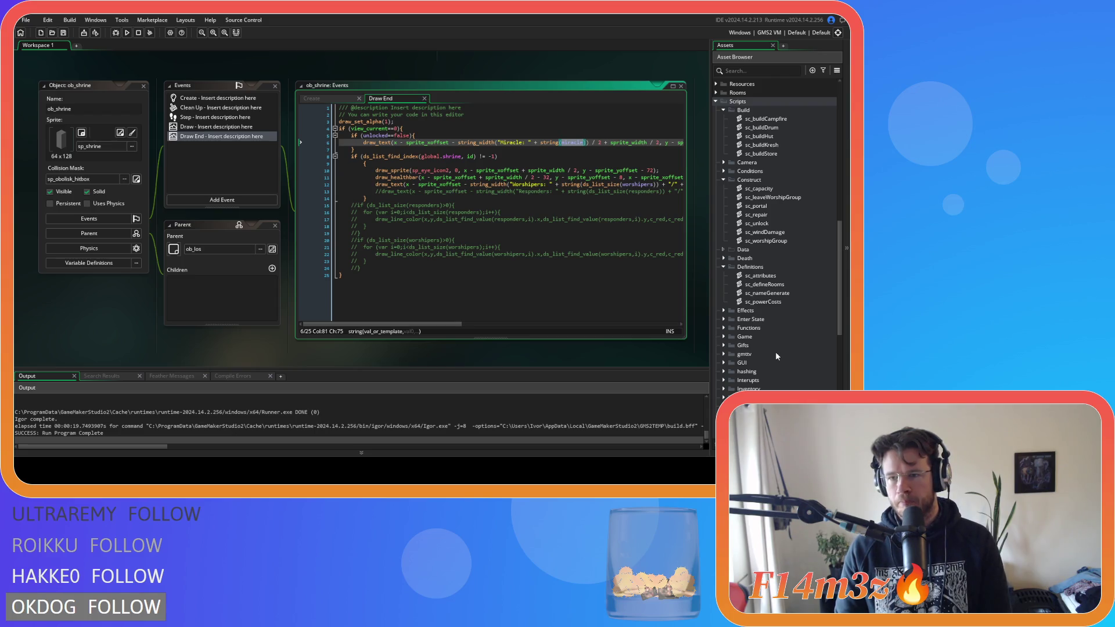
double_click(764, 284)
Step: Change line 8 of sc_defineRooms to add new miracleLight() to the Beginner Island list
click(225, 202)
scroll(370, 185, up, 20)
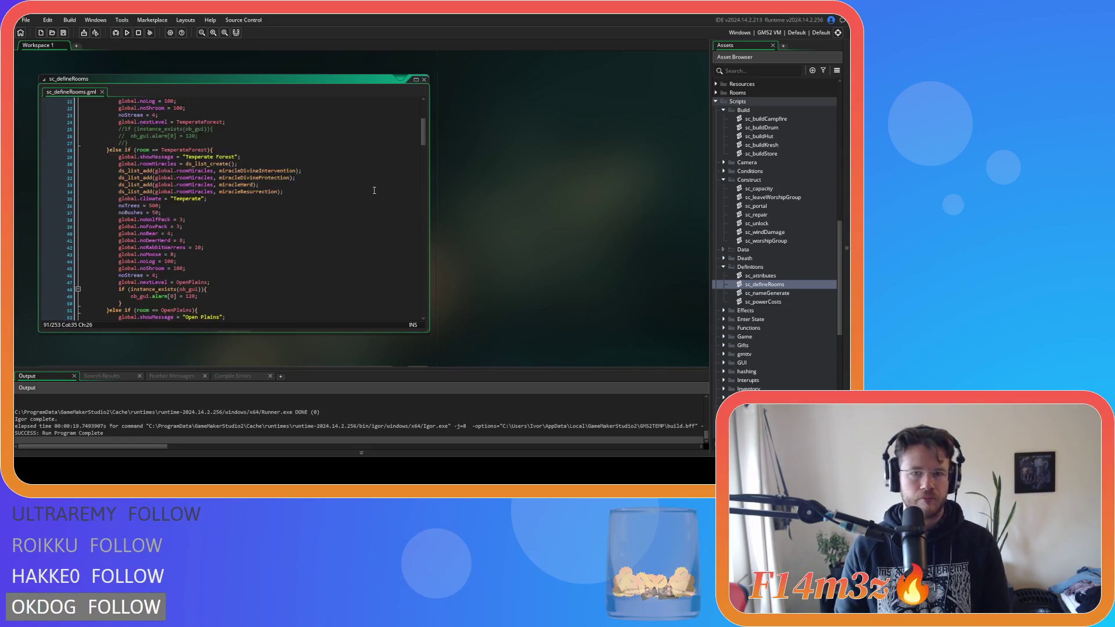
click(254, 149)
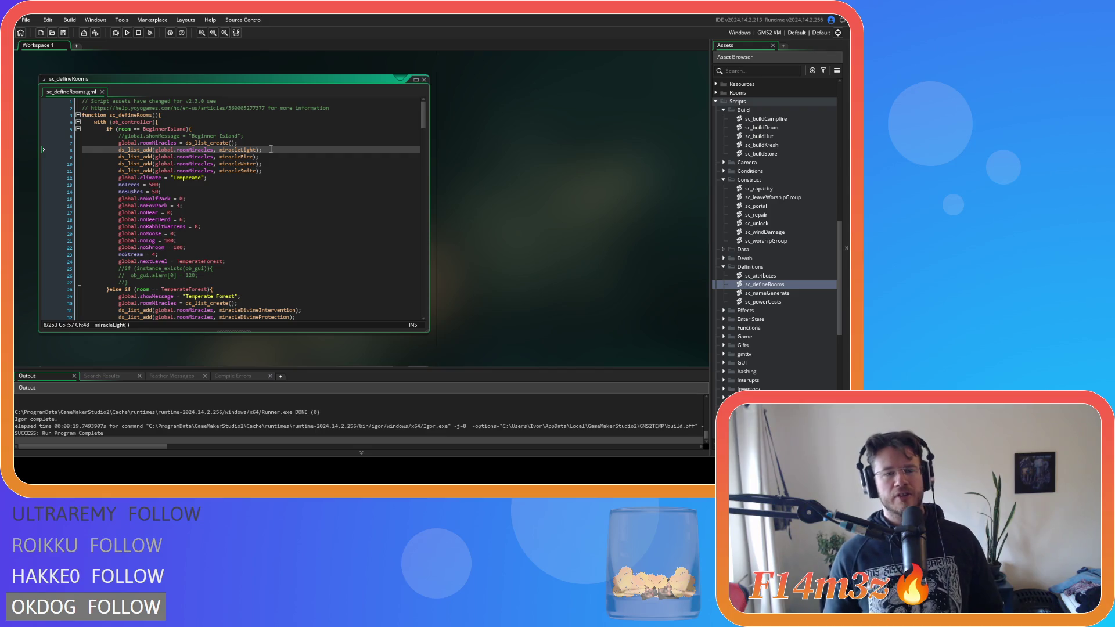
click(219, 151)
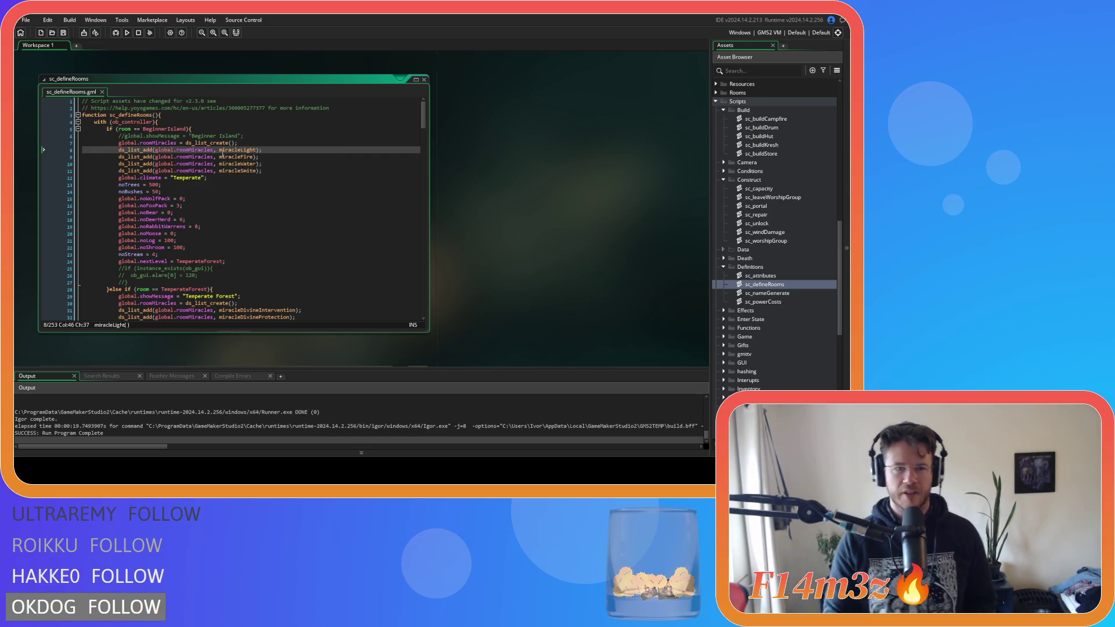
text(new)
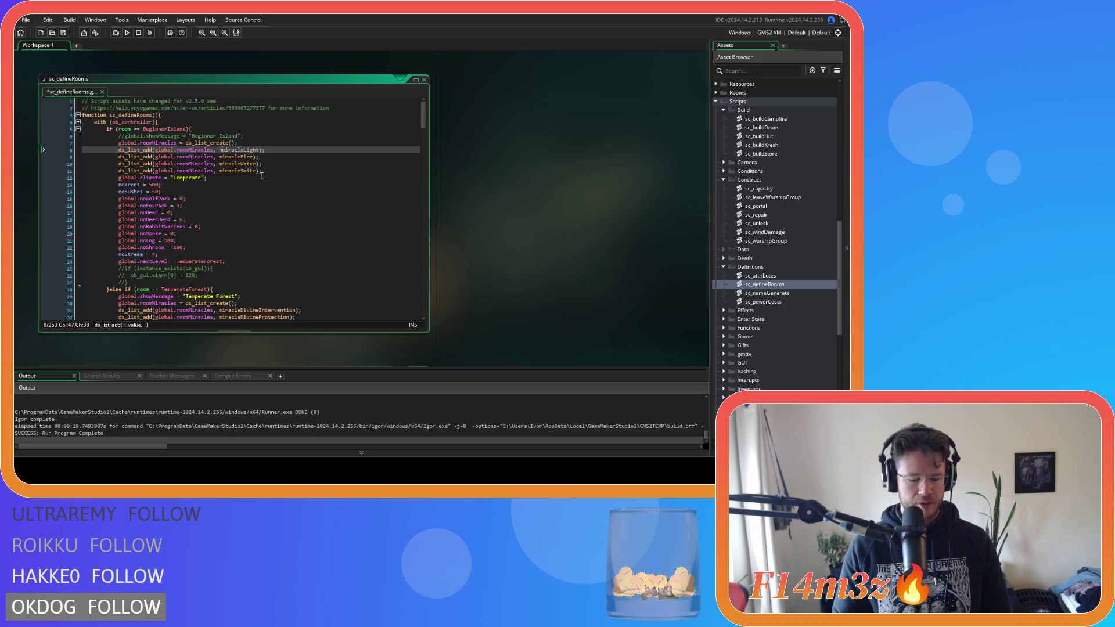
key(ctrl+Right)
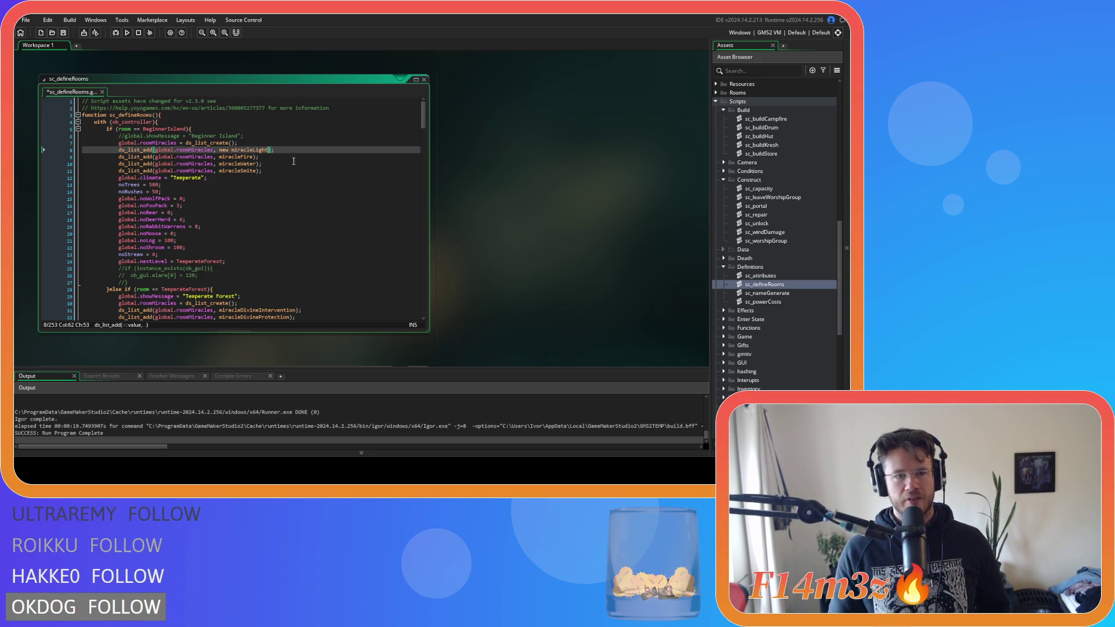
key(ctrl+space)
key(Escape)
text(())
key(Up)
Step: Copy 'new ' and paste it before miracleFire, miracleWater and miracleSmite
click(180, 150)
drag(179, 150, 215, 149)
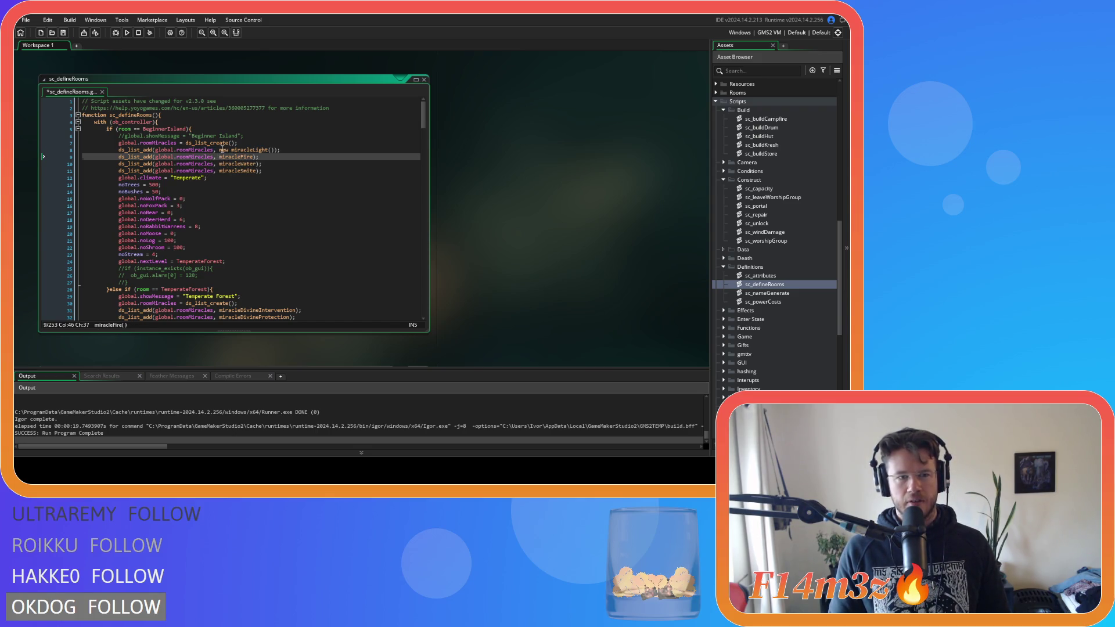
double_click(224, 151)
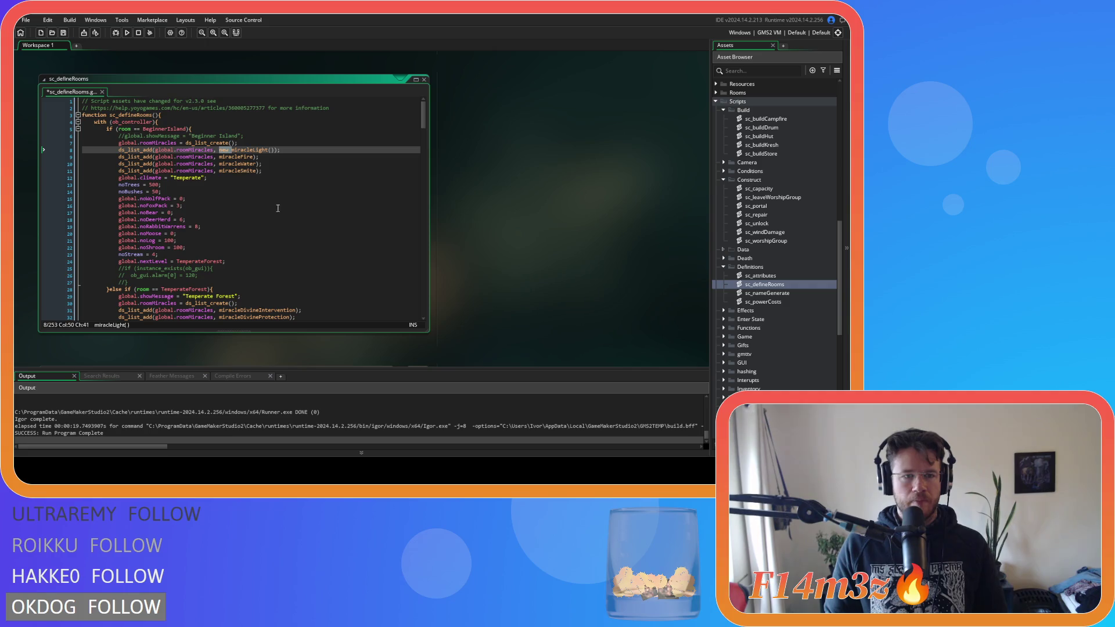
click(219, 157)
text(new)
click(219, 164)
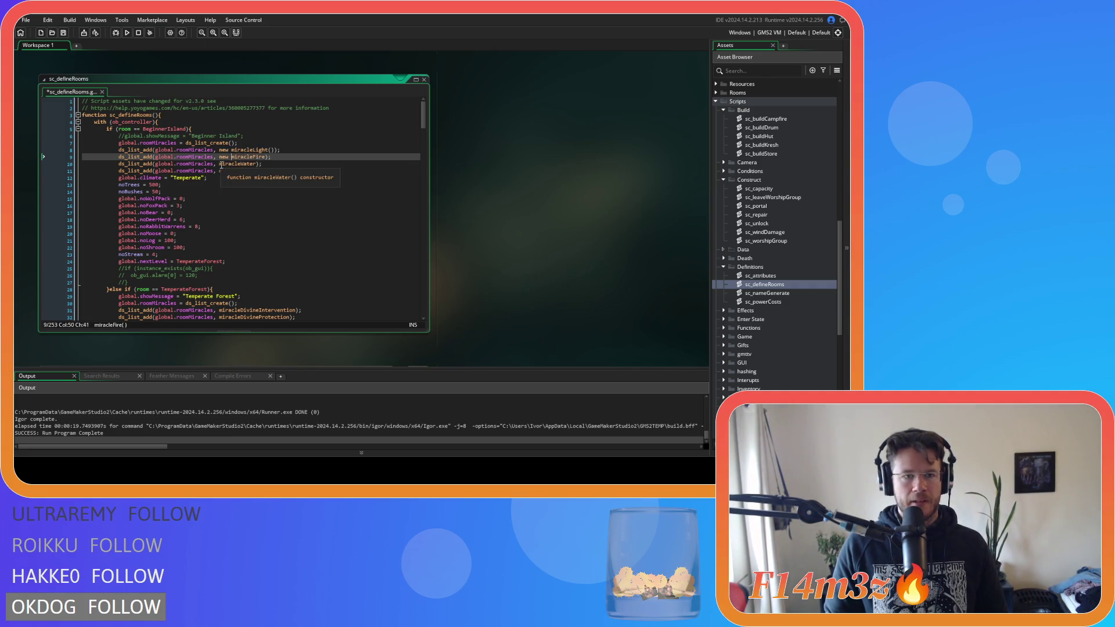
click(220, 171)
text(new)
scroll(225, 218, down, 3)
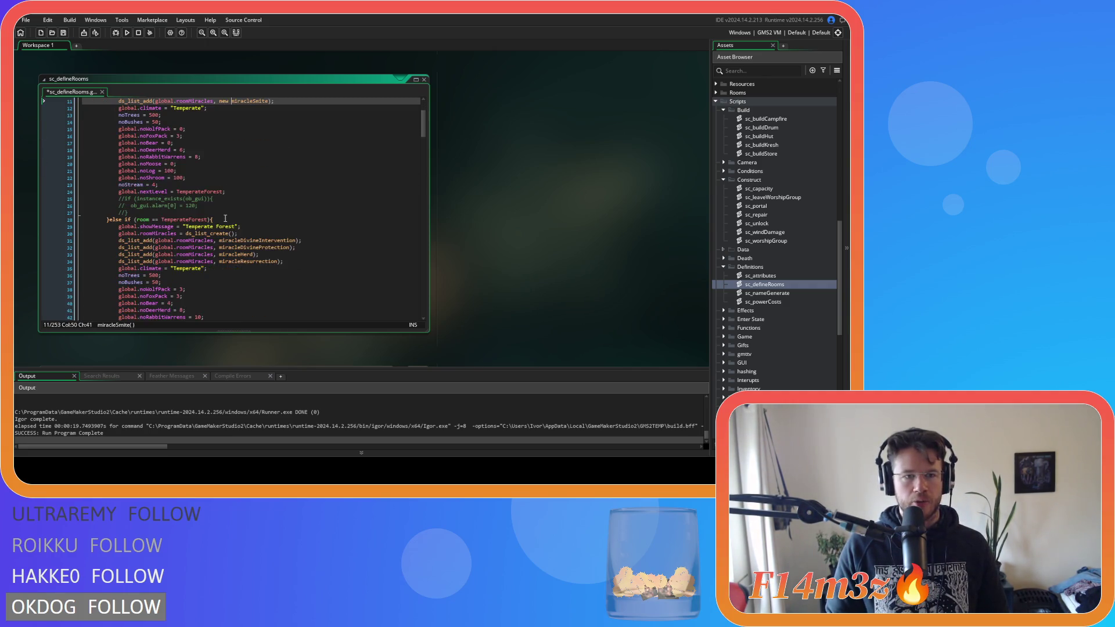
Step: Paste 'new ' before miracleDivineIntervention, miracleDivineProtection, miracleHerd and miracleResurrection
click(219, 240)
text(new)
click(219, 247)
text(new)
click(220, 254)
text(new)
click(219, 261)
text(new)
scroll(230, 271, down, 7)
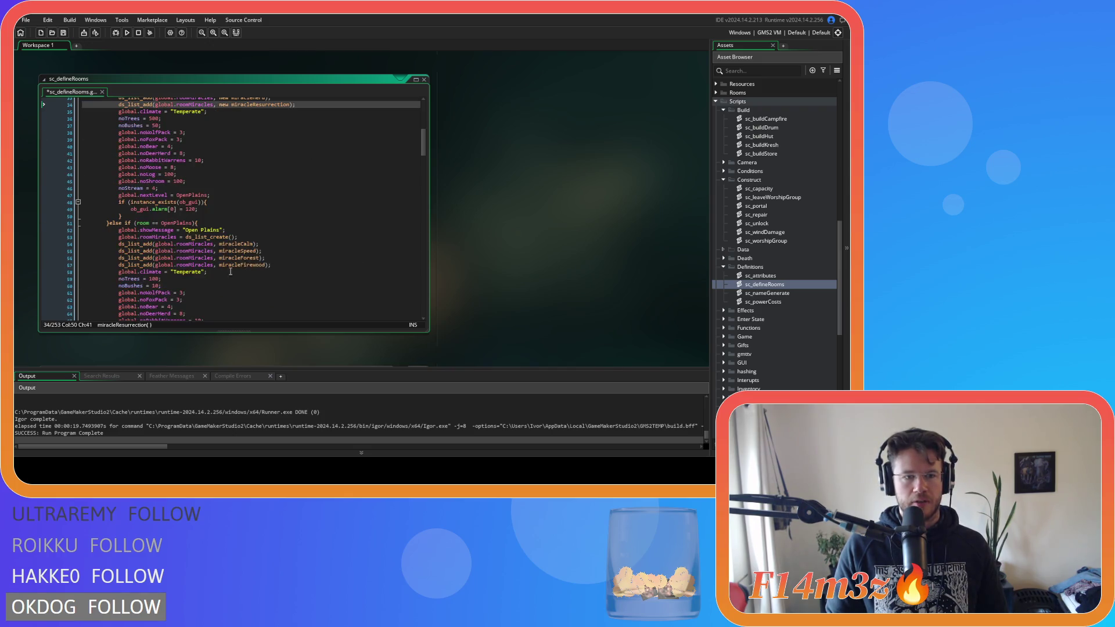
Step: Paste 'new ' before miracleCalm, miracleSpeed, miracleForest and miracleFirewood, then save the script
click(218, 244)
text(new)
click(219, 251)
text(new)
click(218, 258)
text(new)
click(219, 265)
text(new)
key(ctrl+s)
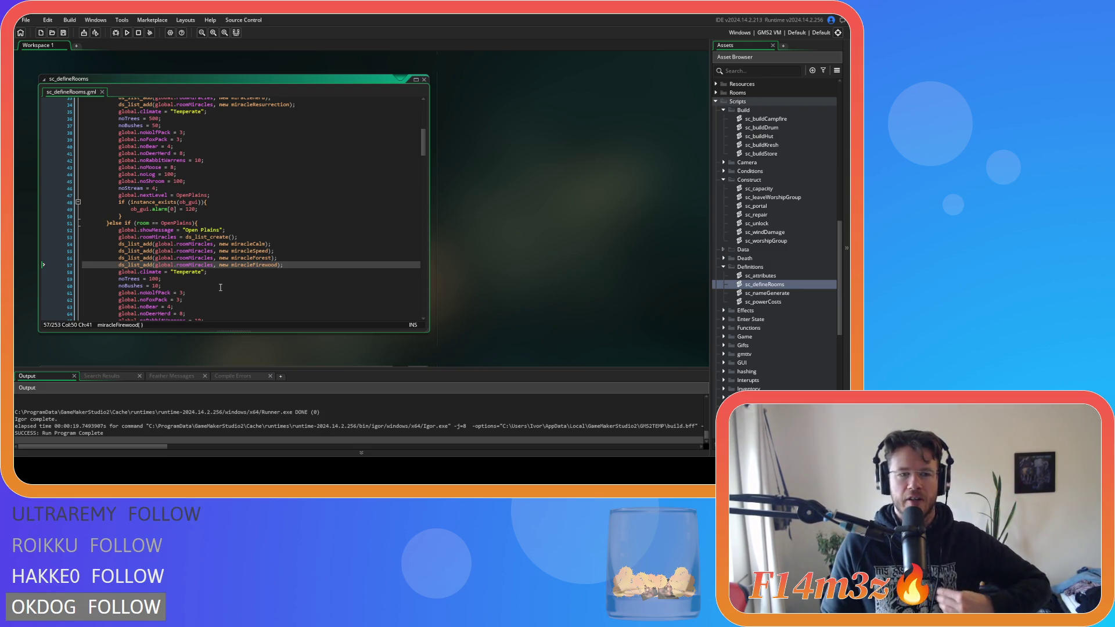
Step: Check the new miracleCalm() call in the ds_list_add on line 54
click(230, 244)
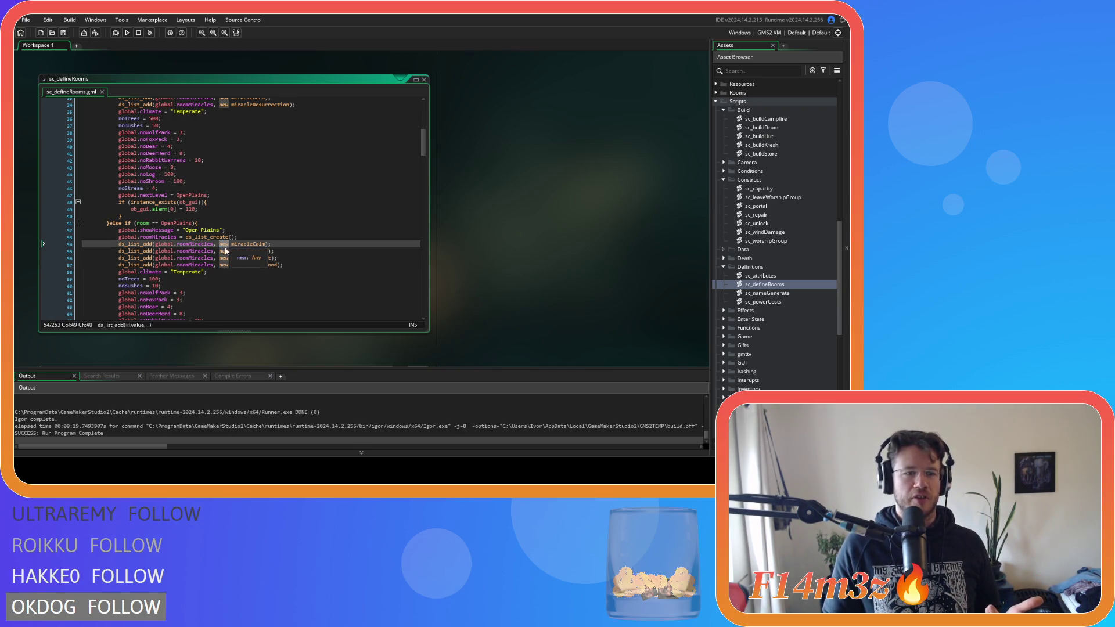
click(126, 244)
drag(220, 244, 267, 245)
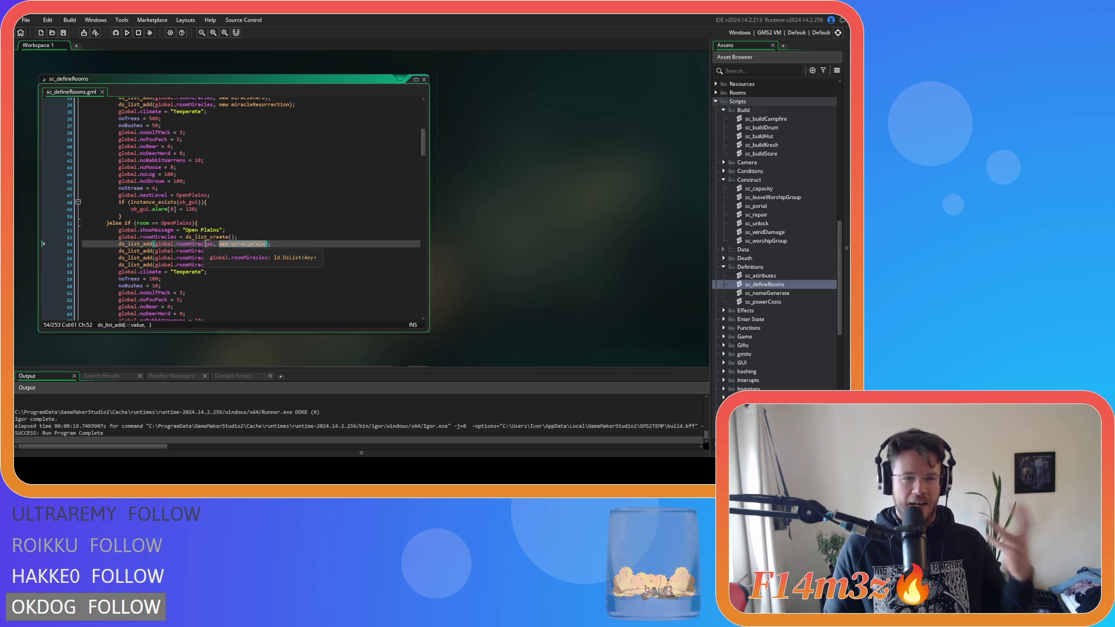
scroll(232, 293, down, 10)
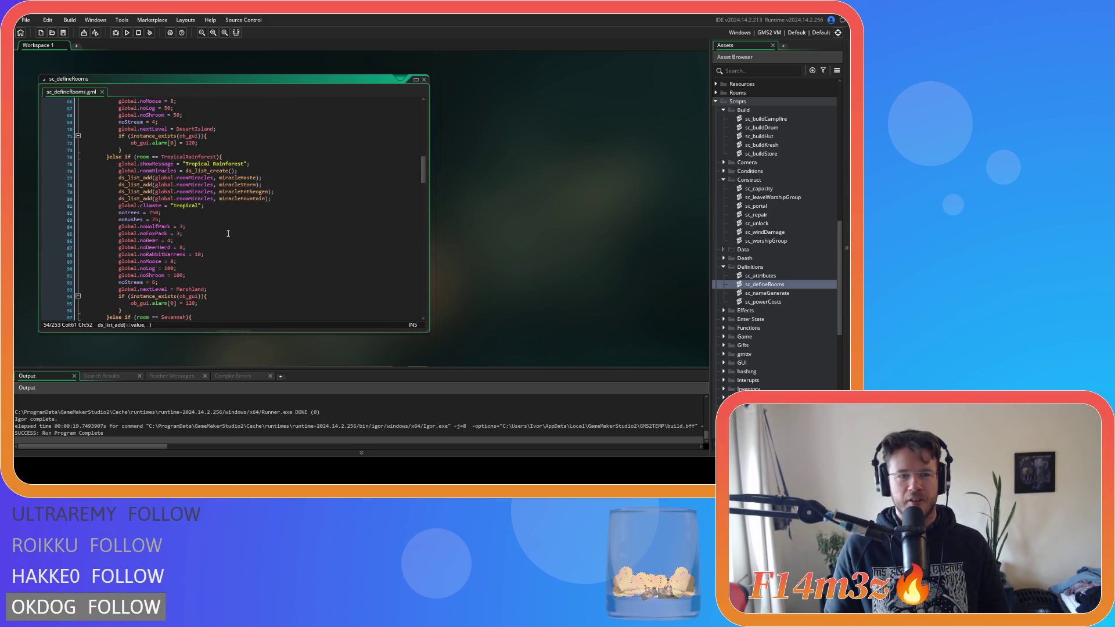
Step: Type 'new ' before miracleHaste, miracleStorm, the next miracle and miracleFountain
click(220, 177)
text(new)
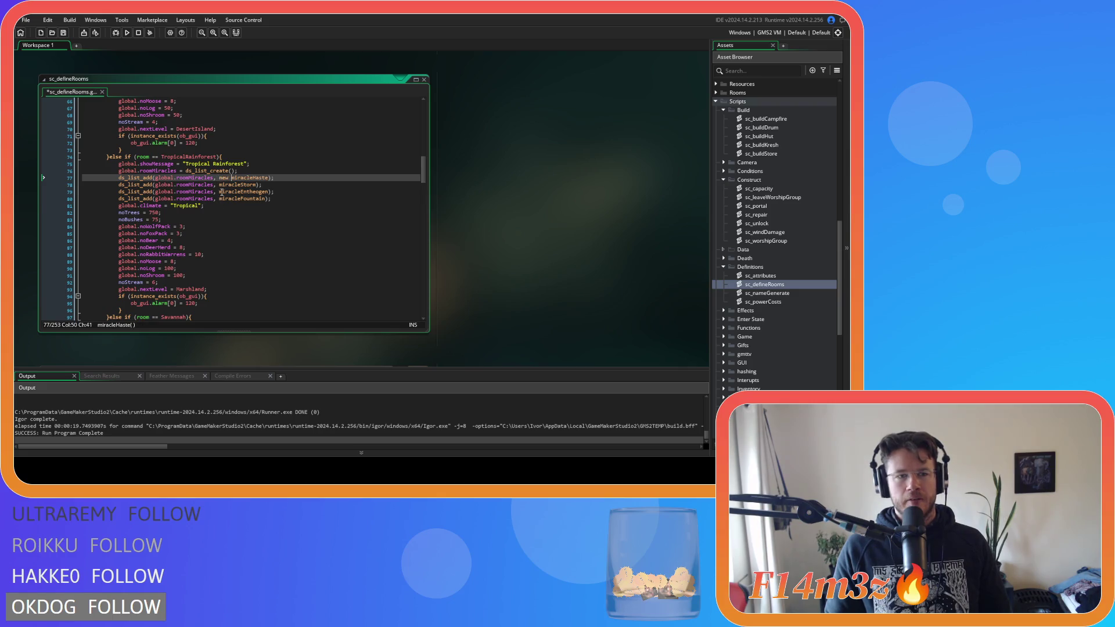
click(219, 185)
text(new)
click(220, 192)
text(new)
click(219, 199)
text(new)
Step: Type 'new ' before miracleInvisibility and miracleLife on line 101, then save sc_defineRooms
scroll(223, 206, down, 7)
click(220, 199)
text(new)
click(217, 206)
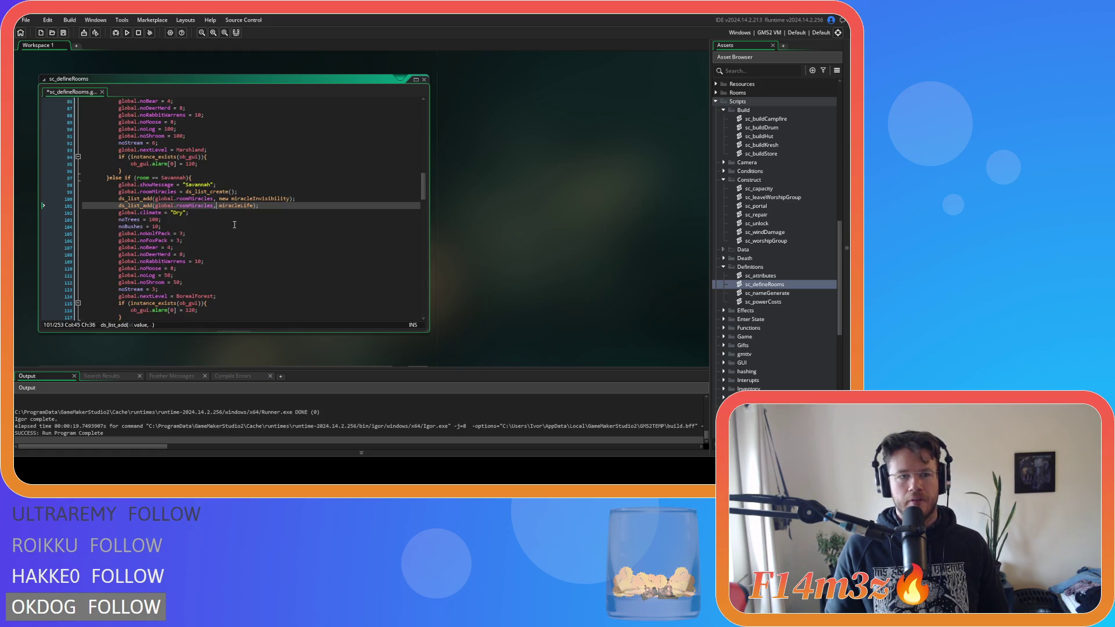
text(new)
key(ctrl+s)
scroll(273, 215, up, 10)
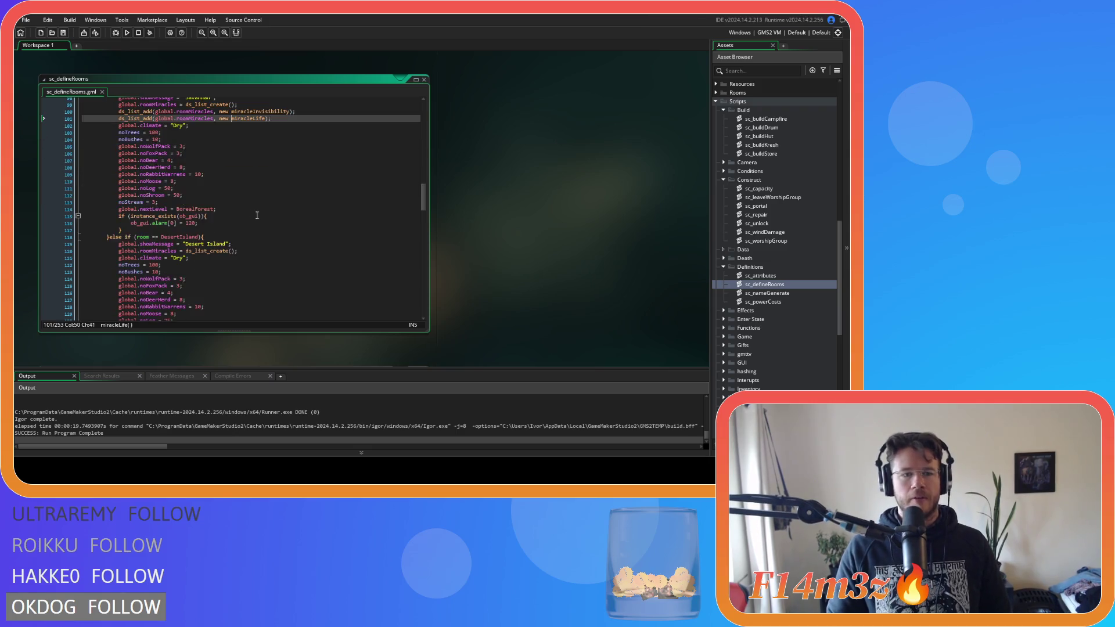
scroll(281, 217, up, 12)
scroll(789, 224, up, 15)
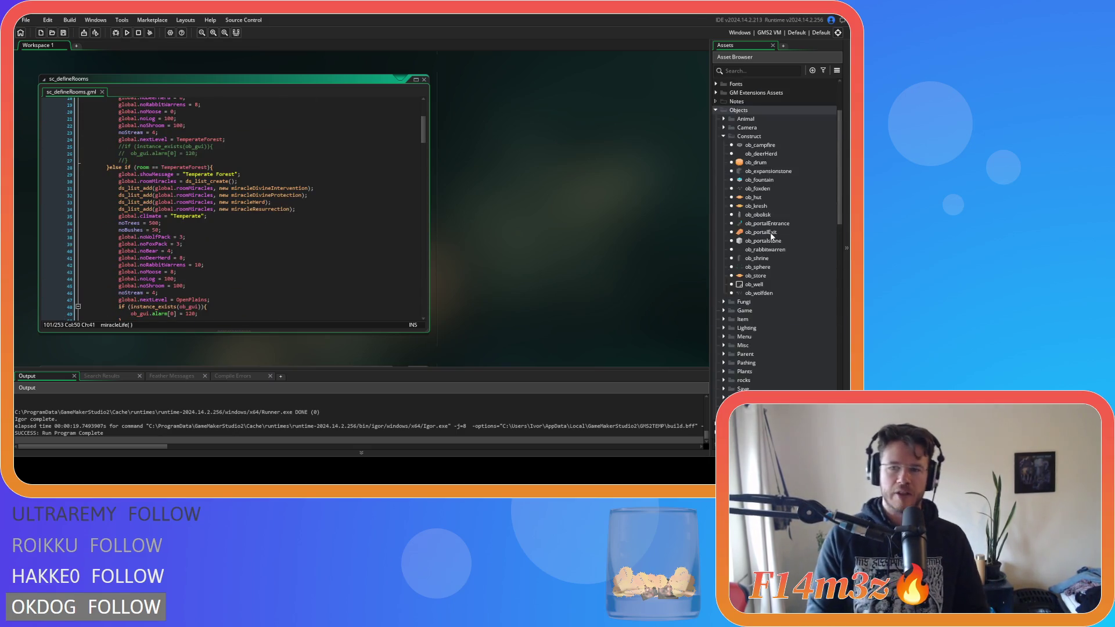
Step: In ob_shrine's Draw End code, change string(miracle) to string(miracle.name)
double_click(757, 347)
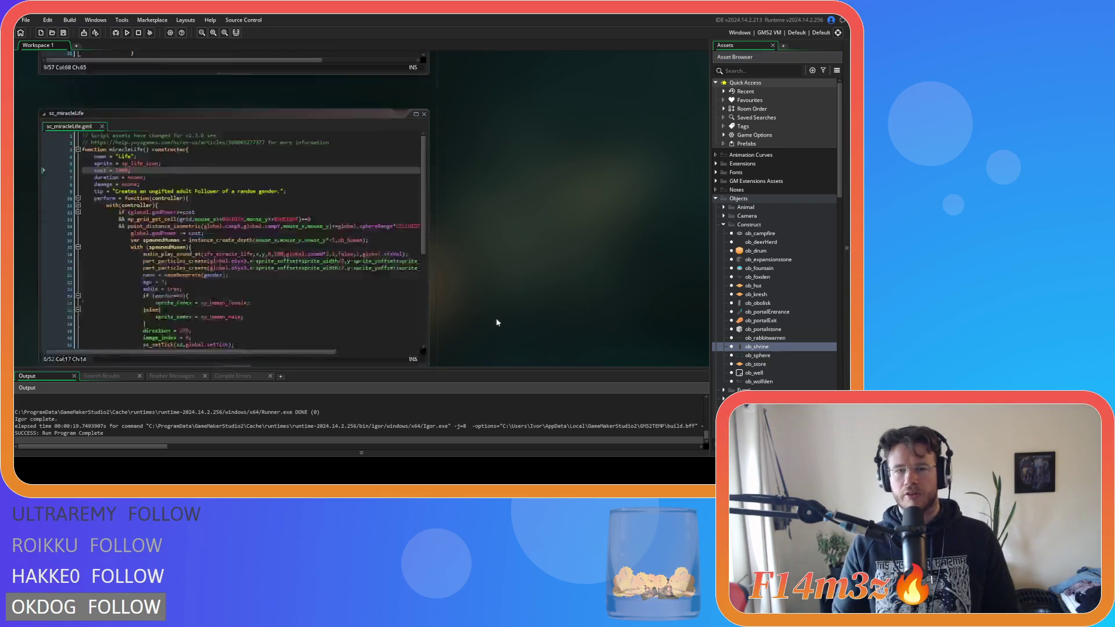
click(566, 136)
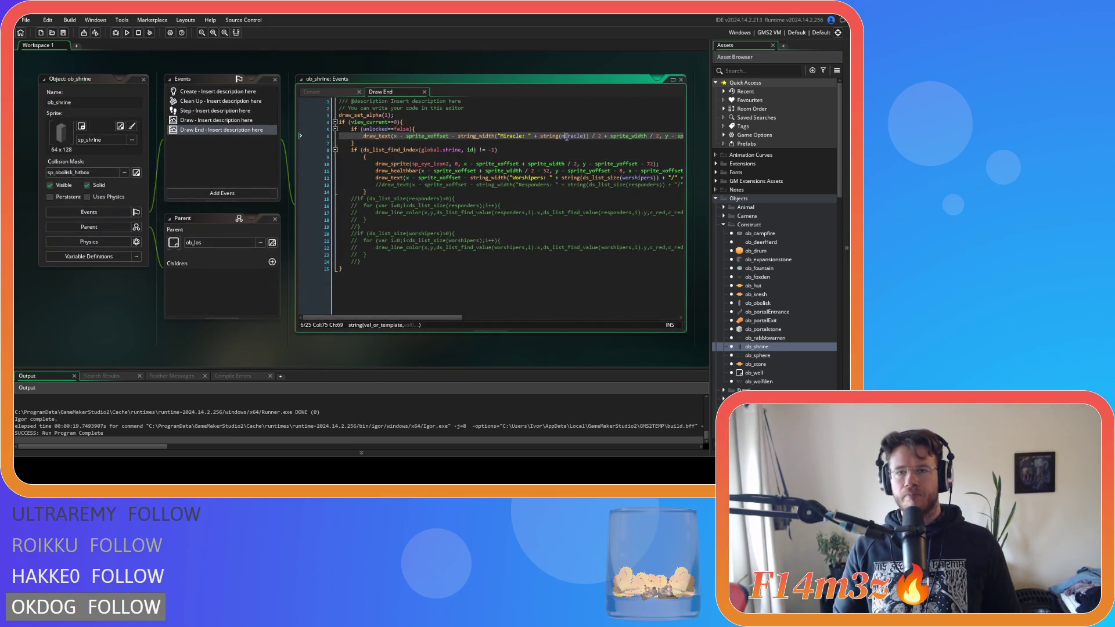
click(583, 135)
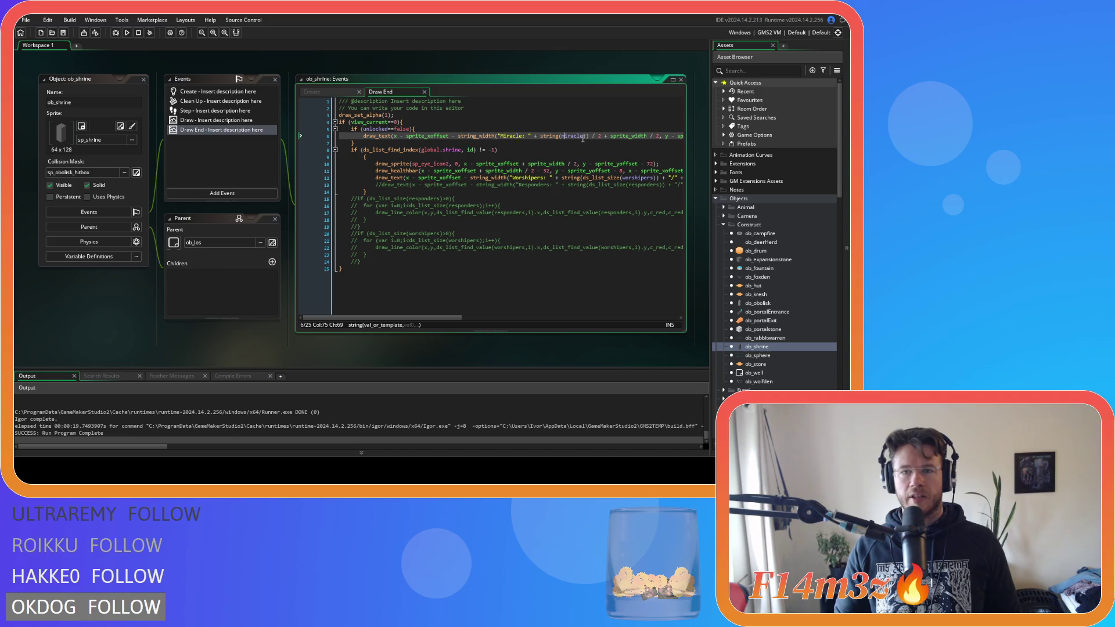
text(_name)
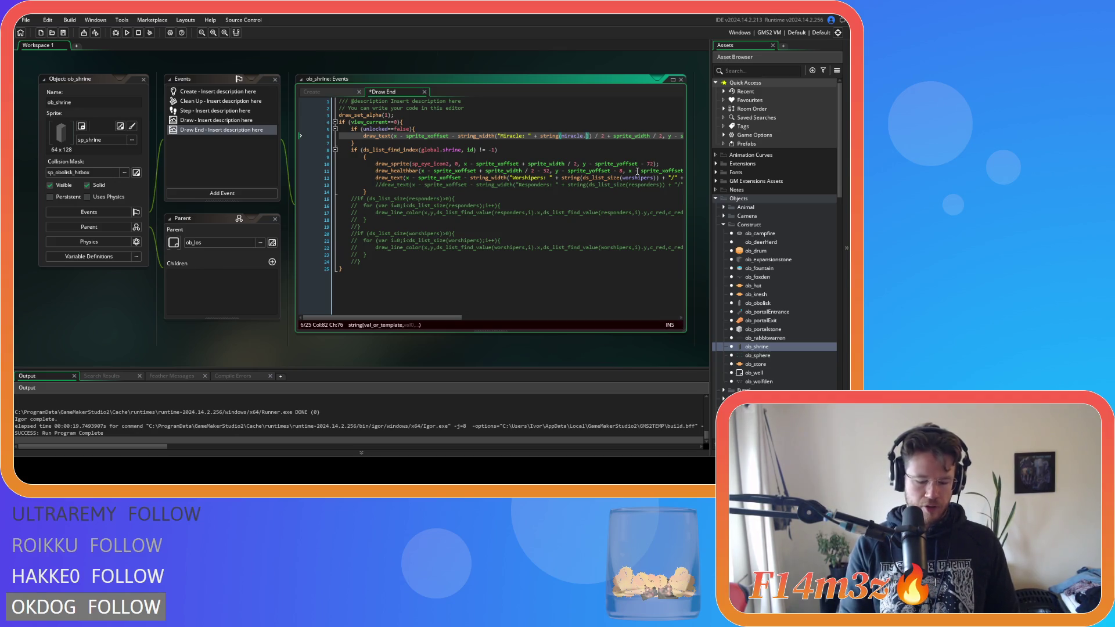
click(572, 137)
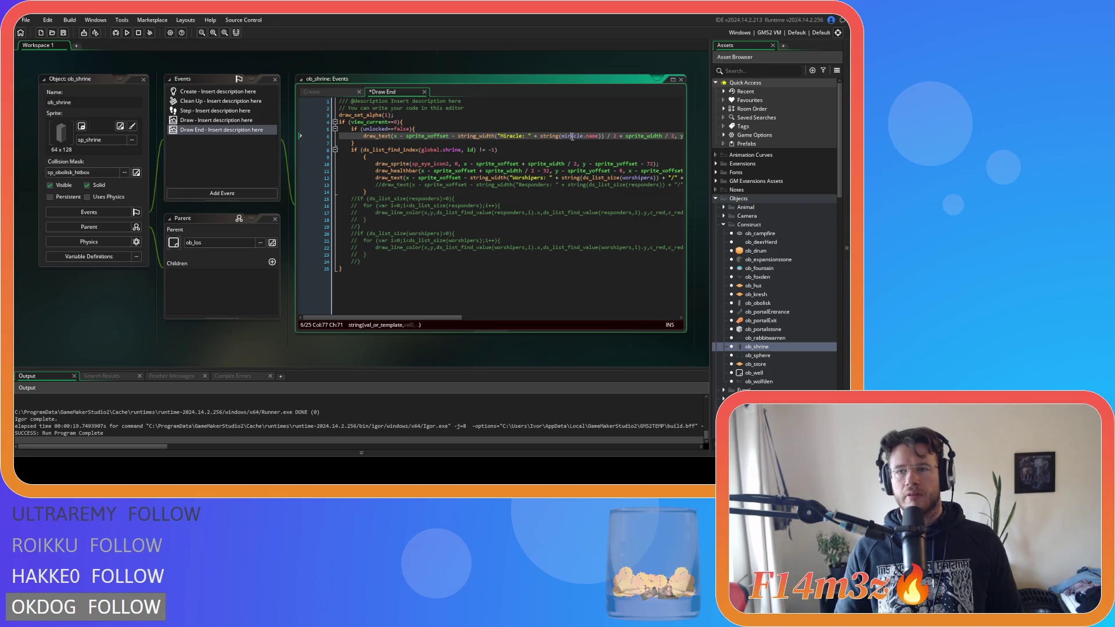
drag(423, 319, 545, 298)
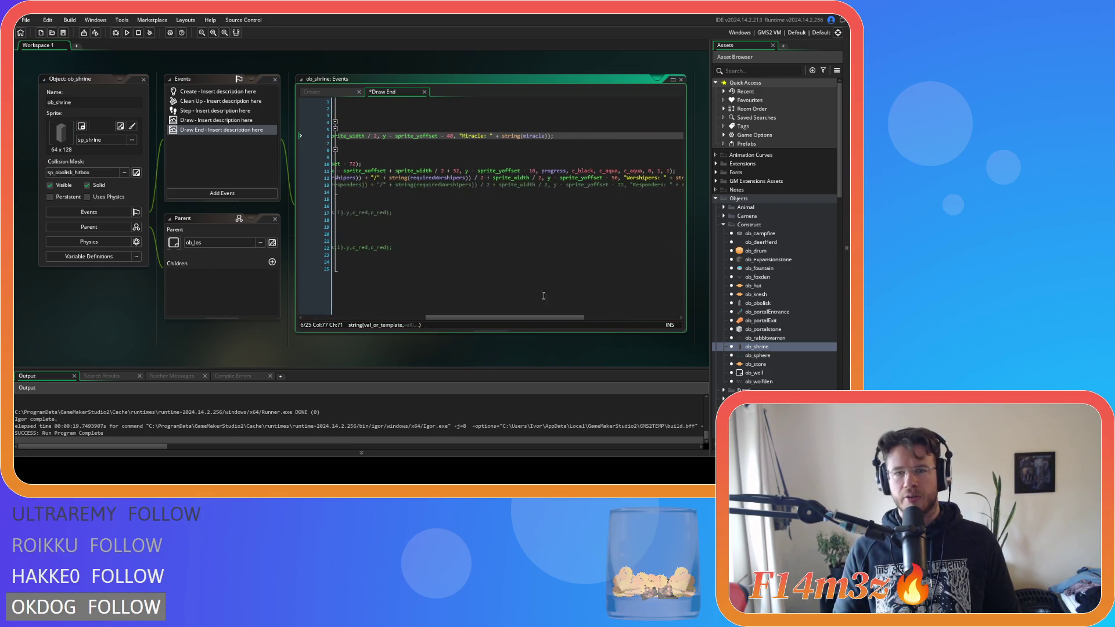
click(546, 136)
text(.name)
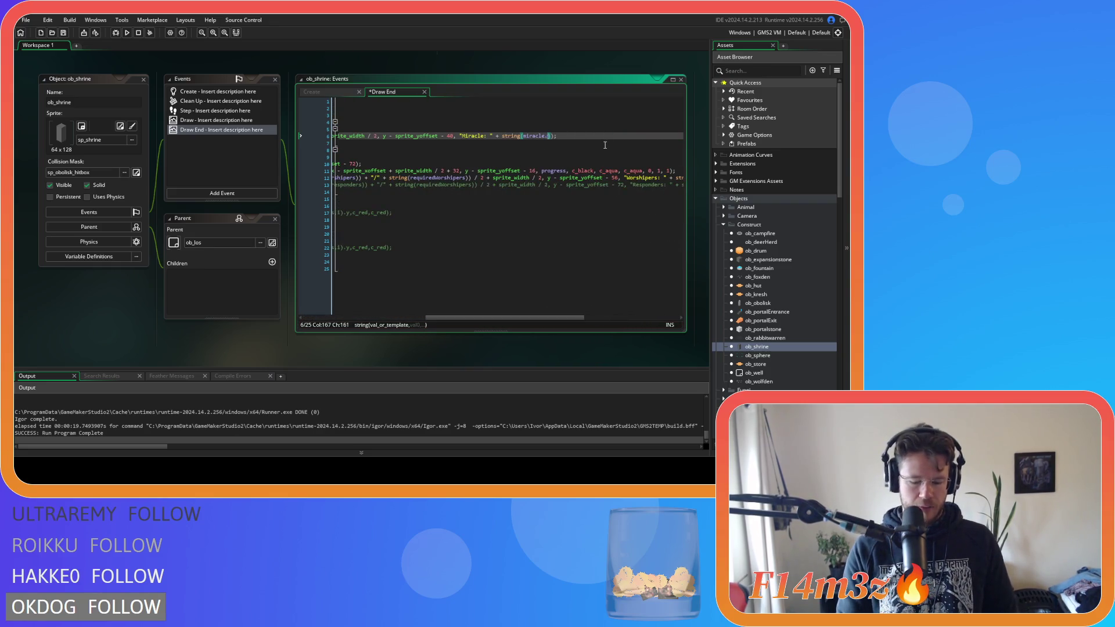
scroll(489, 138, left, 5)
click(587, 136)
Step: Open the sc_unlock script from the Asset Browser
click(559, 149)
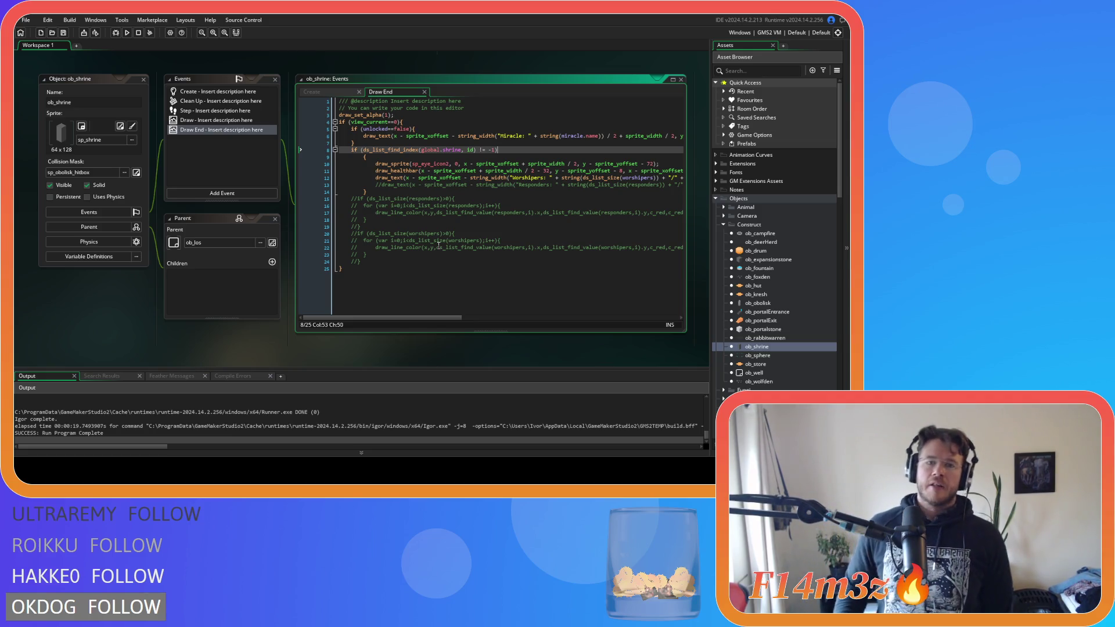
scroll(765, 196, down, 15)
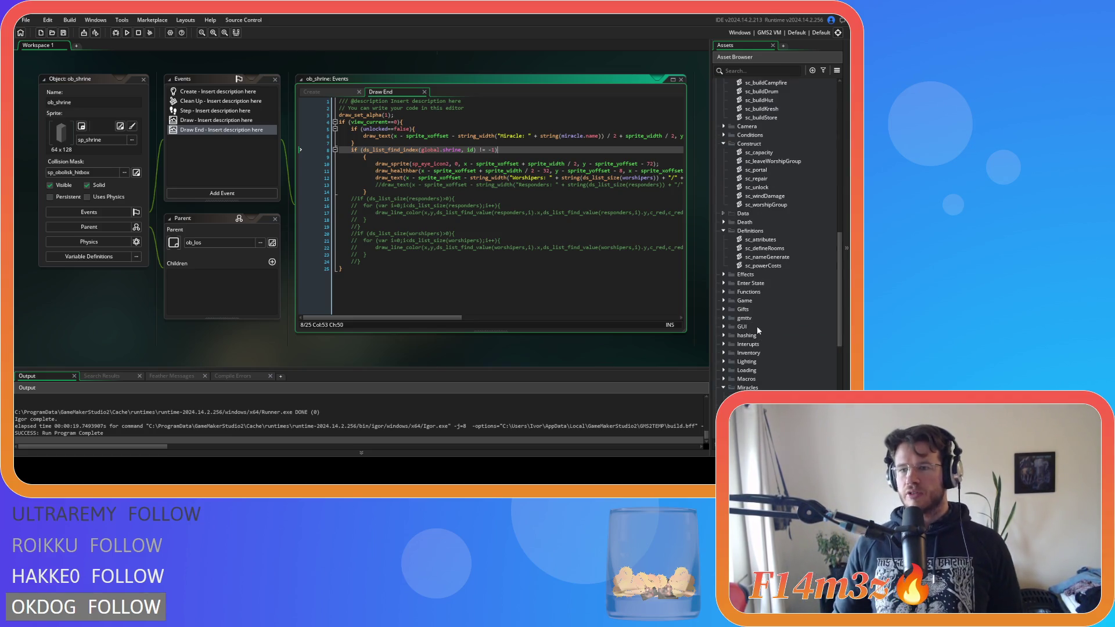
double_click(761, 188)
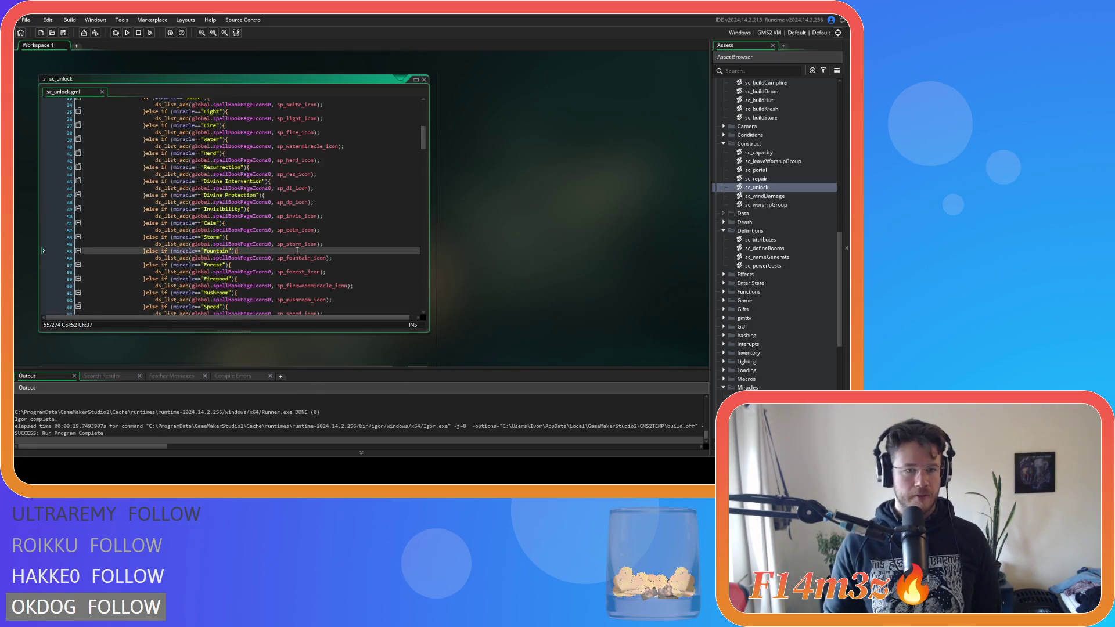
Step: Select the old spellbook page and icon code from line 20 onward in sc_unlock
scroll(355, 219, up, 5)
scroll(353, 217, down, 20)
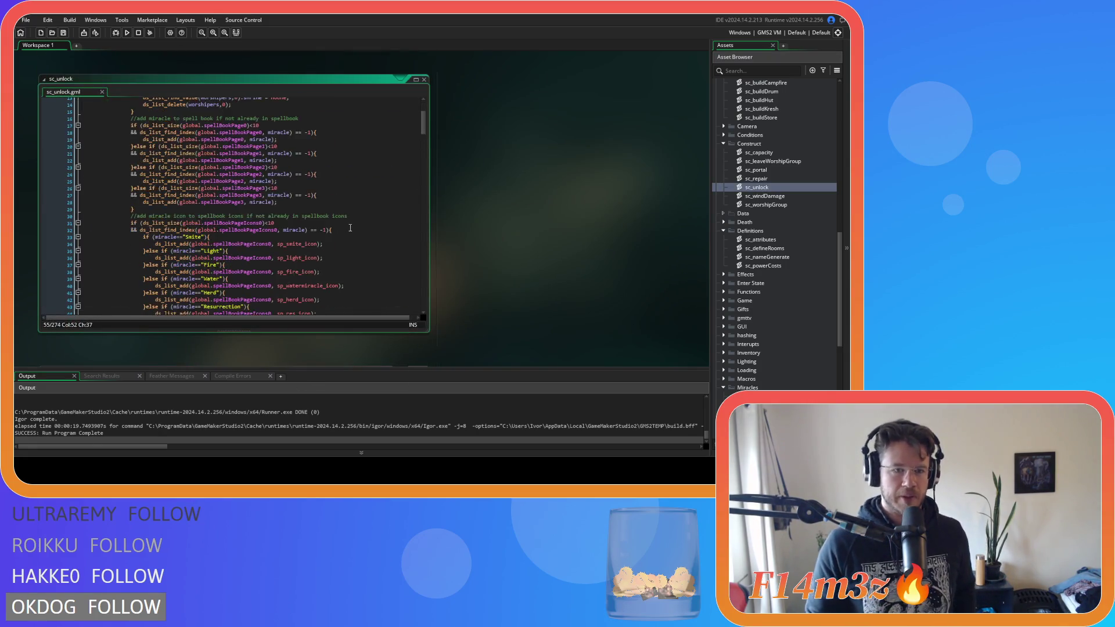
scroll(350, 205, down, 20)
scroll(256, 185, down, 12)
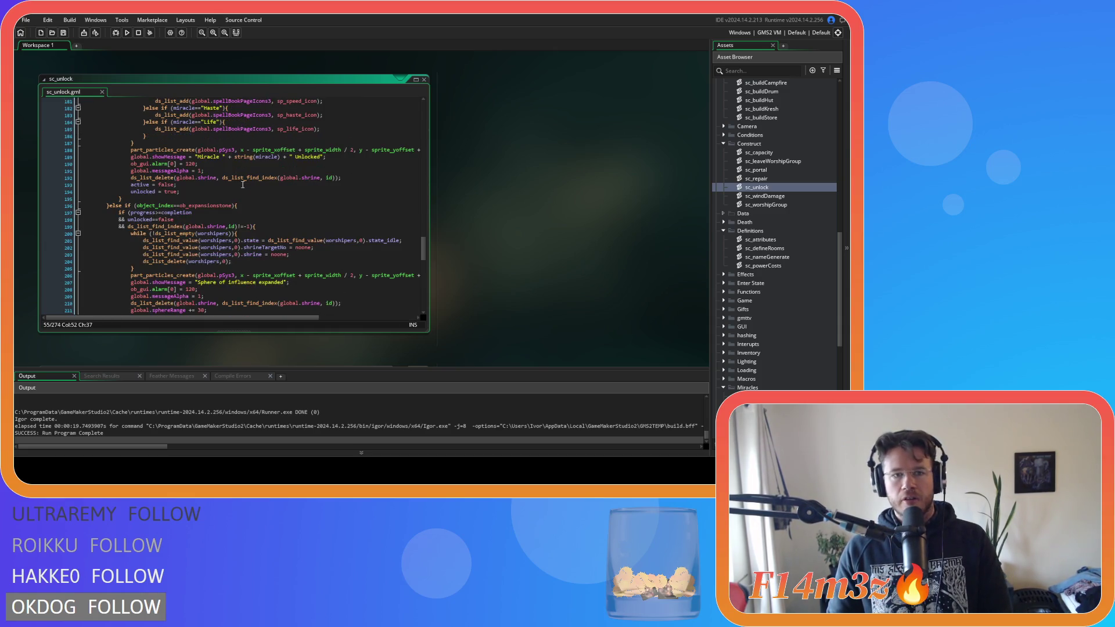
mouse_move(150, 143)
mouse_down()
mouse_move(155, 174)
mouse_move(167, 164)
mouse_move(159, 205)
mouse_move(129, 186)
mouse_move(103, 199)
mouse_move(126, 232)
mouse_move(137, 180)
mouse_move(123, 166)
mouse_move(49, 166)
mouse_up()
scroll(150, 143, up, 5)
scroll(167, 164, up, 20)
scroll(166, 181, up, 20)
scroll(156, 200, up, 2)
scroll(104, 199, up, 3)
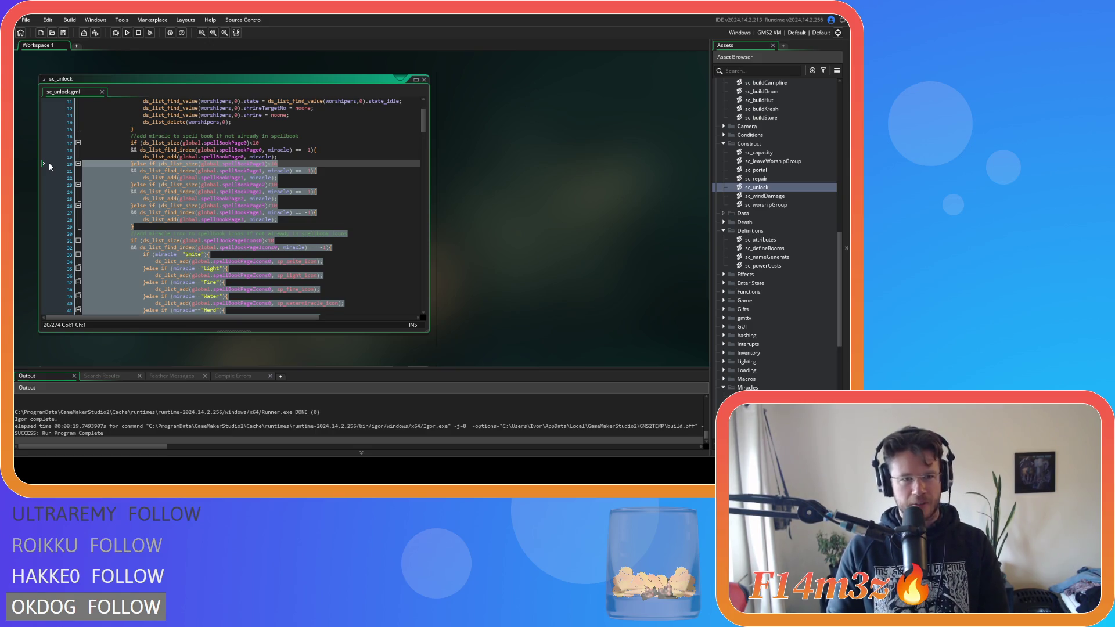
scroll(266, 215, up, 3)
scroll(266, 215, down, 20)
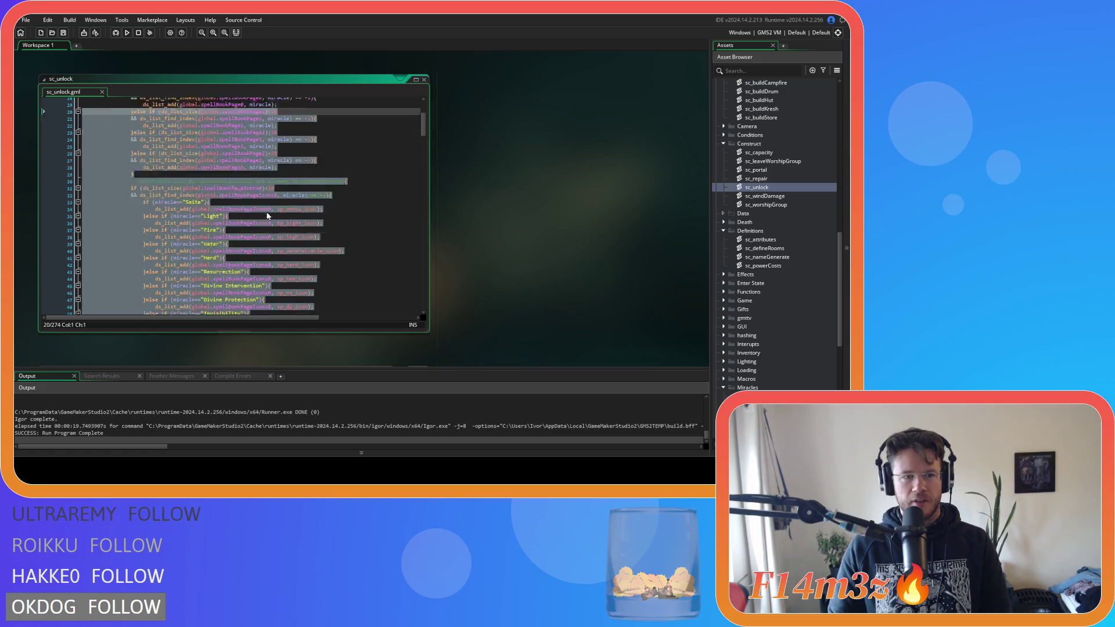
scroll(258, 206, down, 3)
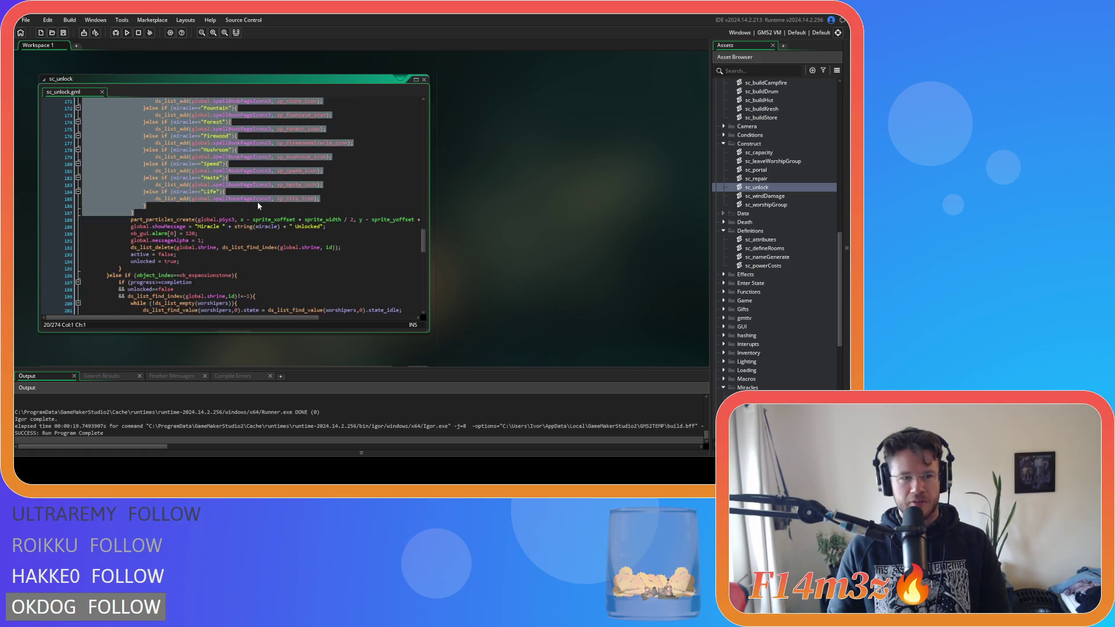
scroll(241, 208, up, 20)
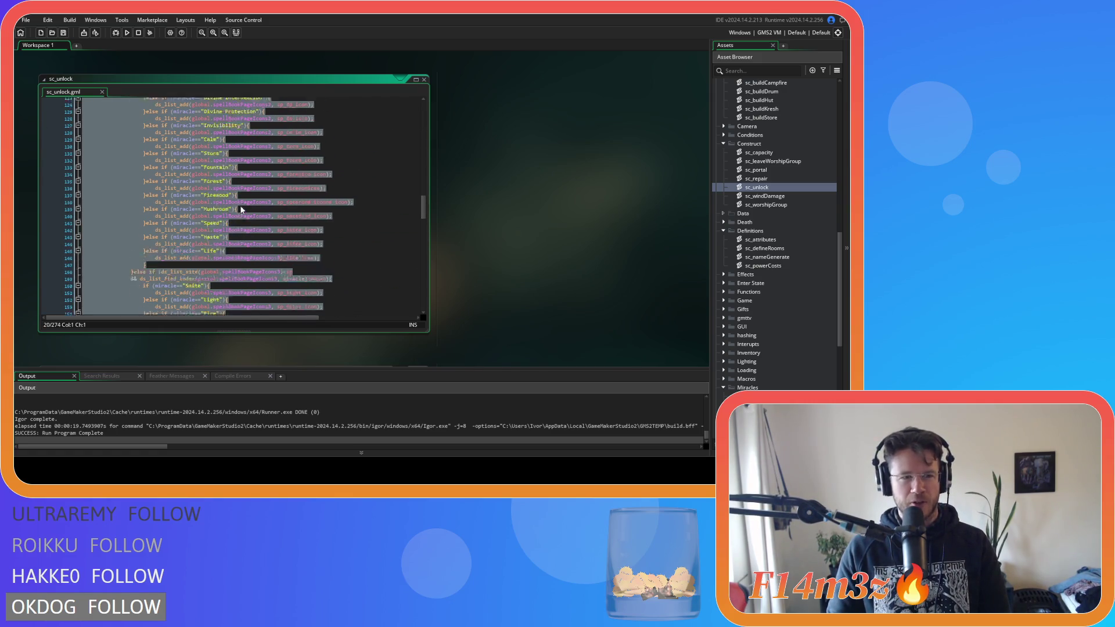
scroll(235, 213, up, 6)
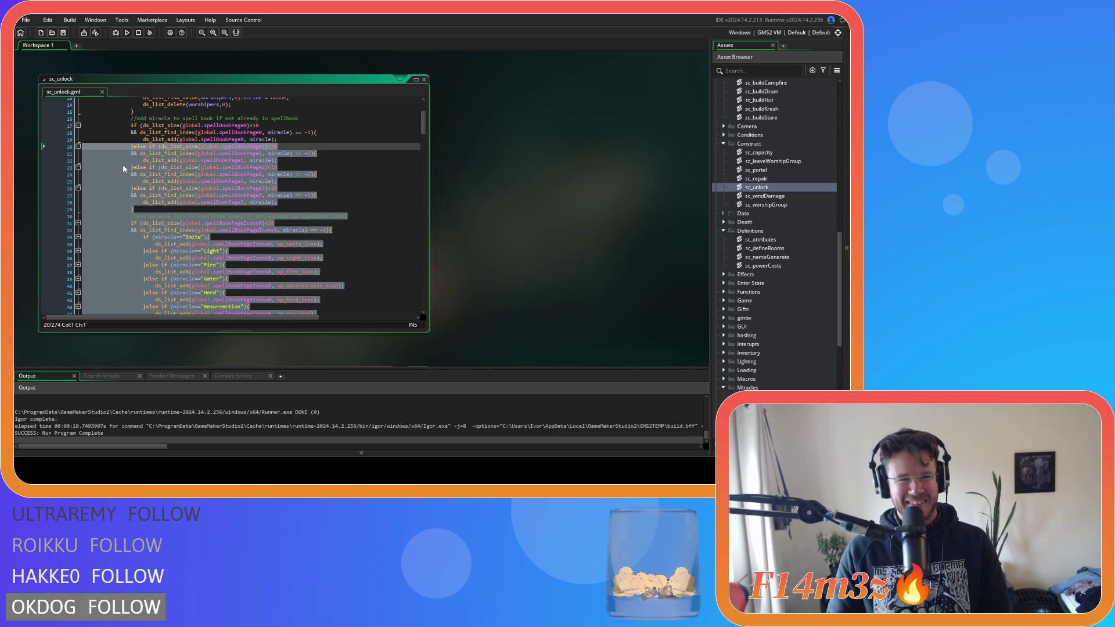
Step: Delete the old spellbook page and icon code, including the remaining page checks
key(Delete)
key(BackSpace)
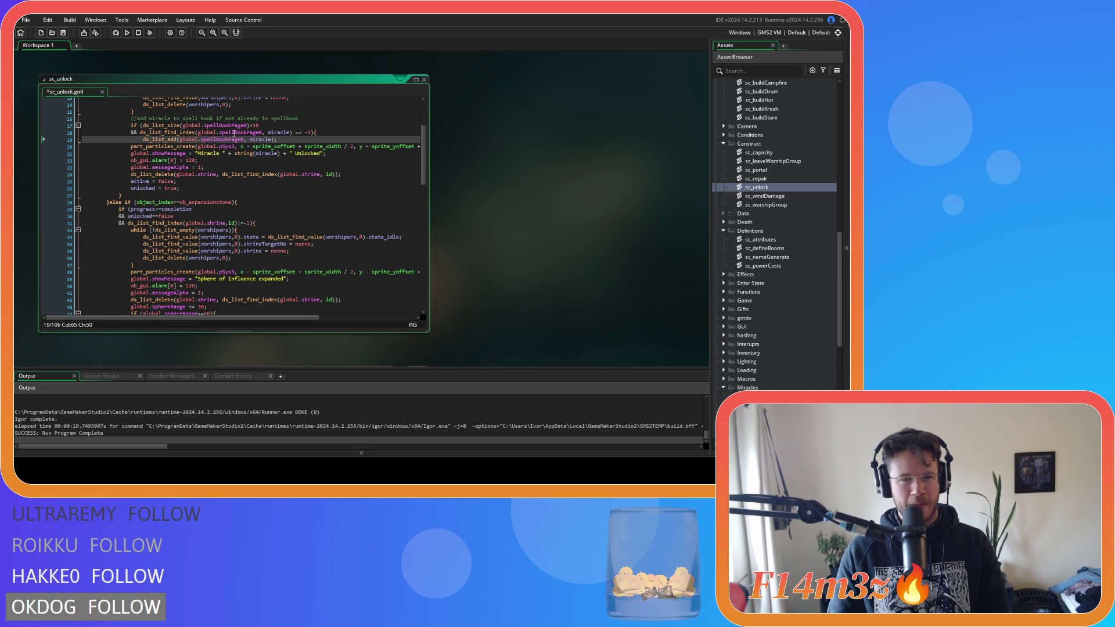
mouse_move(289, 141)
mouse_down()
mouse_move(161, 140)
mouse_move(127, 124)
mouse_up()
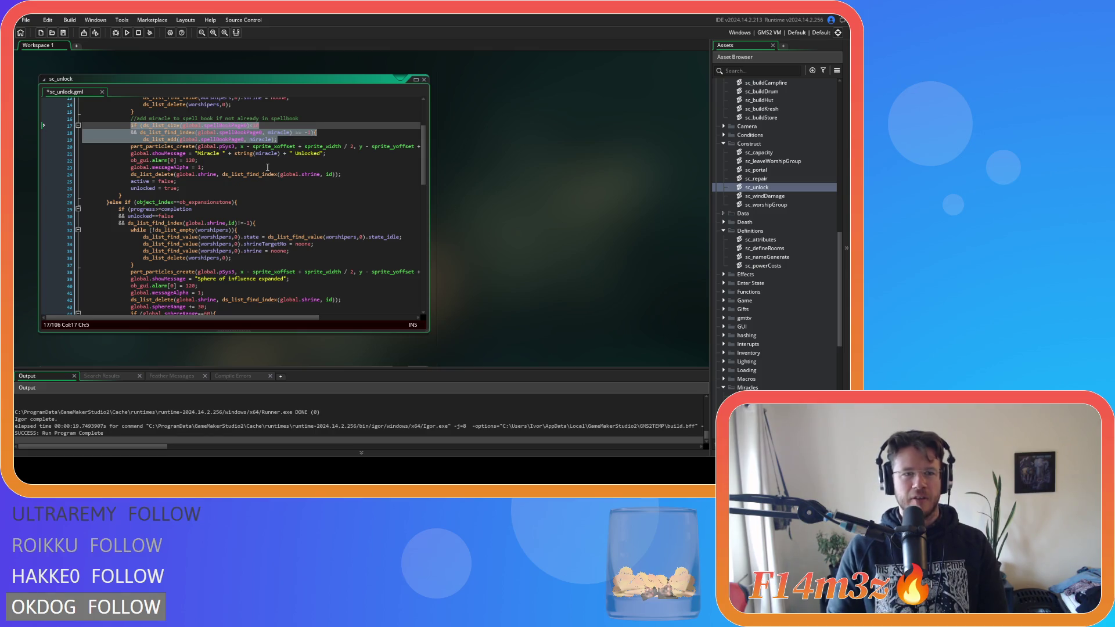
key(BackSpace)
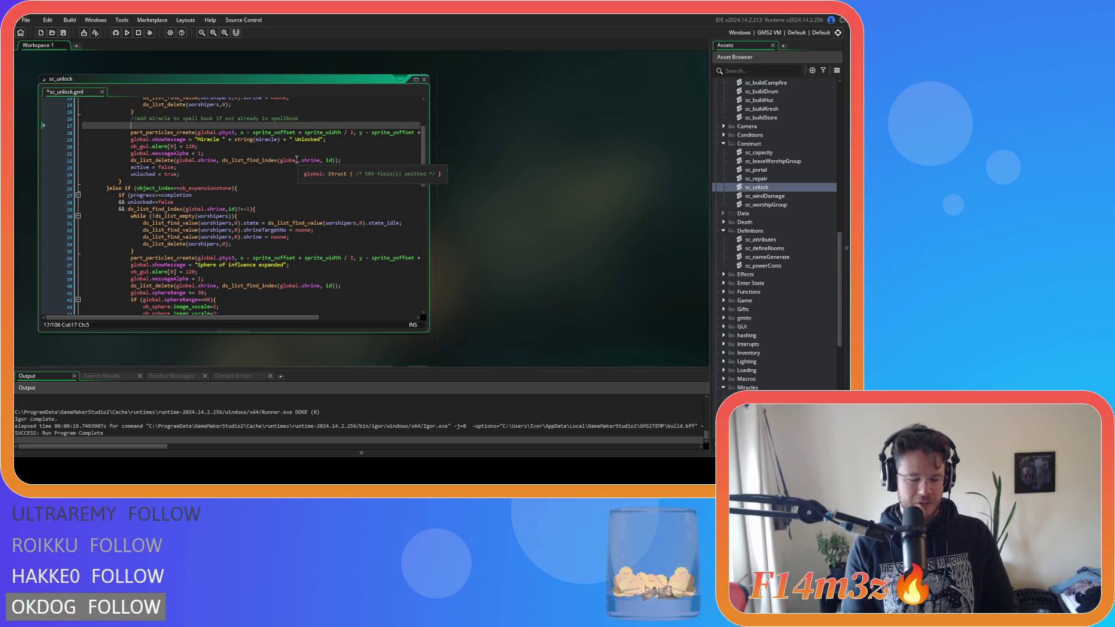
Step: Write array_push(global.spellbook,miracle) in its place and save the script and project
text(array_ad)
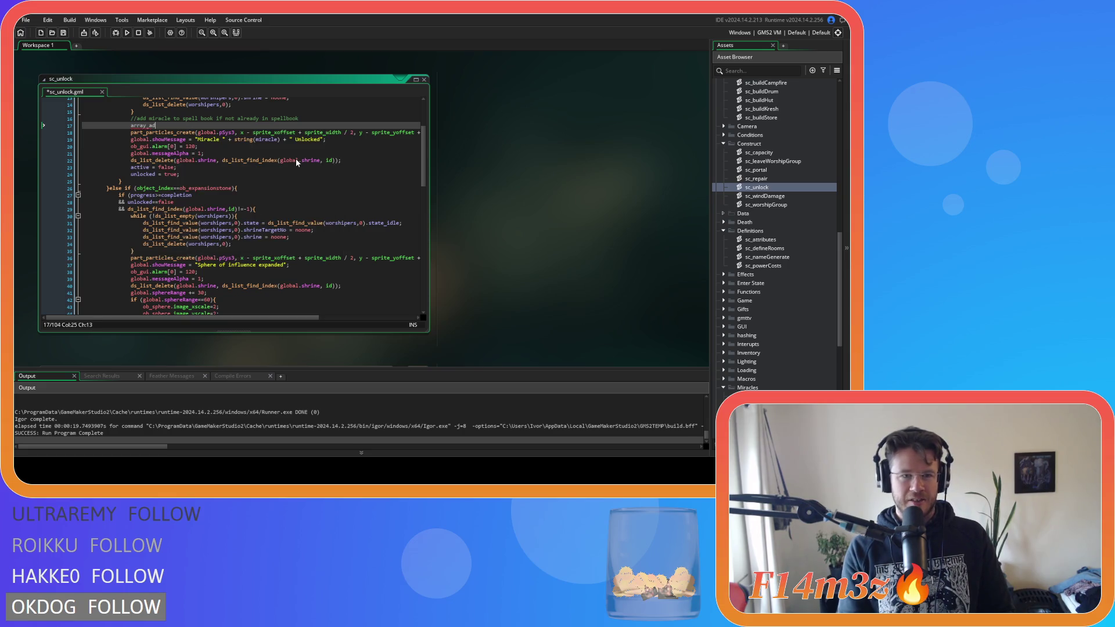
key(BackSpace)
key(BackSpace)
key(BackSpace)
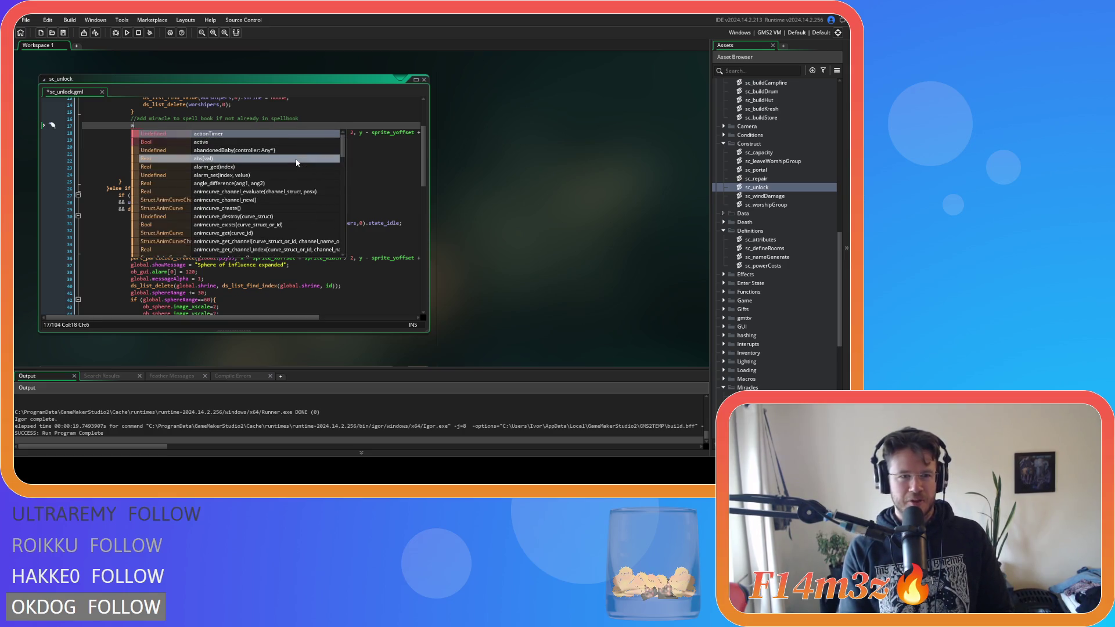
text(rray)
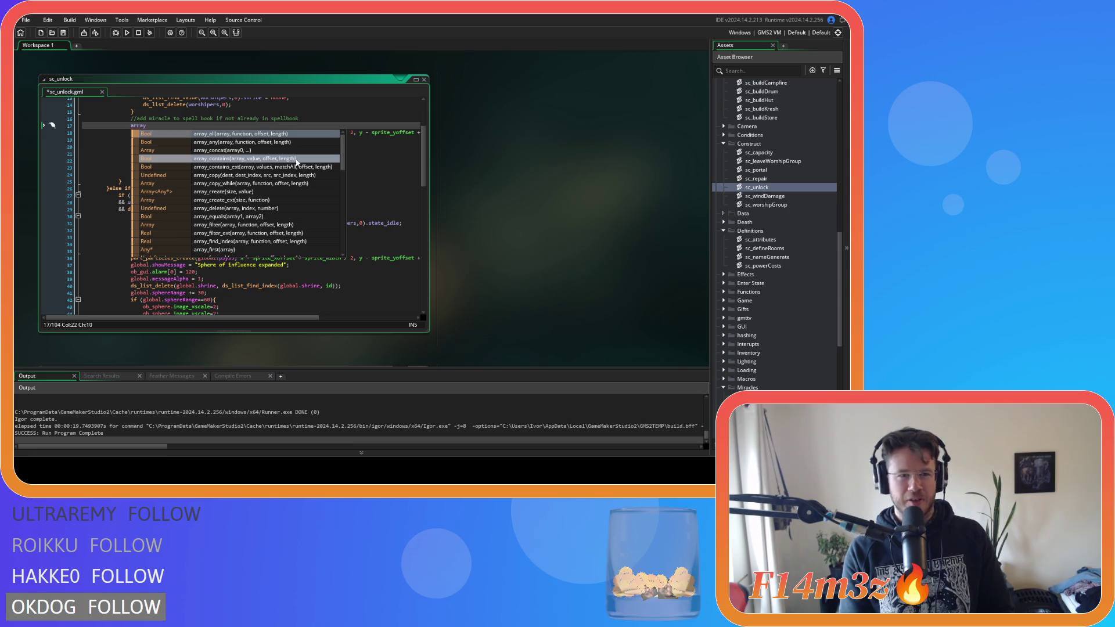
text(_push)
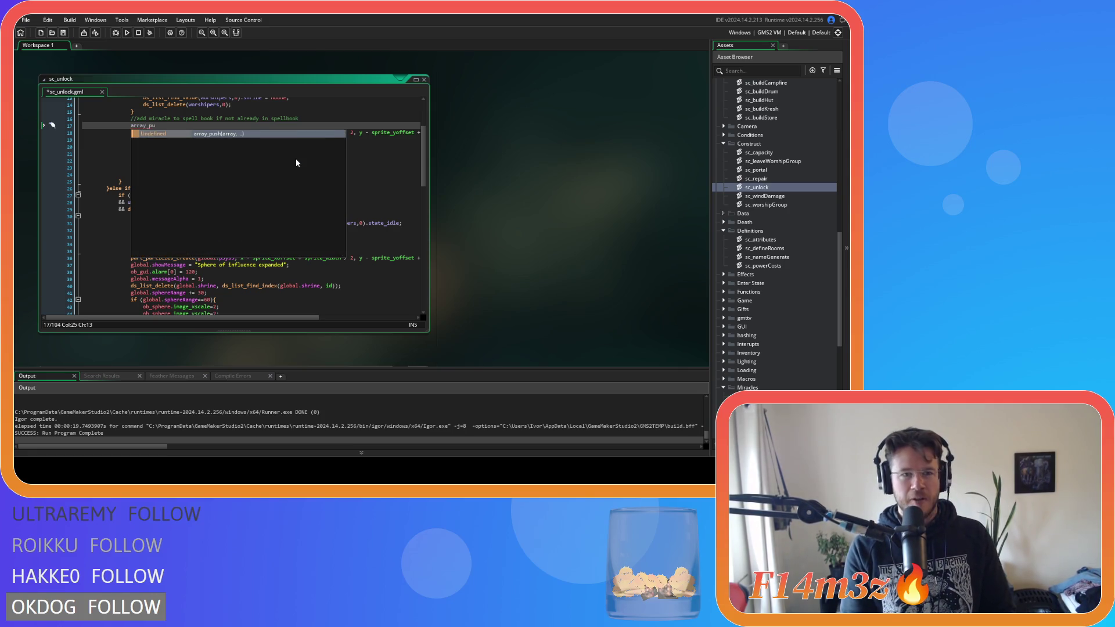
key(Return)
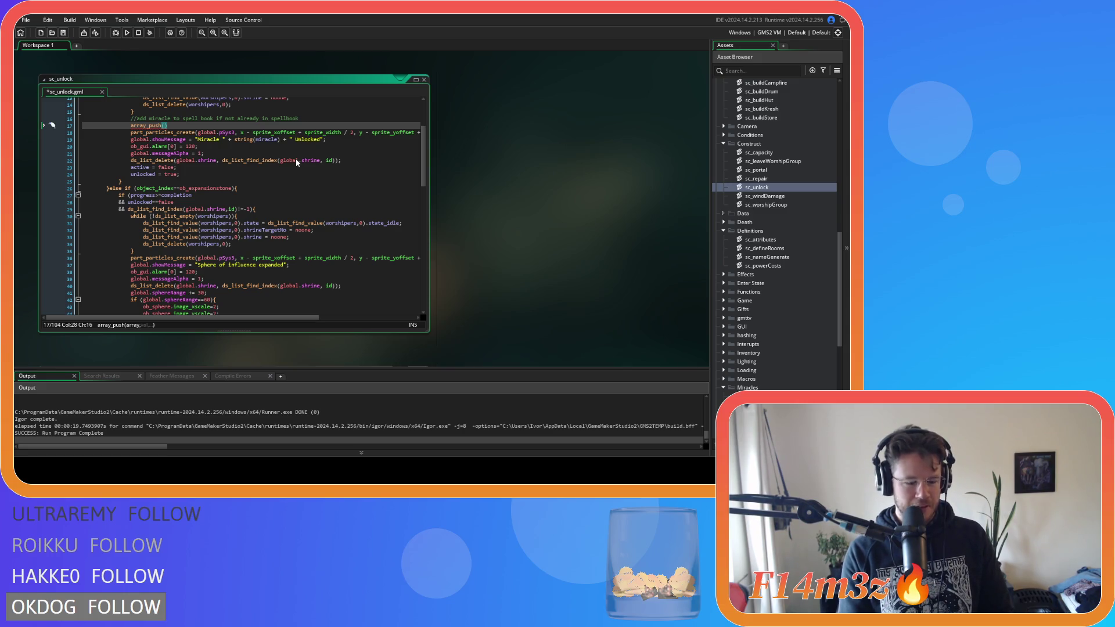
text(global.spellbook,miracle))
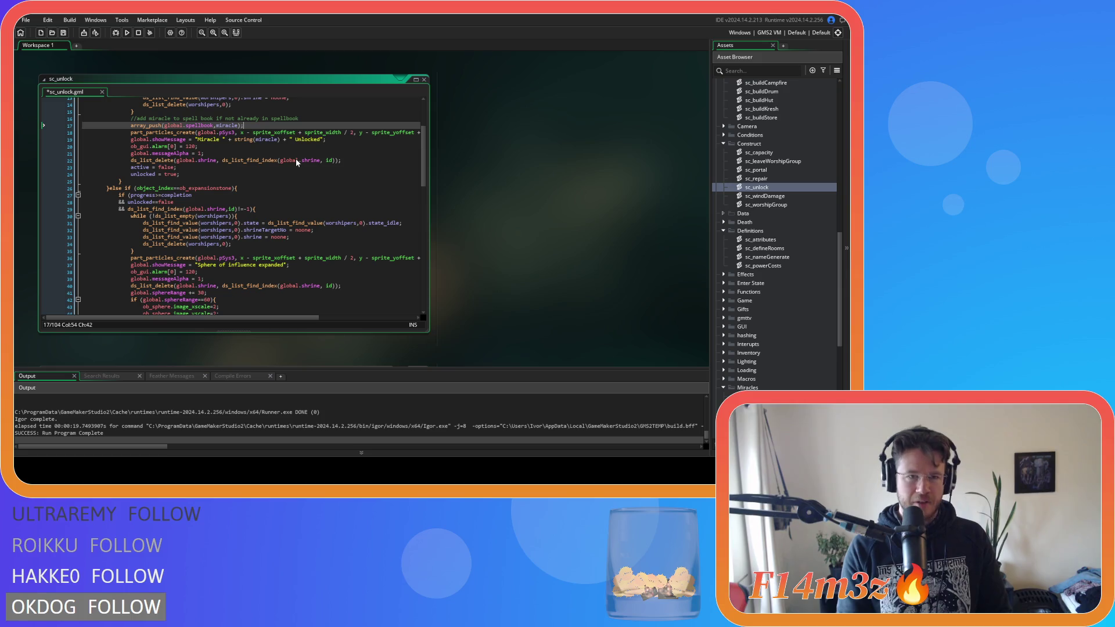
key(ctrl+s)
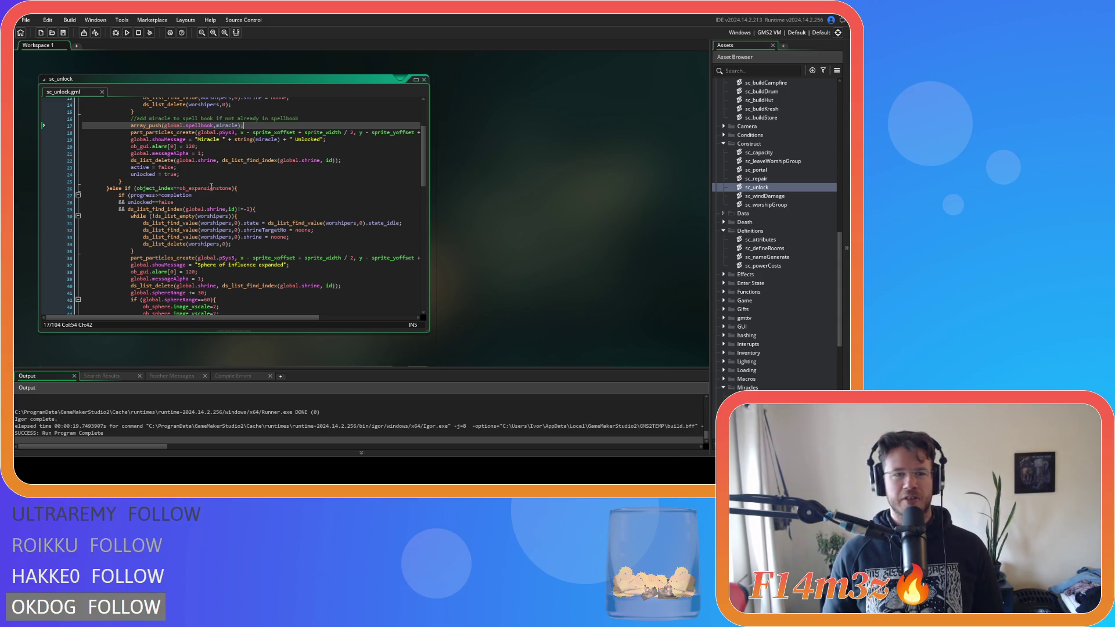
click(62, 32)
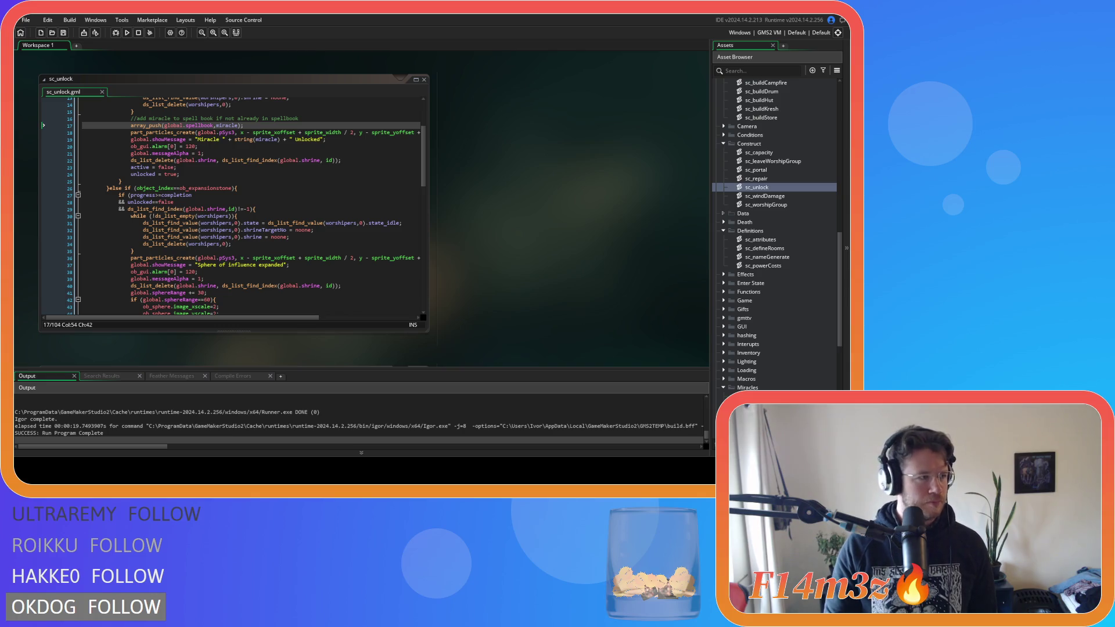
click(200, 222)
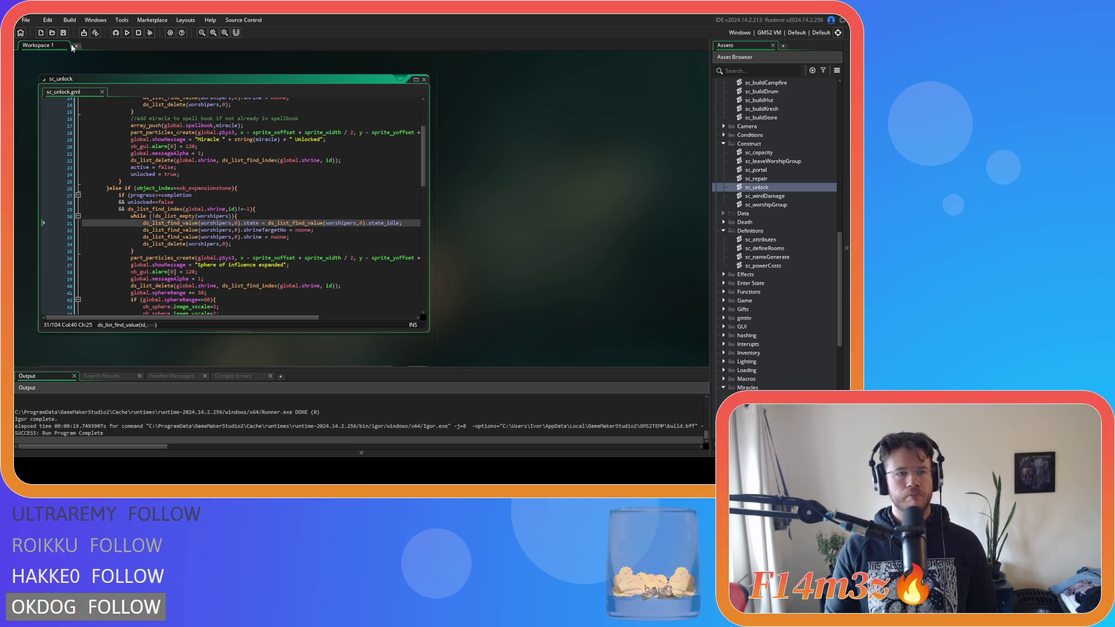
click(209, 175)
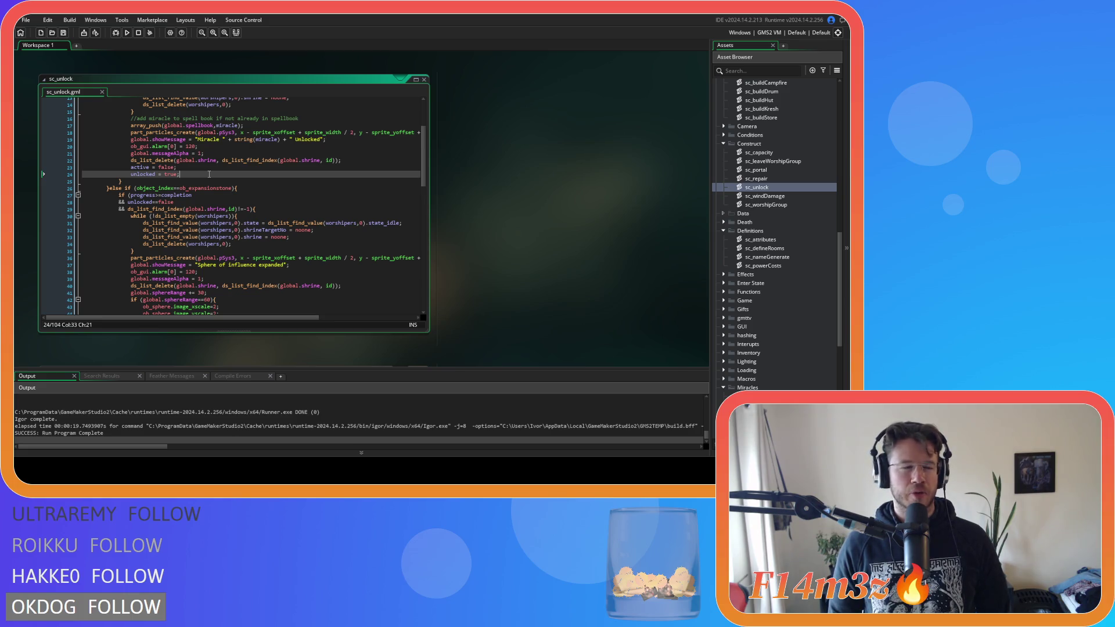
click(324, 208)
click(302, 195)
click(279, 181)
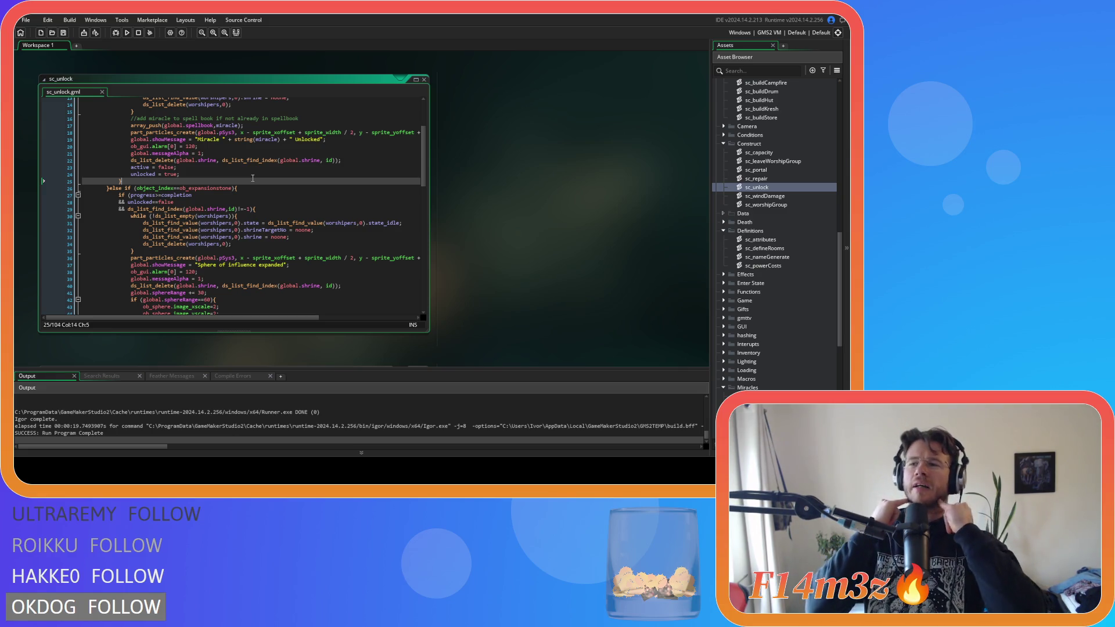
click(182, 202)
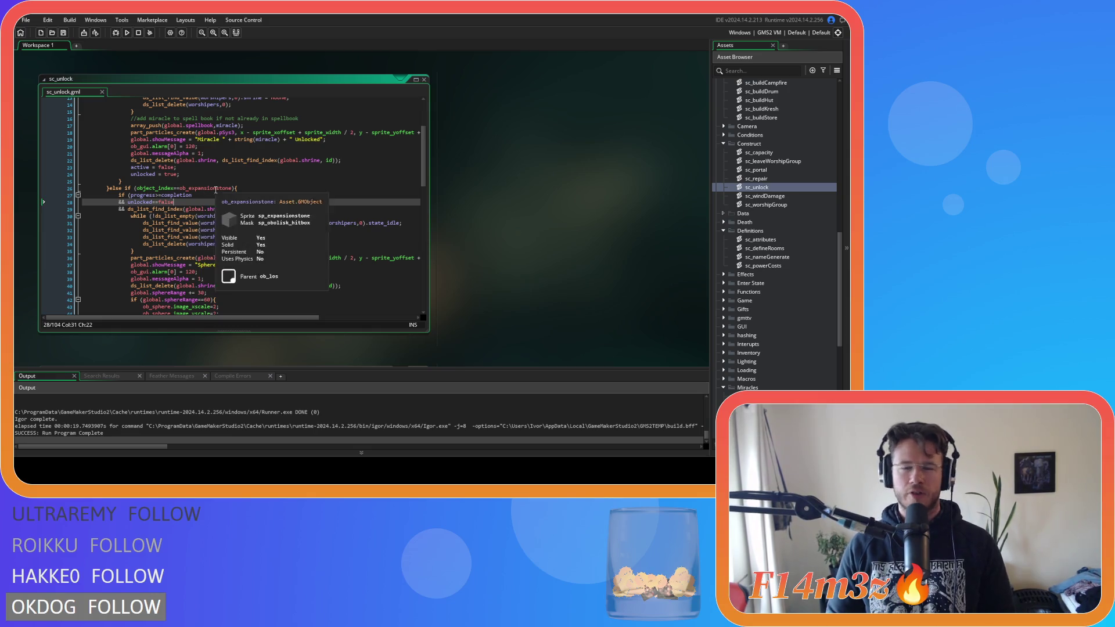
click(242, 223)
click(276, 207)
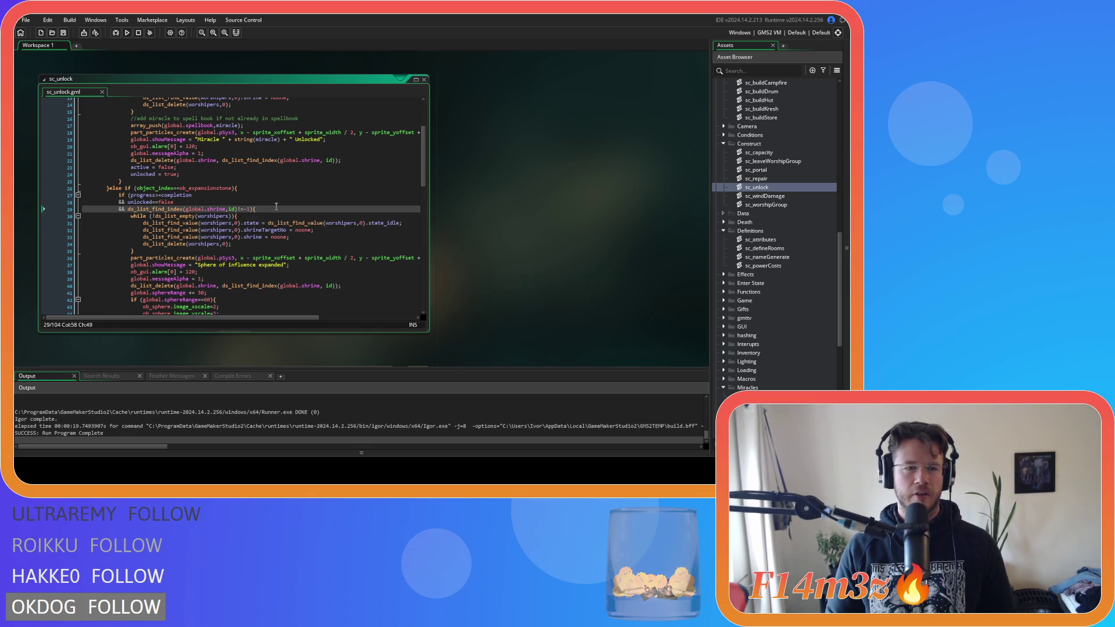
scroll(277, 208, up, 3)
scroll(313, 232, down, 2)
key(Up)
key(Up)
scroll(334, 239, up, 5)
scroll(343, 233, down, 3)
key(Up)
scroll(325, 234, down, 4)
scroll(315, 234, up, 4)
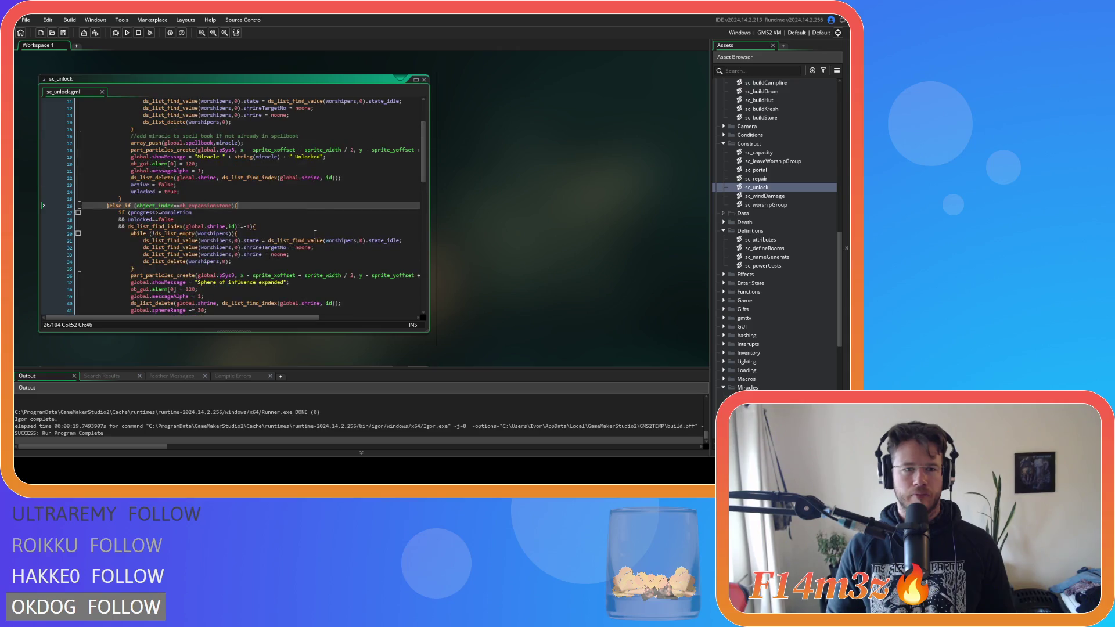
scroll(315, 234, down, 5)
scroll(279, 204, up, 8)
click(227, 171)
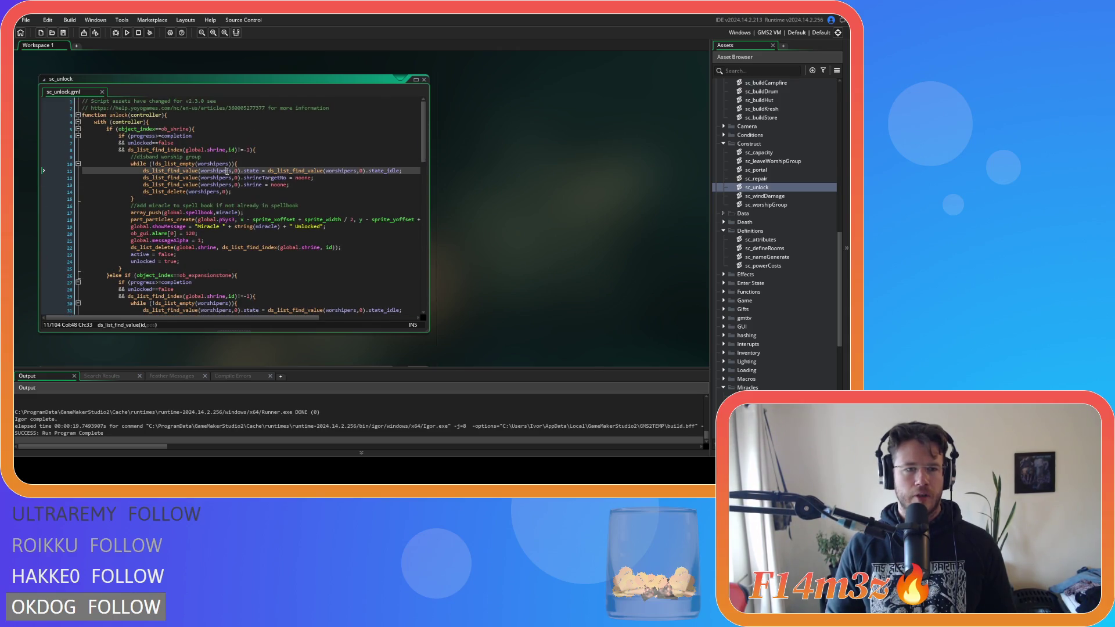
click(217, 149)
click(292, 213)
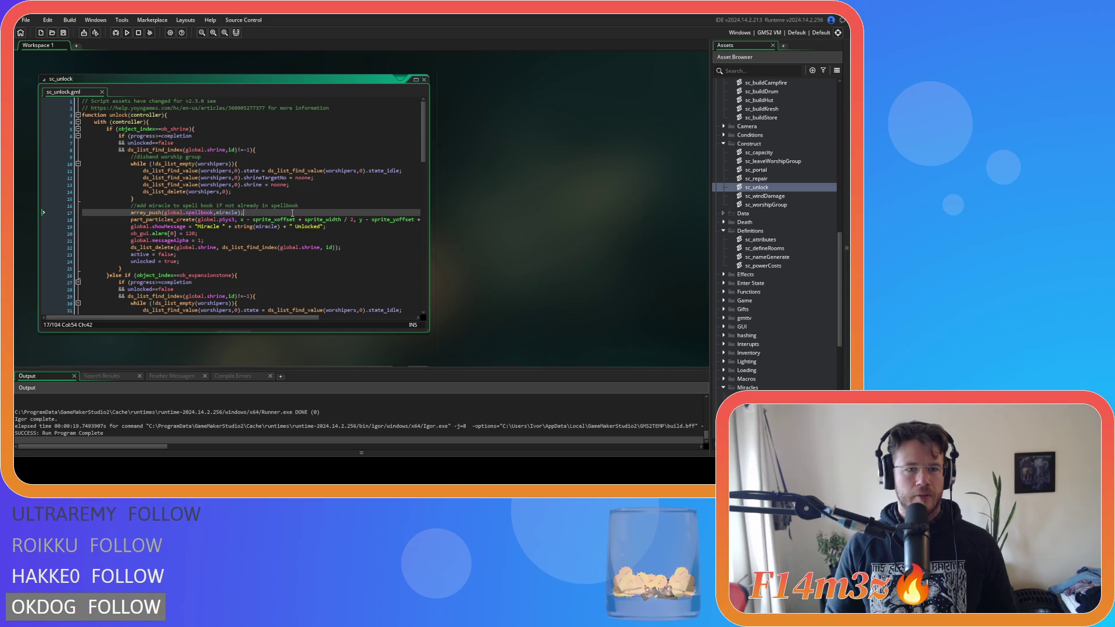
click(315, 178)
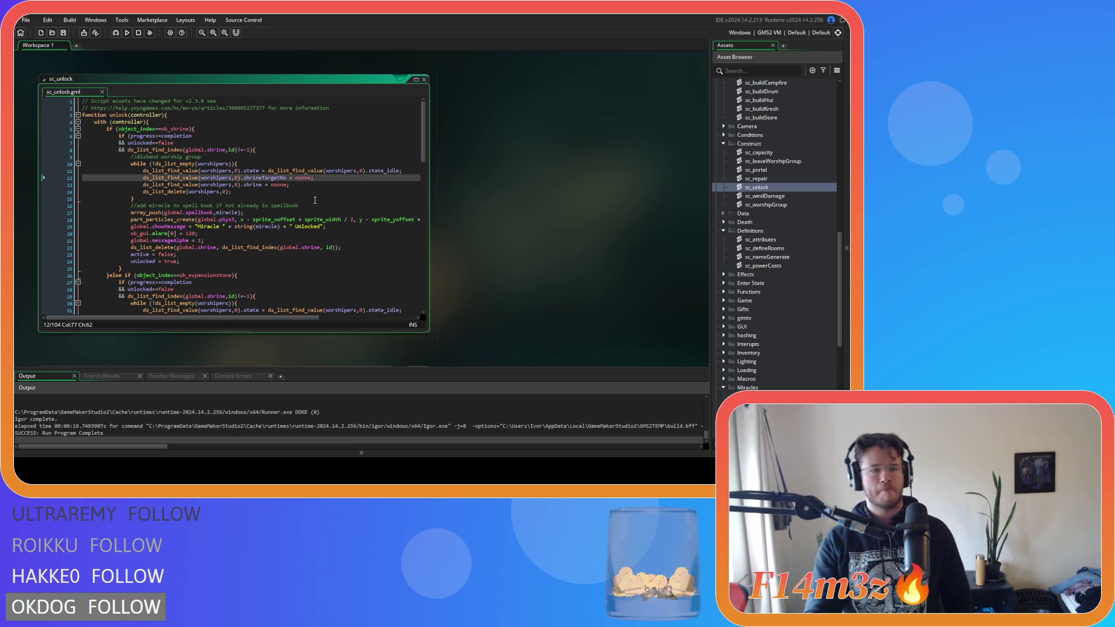
scroll(315, 223, down, 10)
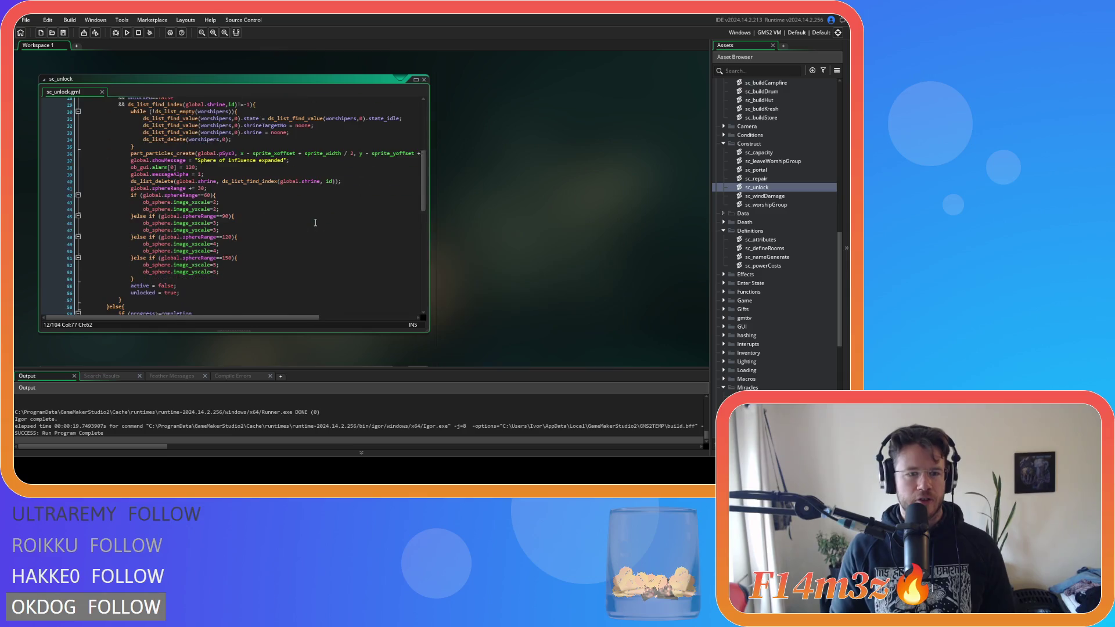
scroll(315, 223, up, 12)
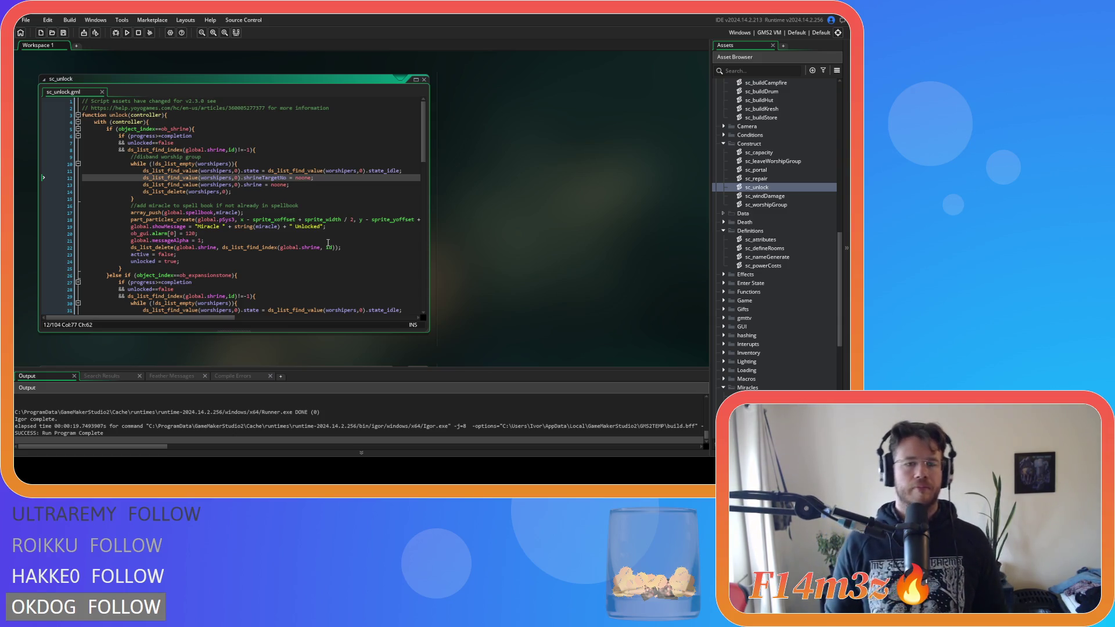
scroll(301, 176, down, 3)
scroll(262, 215, up, 3)
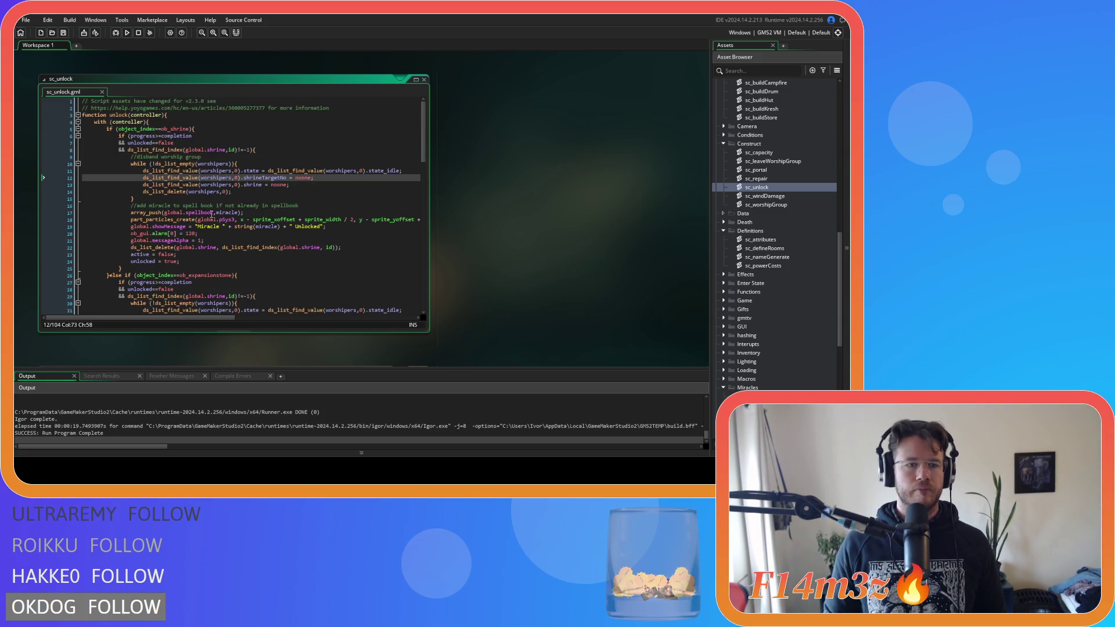
scroll(210, 216, down, 9)
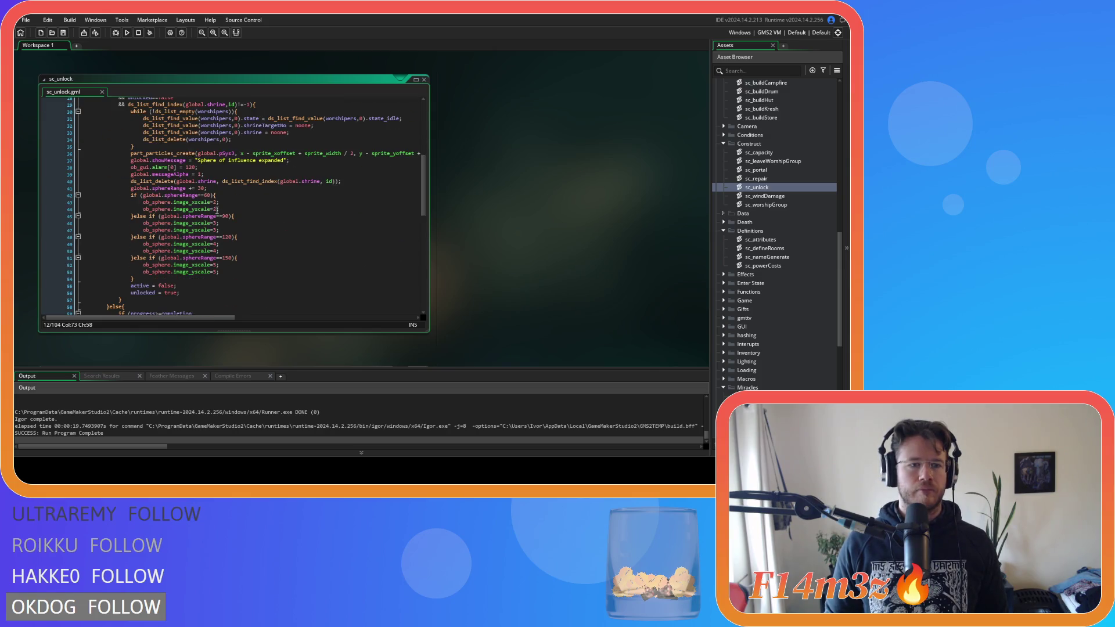
scroll(217, 210, down, 8)
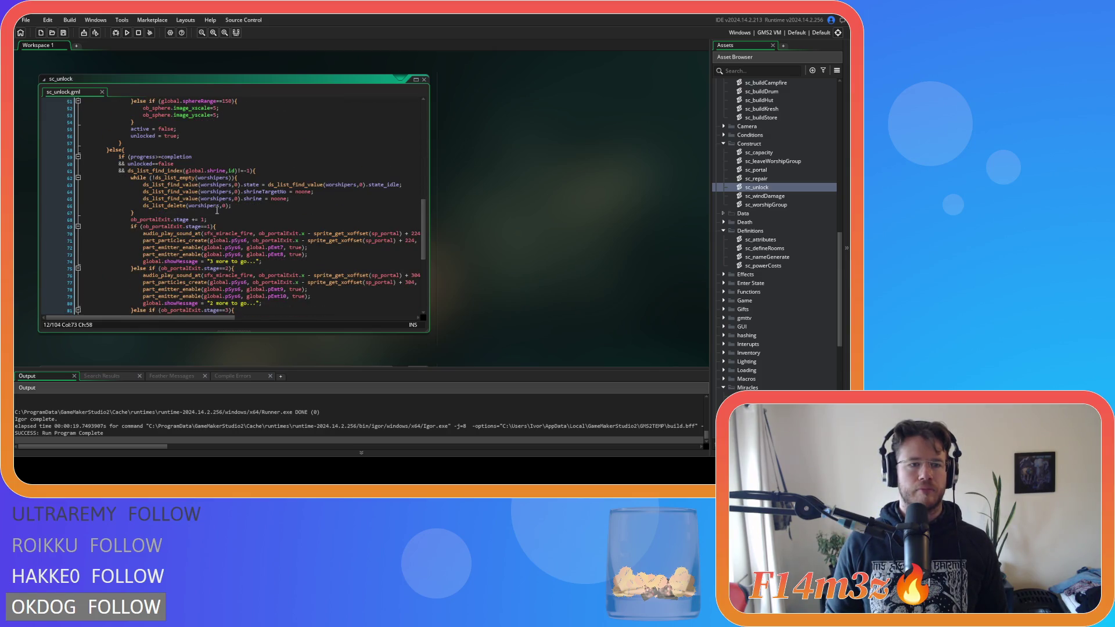
scroll(217, 210, down, 8)
scroll(318, 247, up, 6)
scroll(318, 247, up, 19)
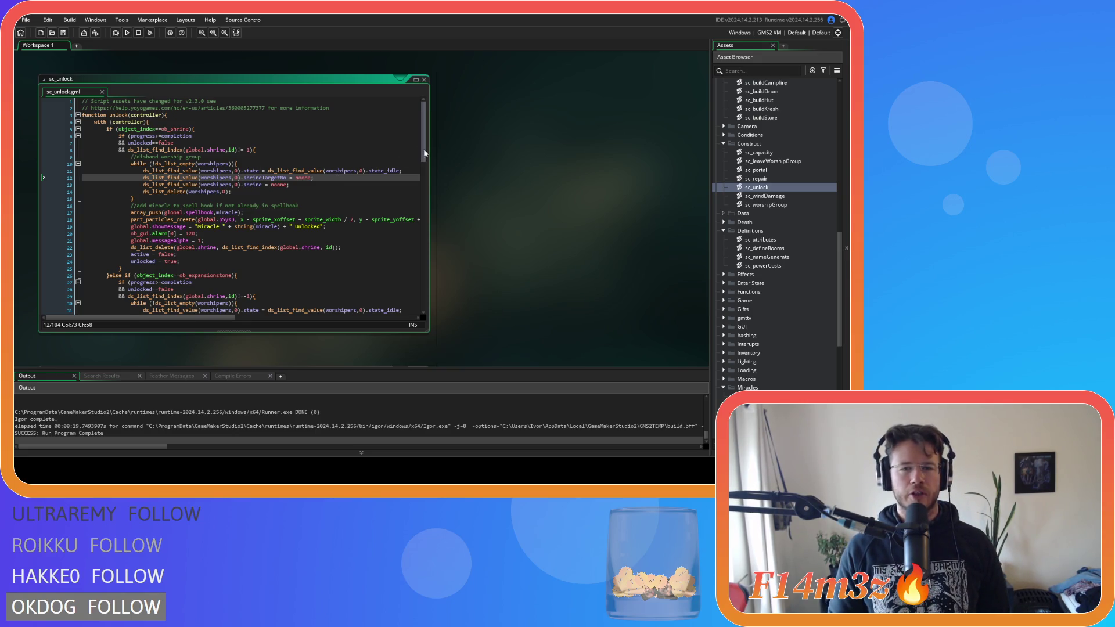
scroll(414, 188, down, 2)
scroll(154, 242, up, 1)
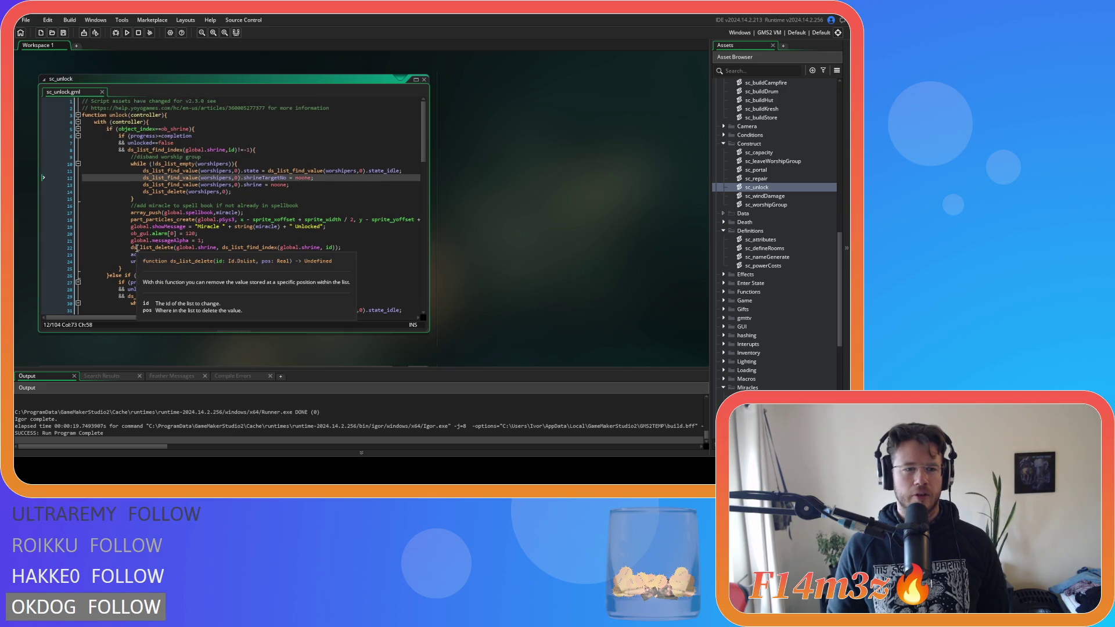
drag(139, 267, 73, 141)
click(224, 260)
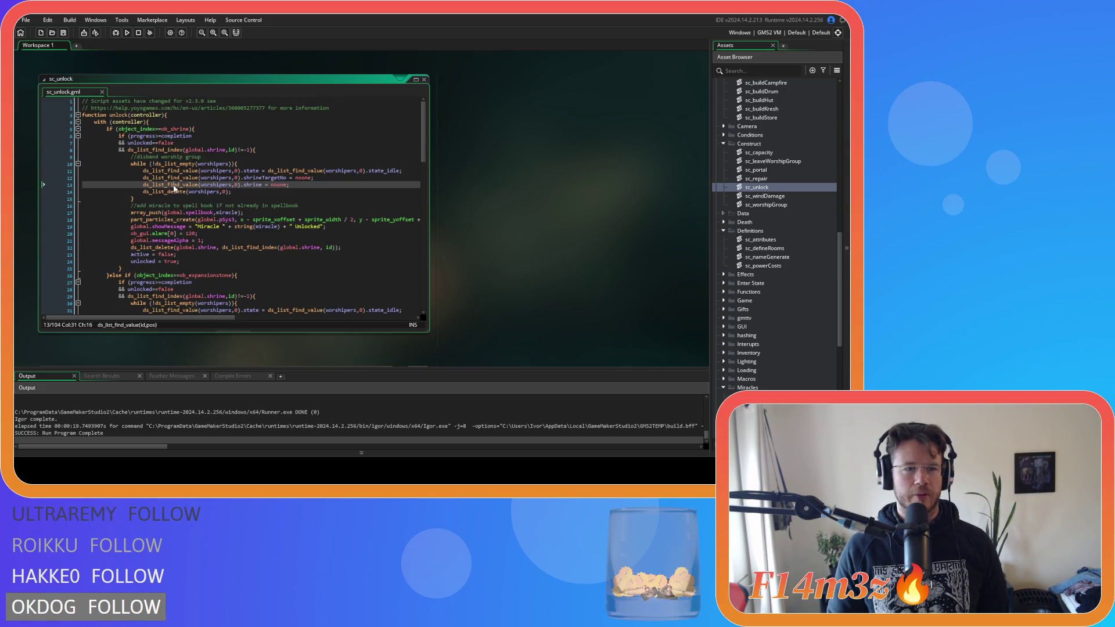
click(271, 266)
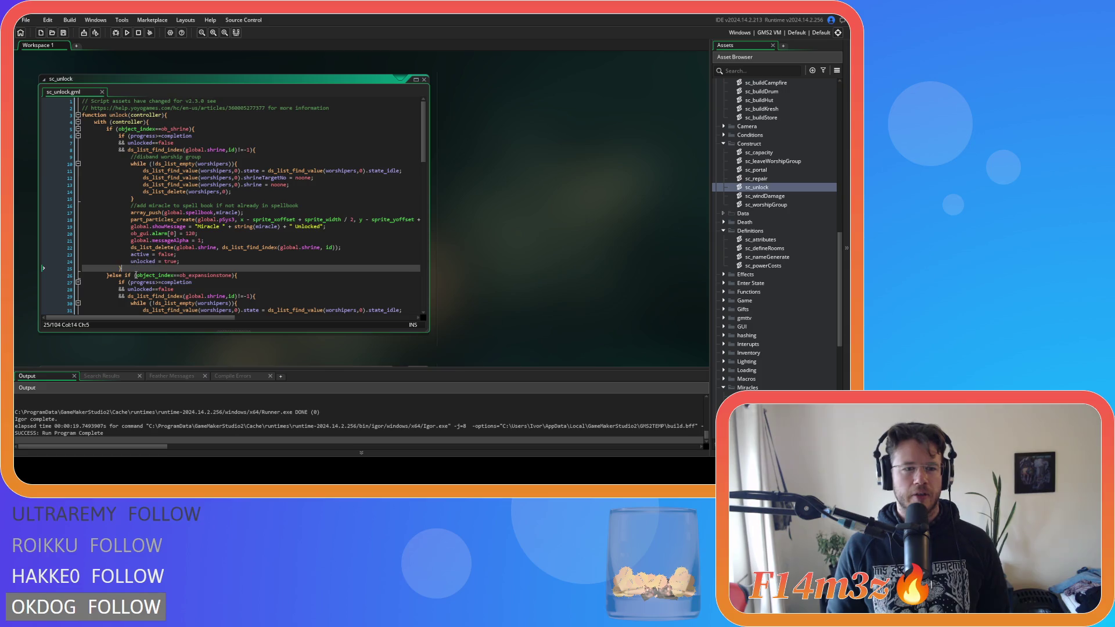
click(283, 272)
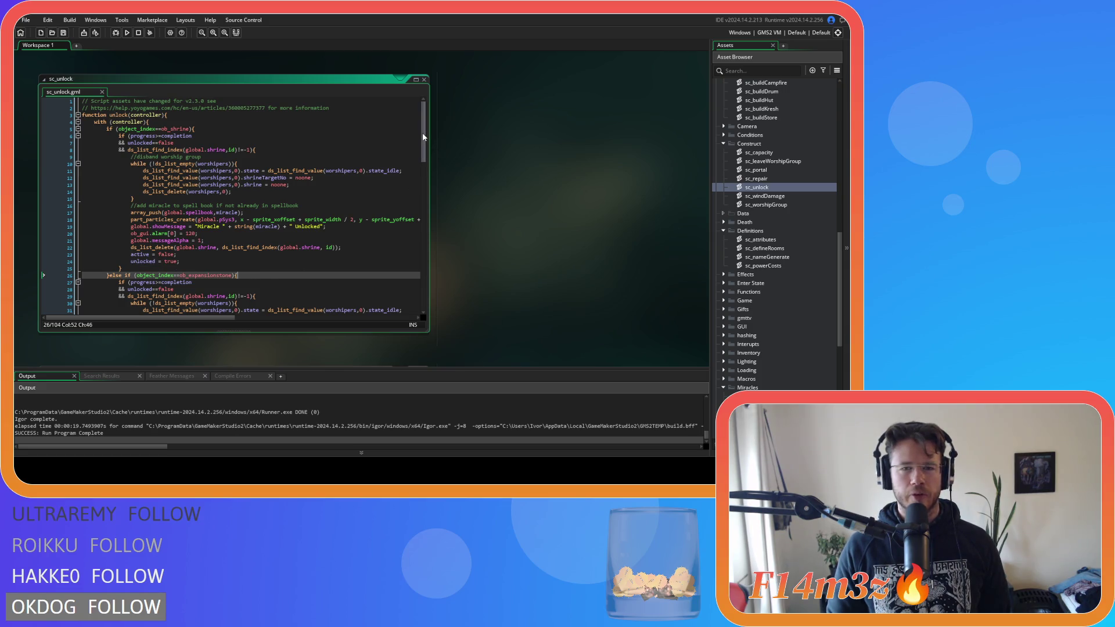
scroll(423, 137, down, 3)
scroll(290, 203, up, 3)
click(251, 171)
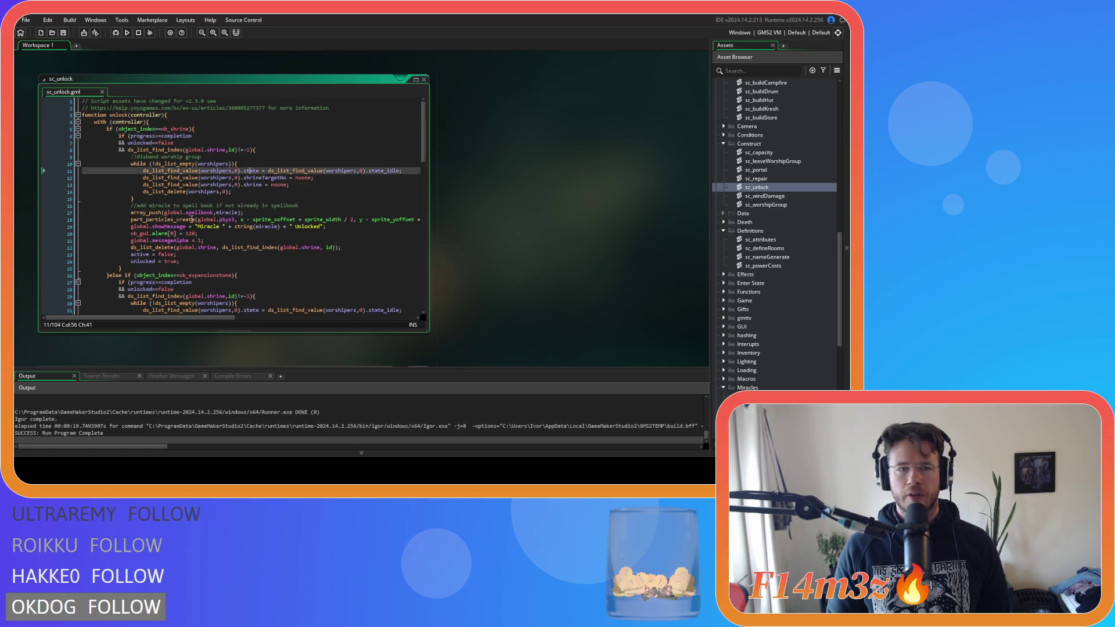
click(147, 143)
click(246, 129)
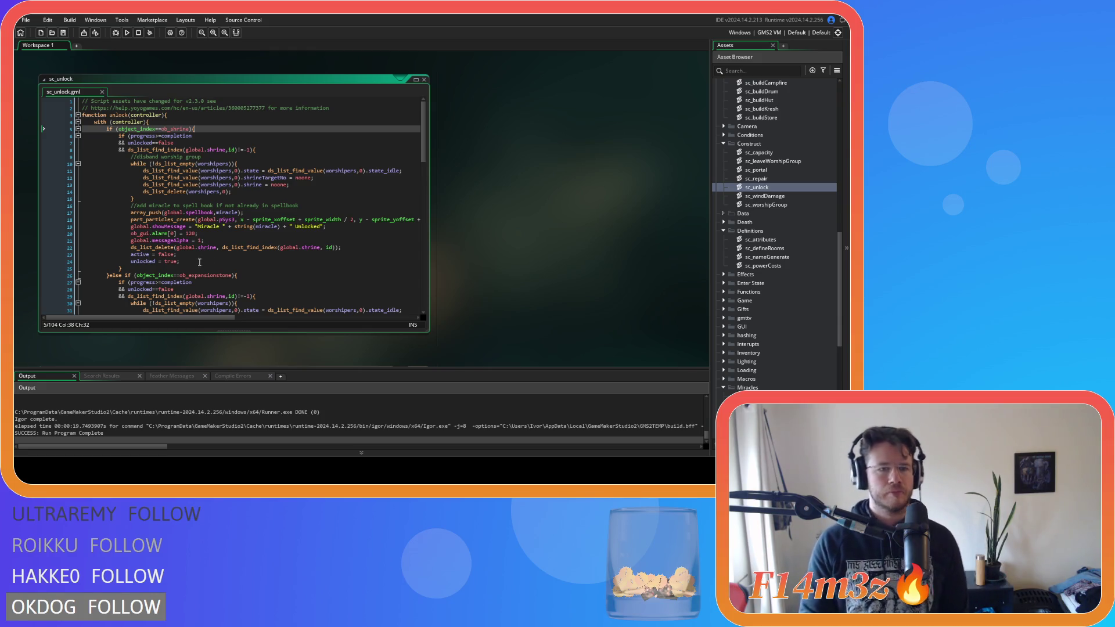
drag(244, 220, 131, 212)
scroll(287, 260, down, 3)
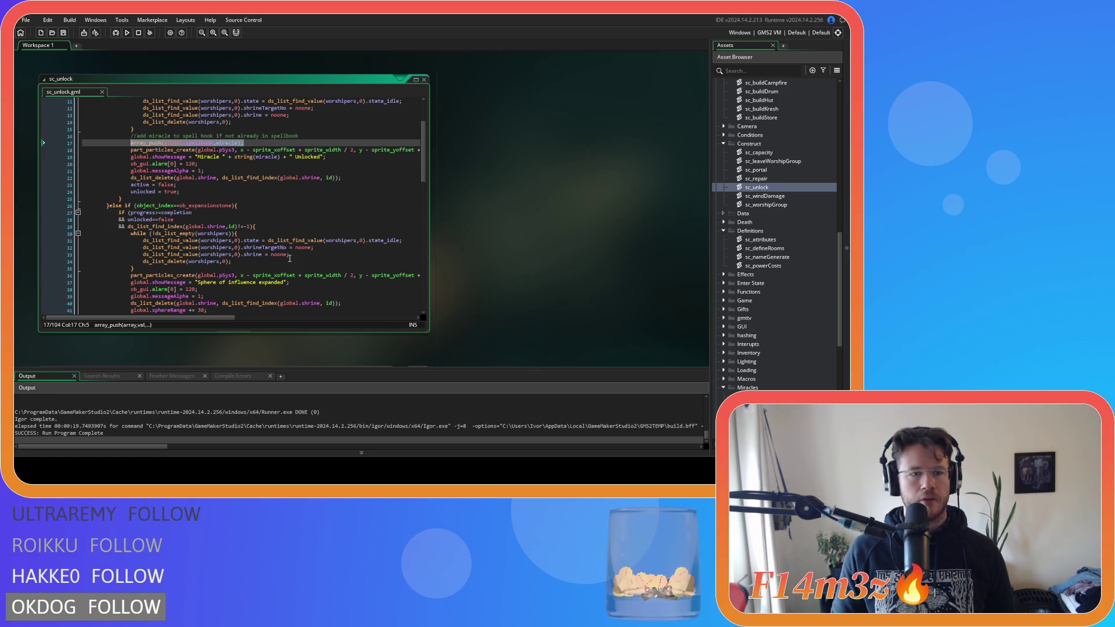
scroll(290, 258, up, 3)
scroll(296, 263, down, 20)
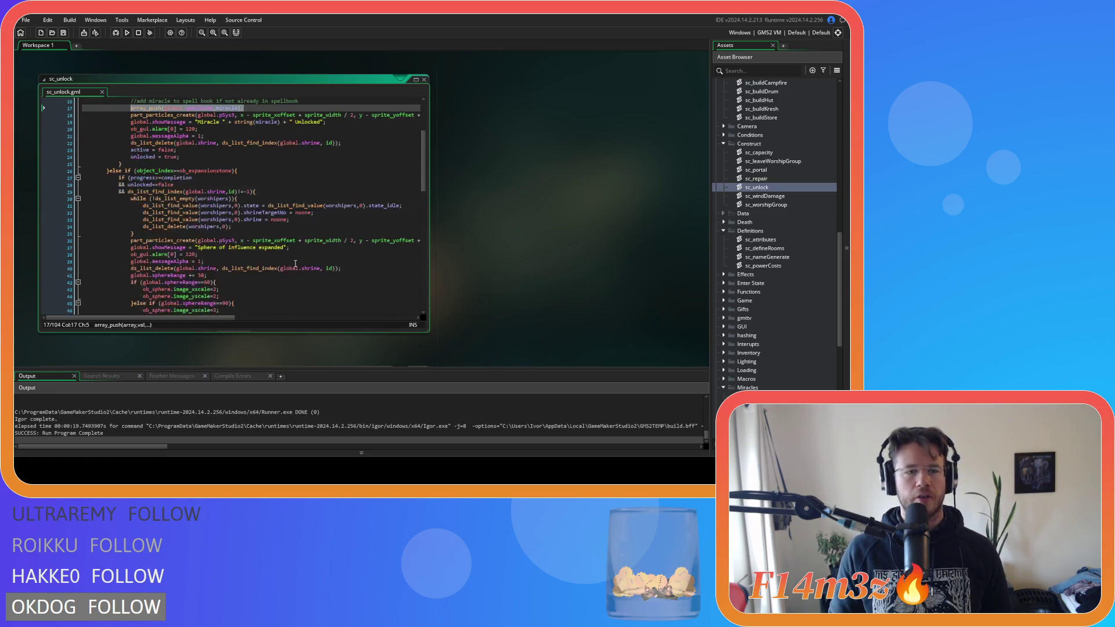
scroll(296, 262, up, 20)
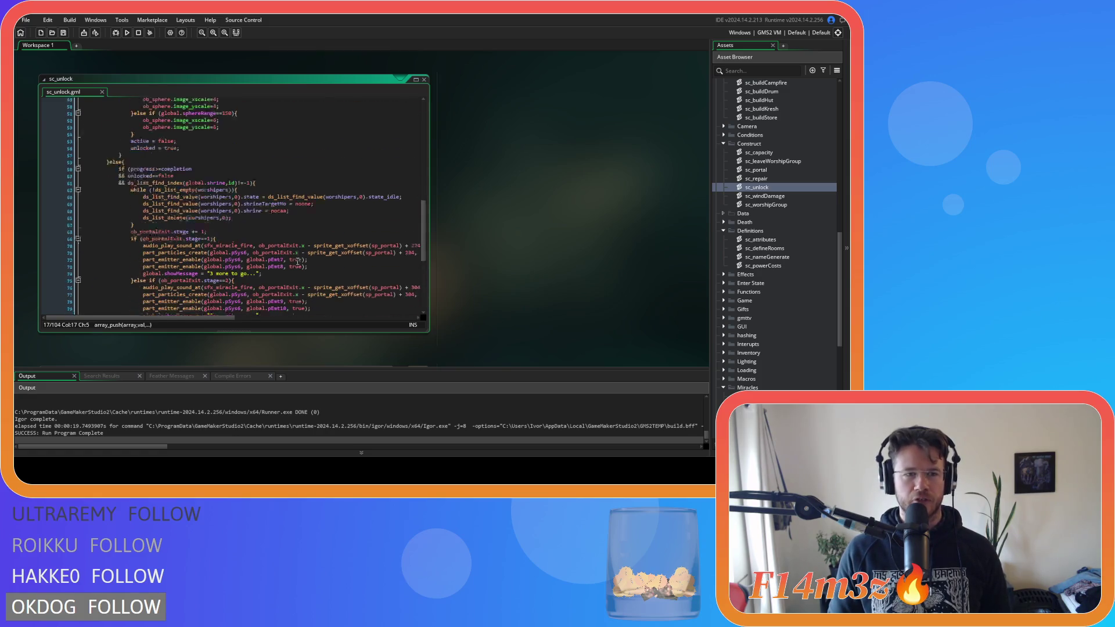
scroll(300, 262, down, 12)
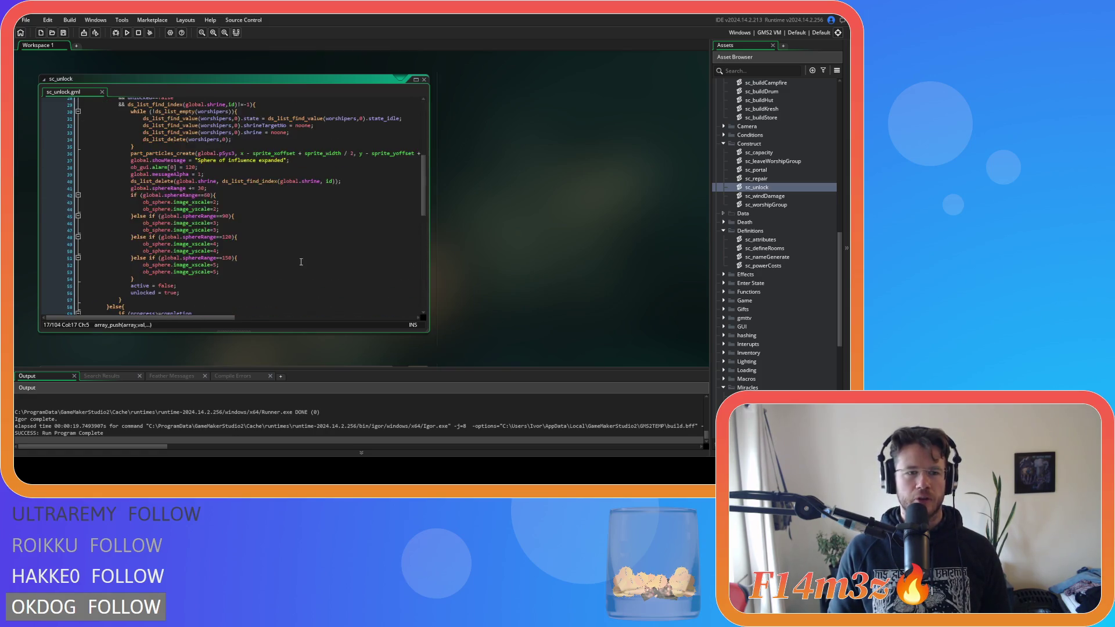
scroll(301, 262, up, 10)
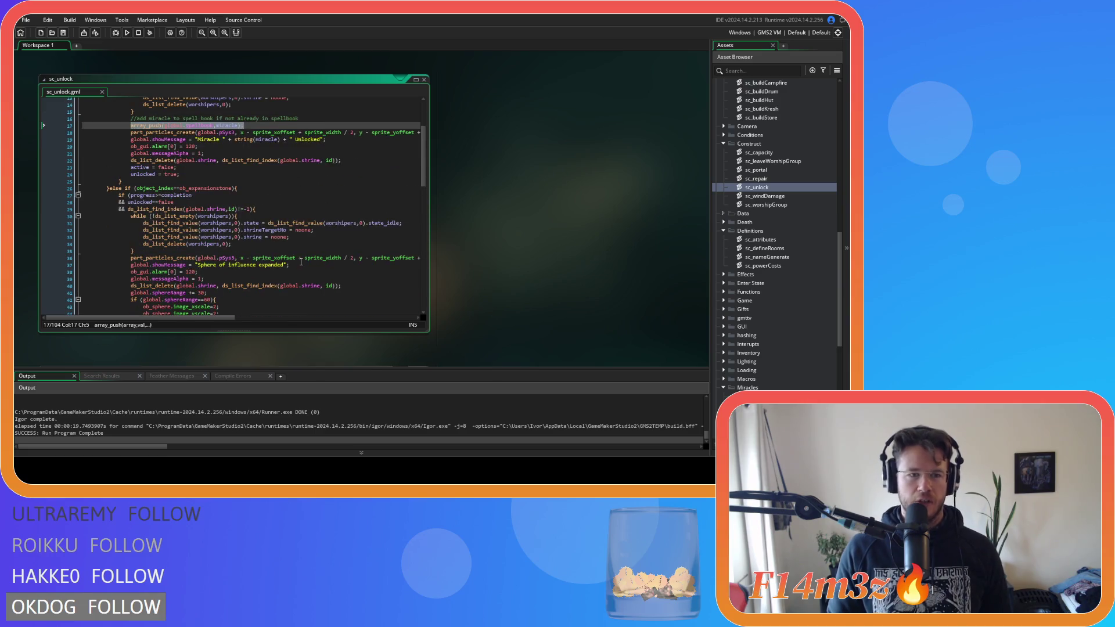
scroll(301, 262, down, 12)
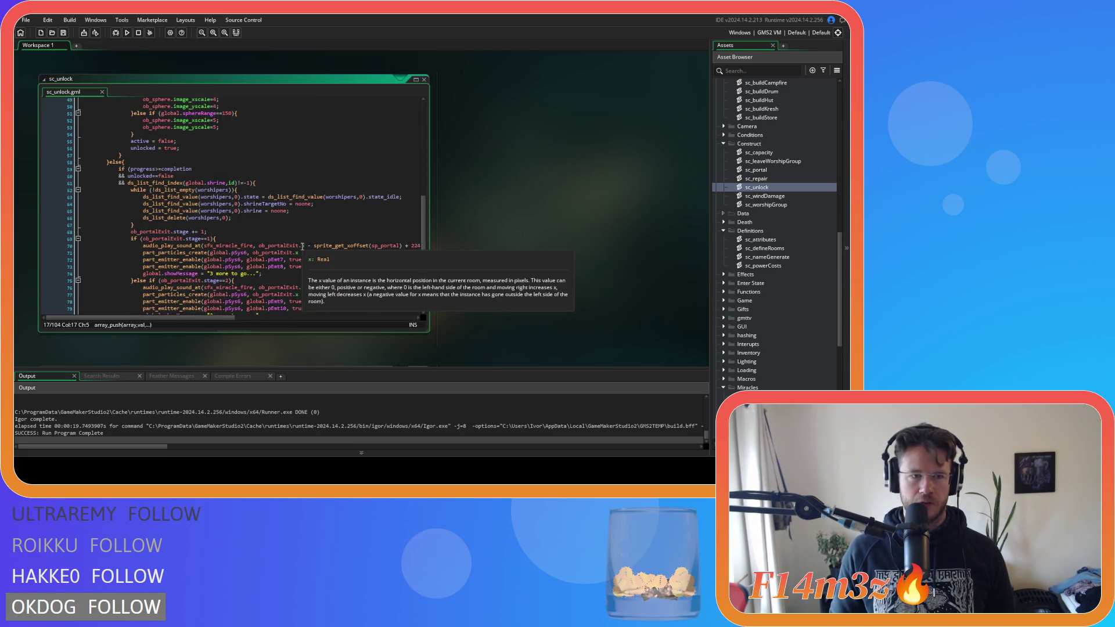
scroll(302, 246, up, 2)
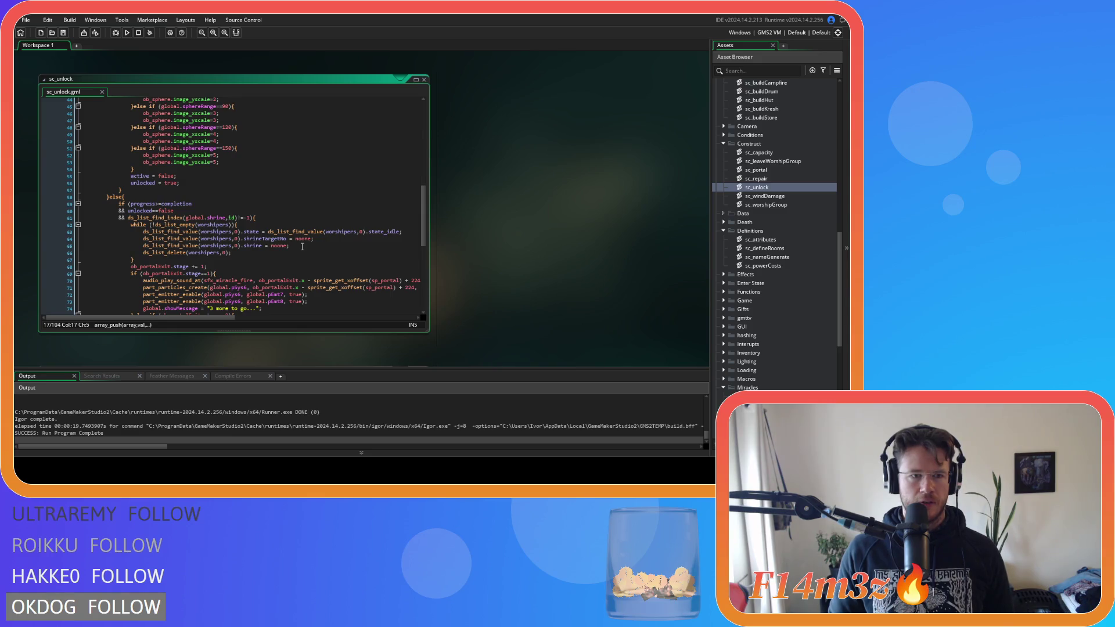
scroll(302, 246, up, 14)
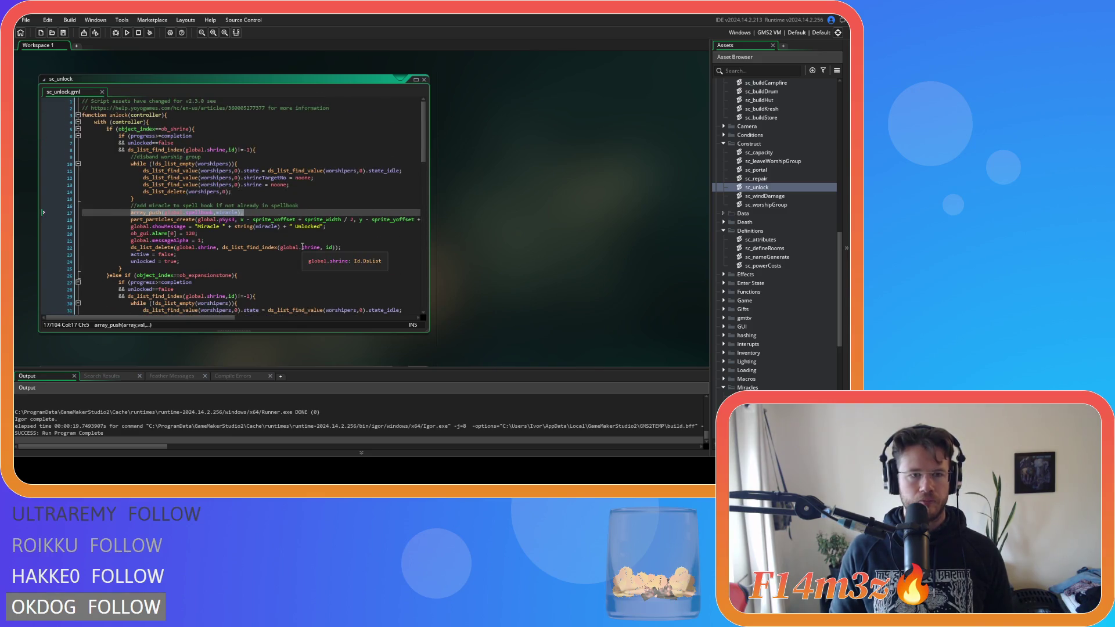
scroll(302, 246, down, 15)
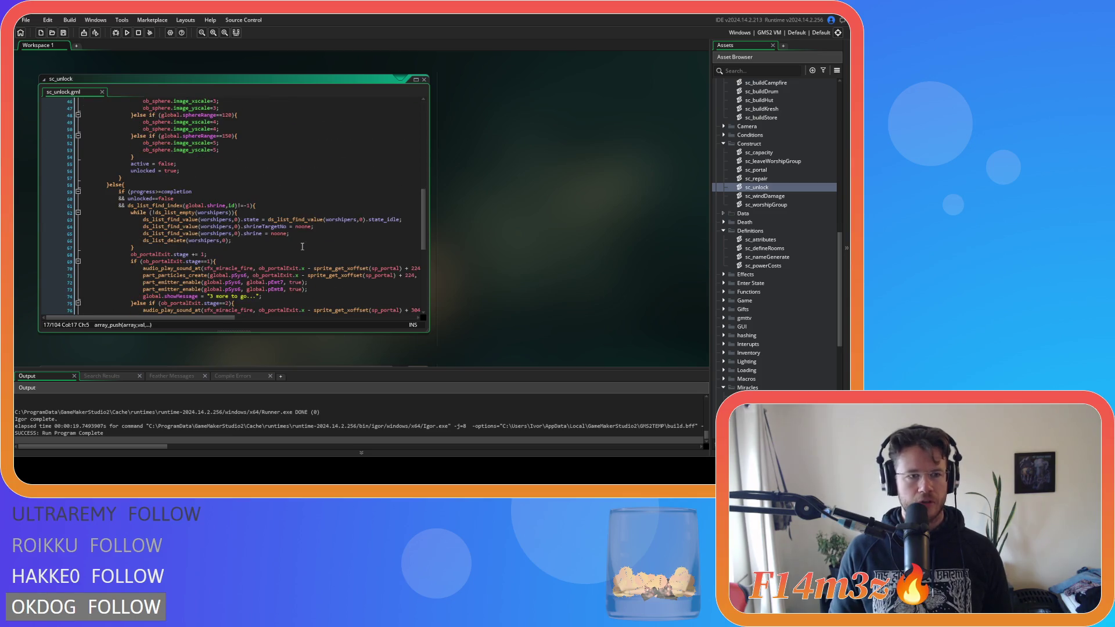
click(128, 177)
scroll(244, 192, up, 15)
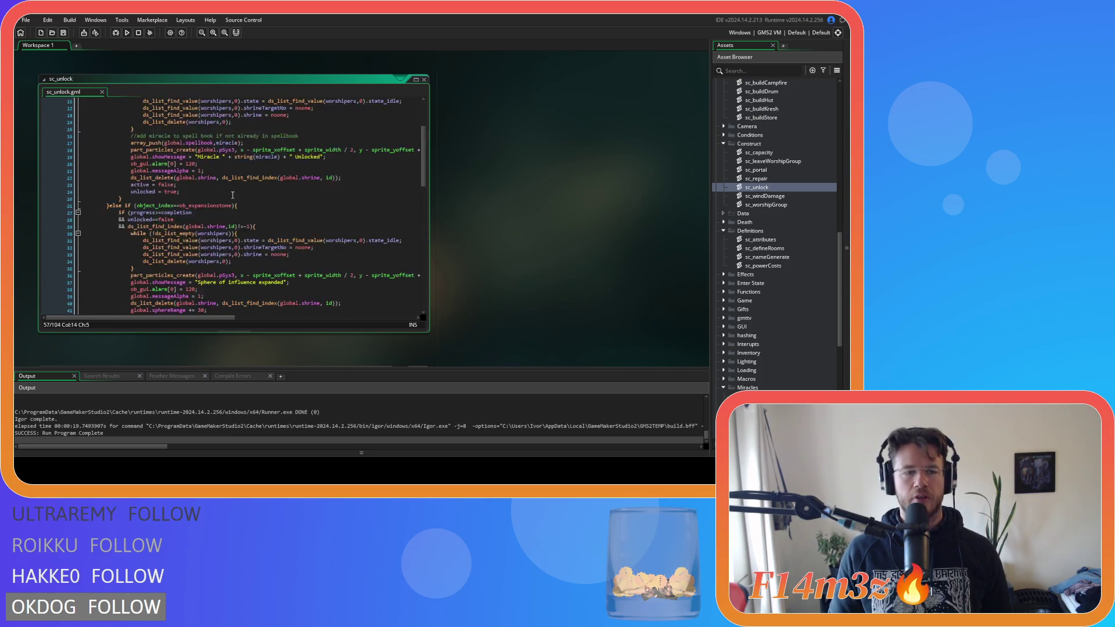
scroll(295, 166, down, 3)
scroll(295, 169, up, 3)
scroll(293, 180, down, 7)
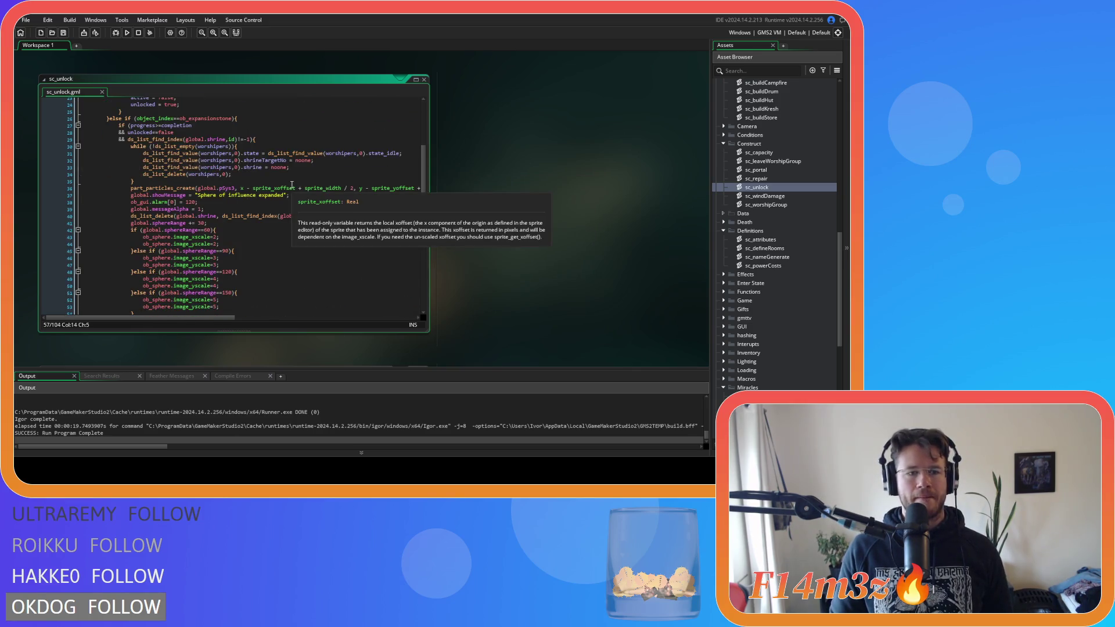
scroll(324, 218, up, 2)
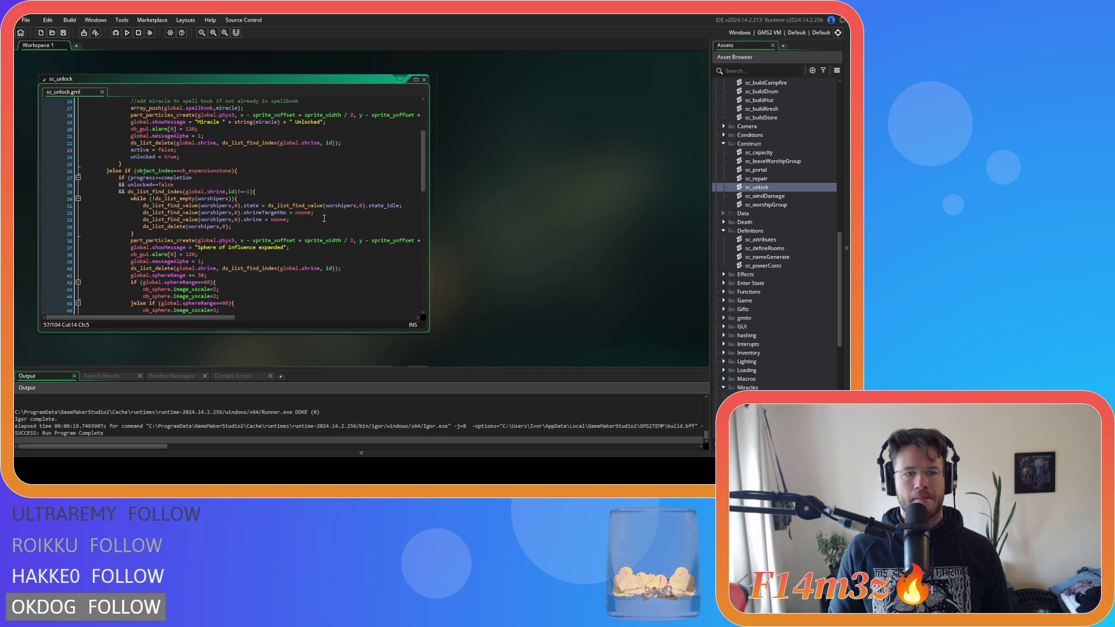
scroll(324, 218, up, 5)
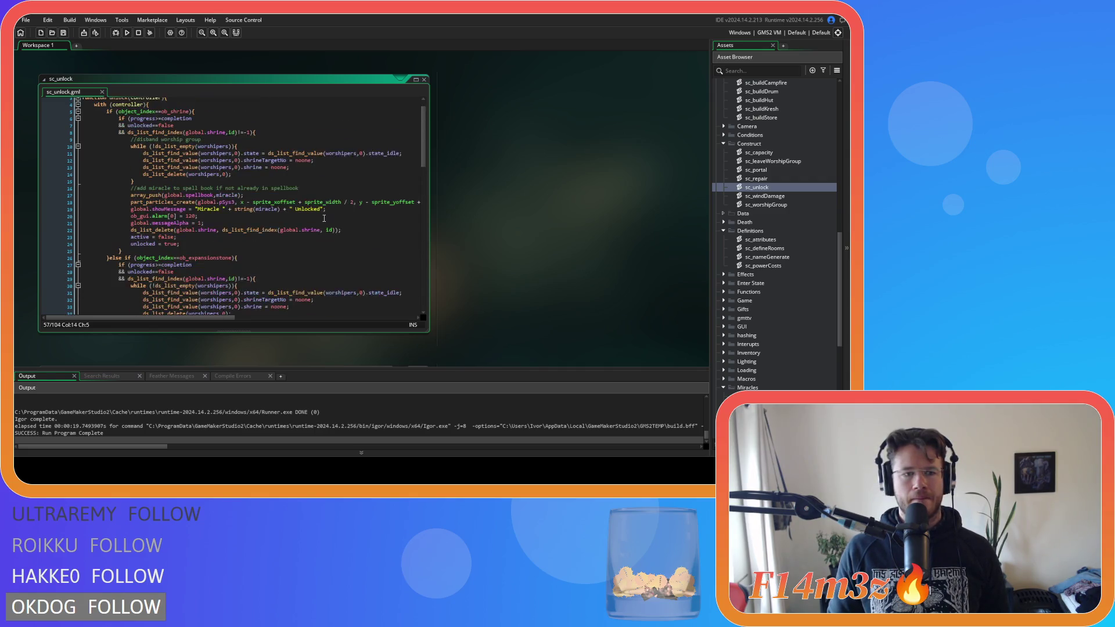
click(279, 213)
click(262, 191)
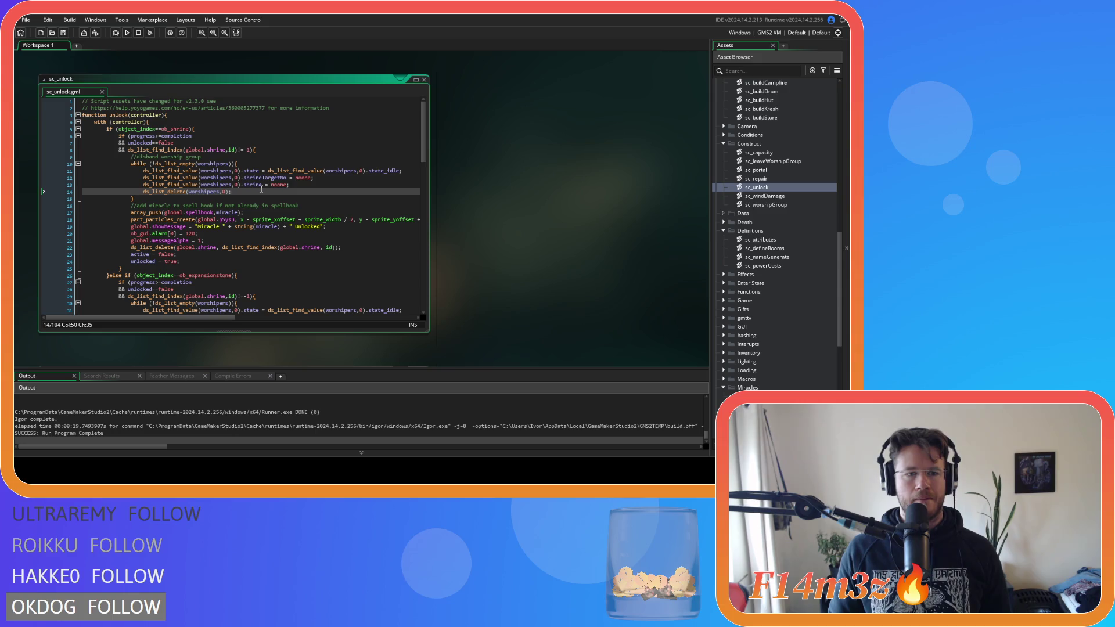
Step: Insert a space after 'global.spellbook,' in the array_push call on line 17
click(214, 213)
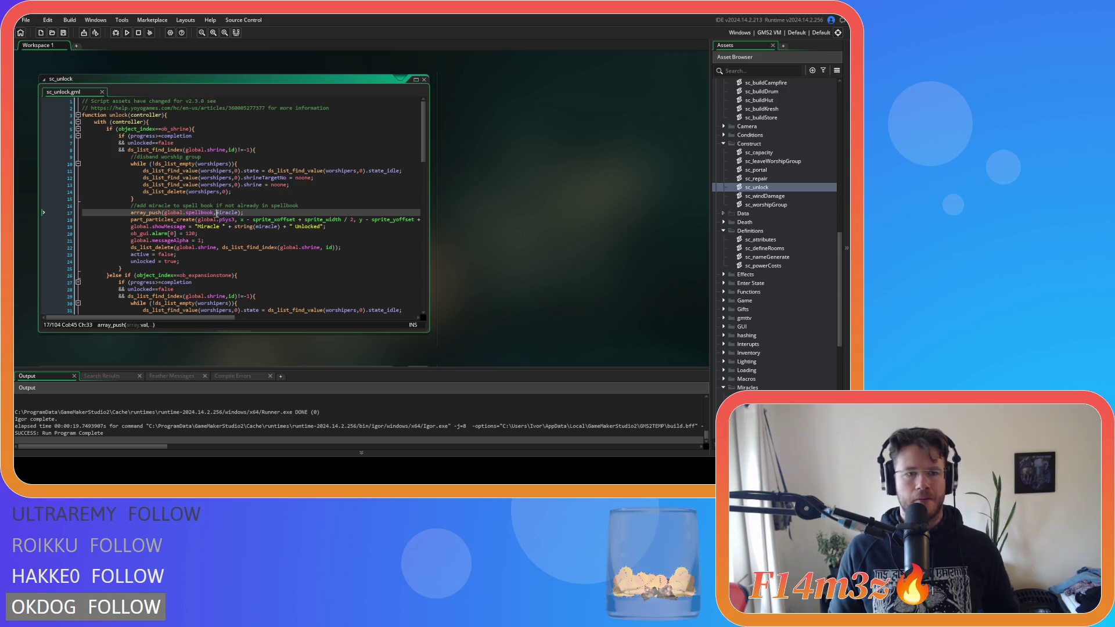
key(Up)
key(End)
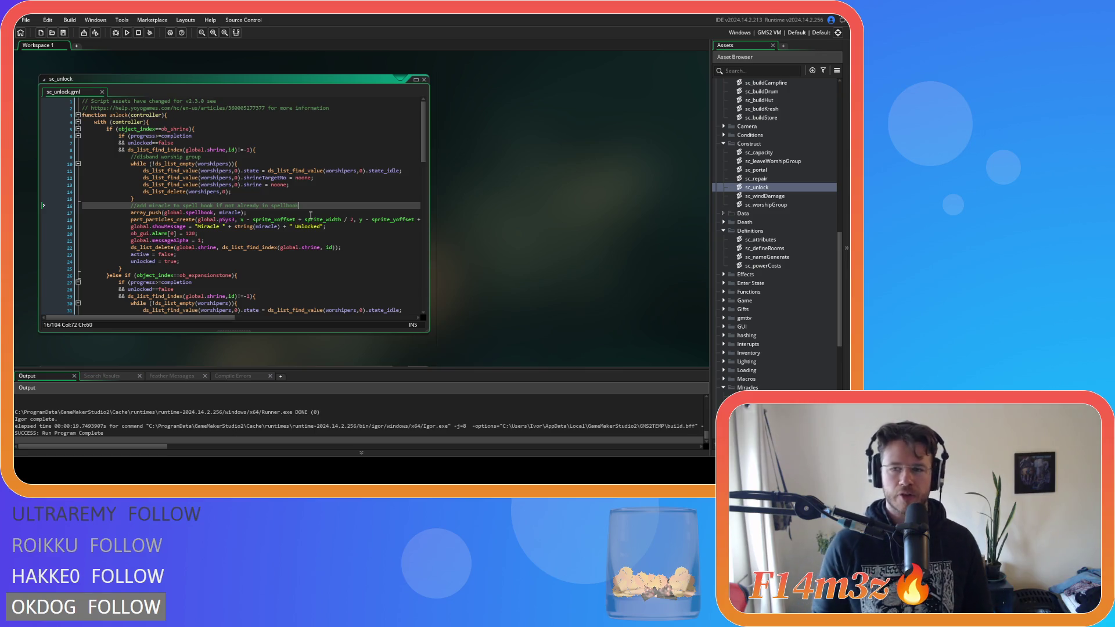
Step: Expand Objects > Game and open ob_controller in the object editor
scroll(818, 172, up, 10)
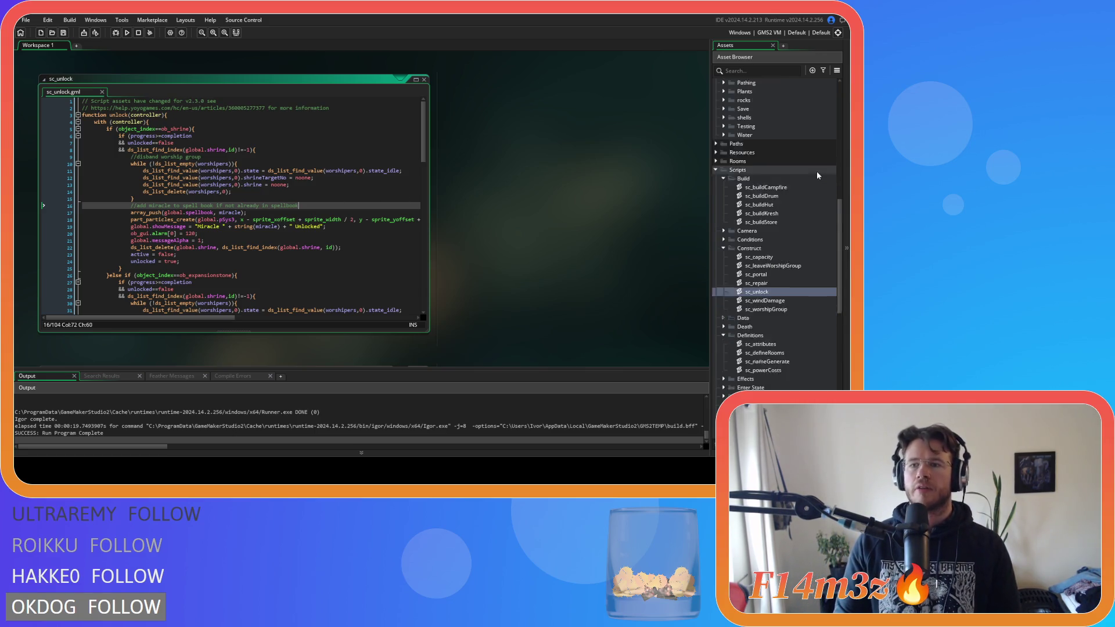
scroll(782, 198, down, 5)
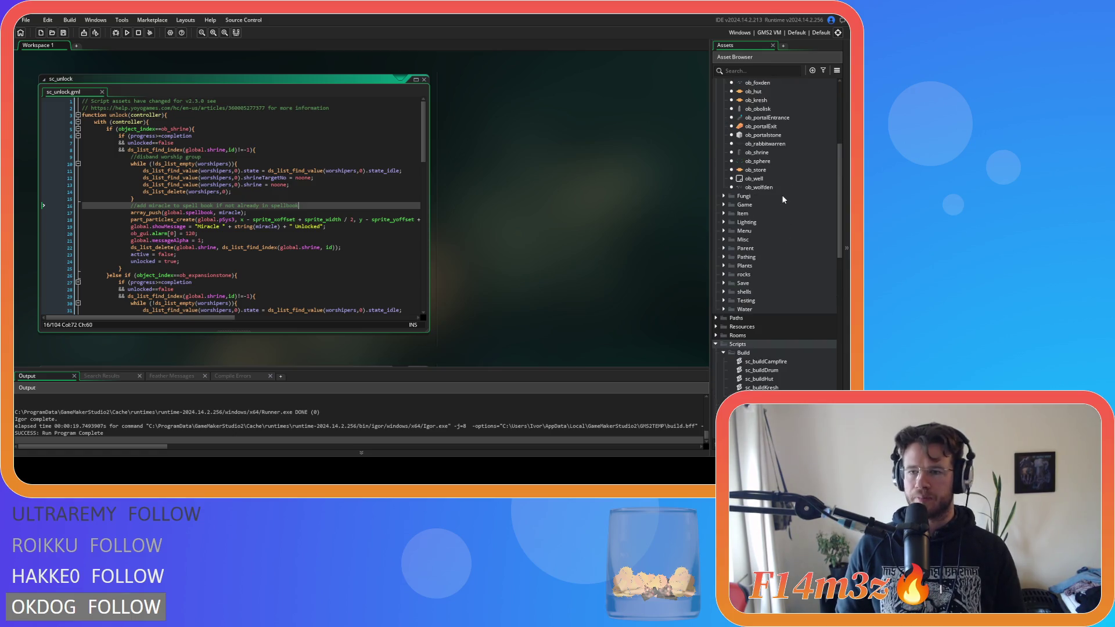
click(724, 206)
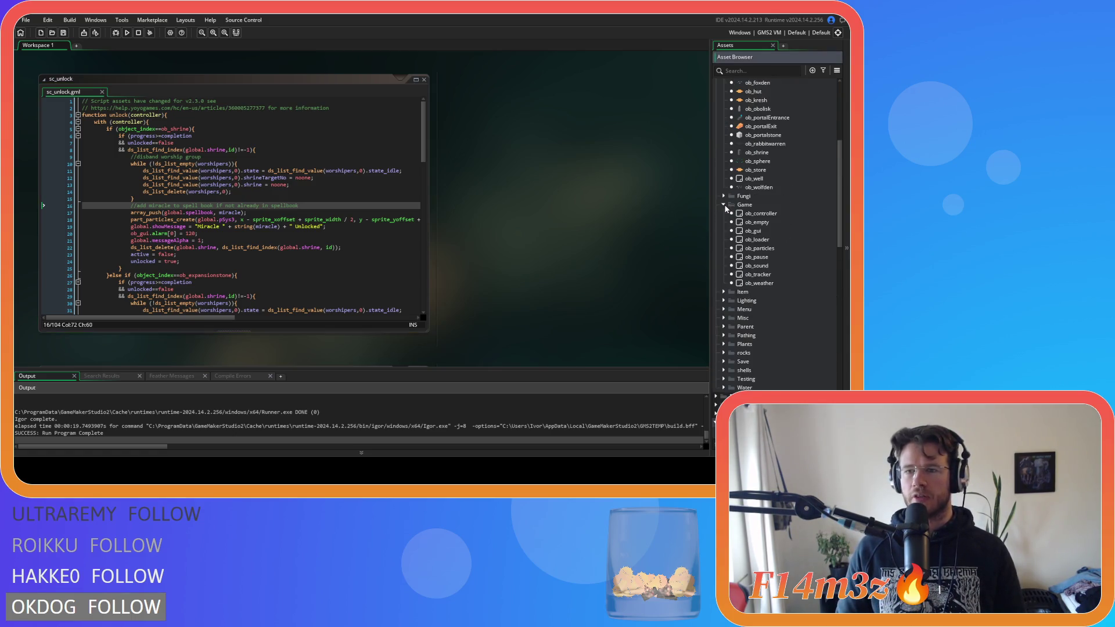
double_click(749, 214)
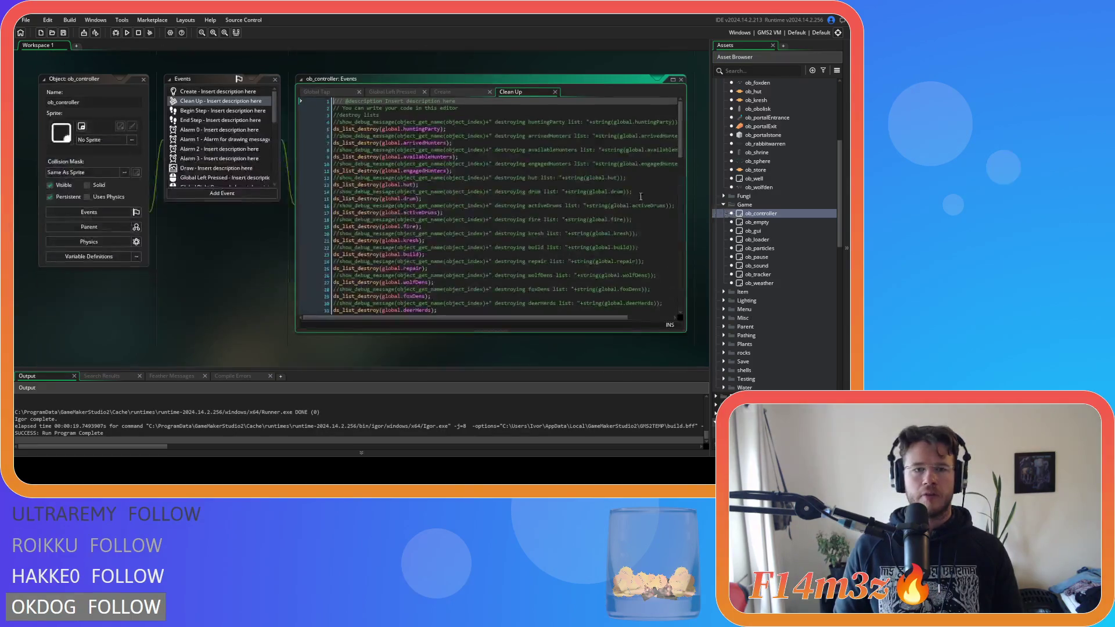
Step: In Global Tap, replace commented-out lines 12–59 with global.mode.perform();
click(329, 90)
scroll(447, 188, down, 10)
drag(367, 286, 349, 152)
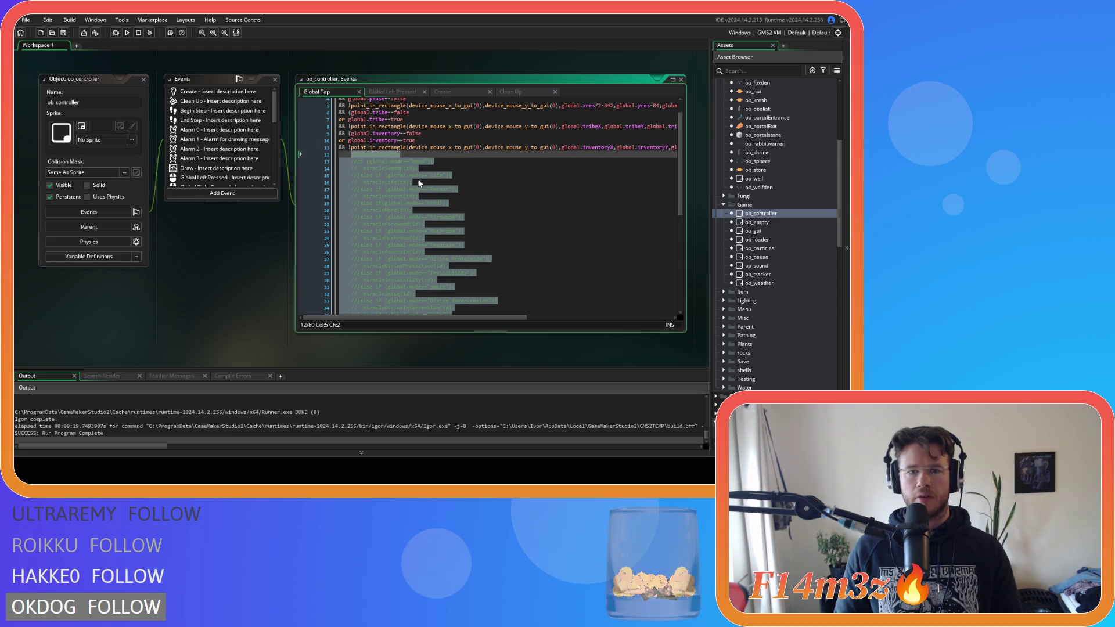
key(BackSpace)
text(global.)
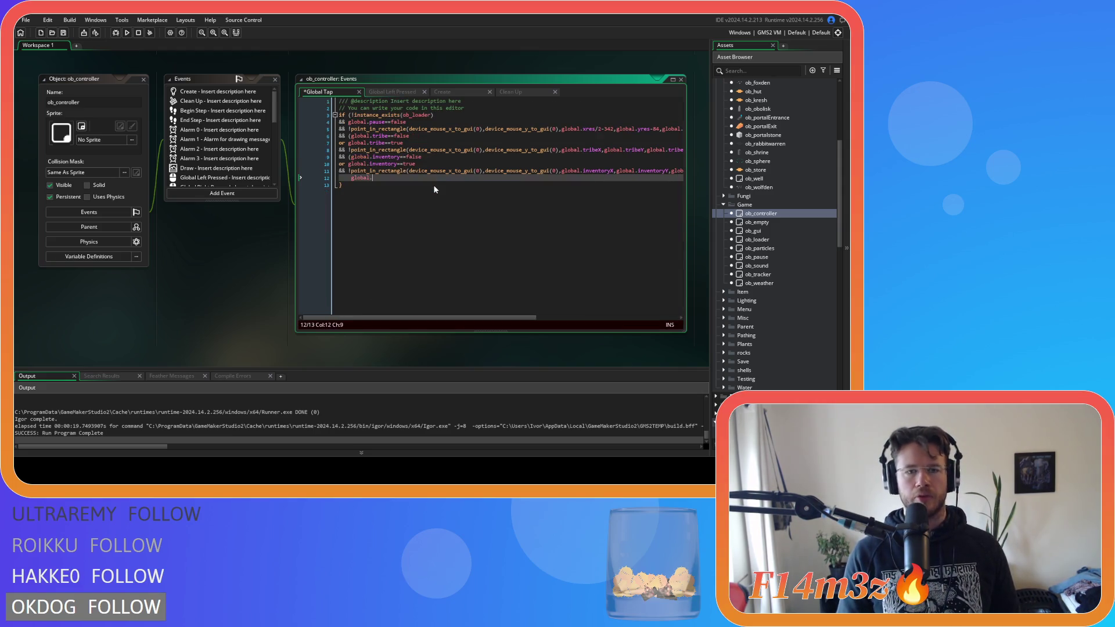
text(mode==)
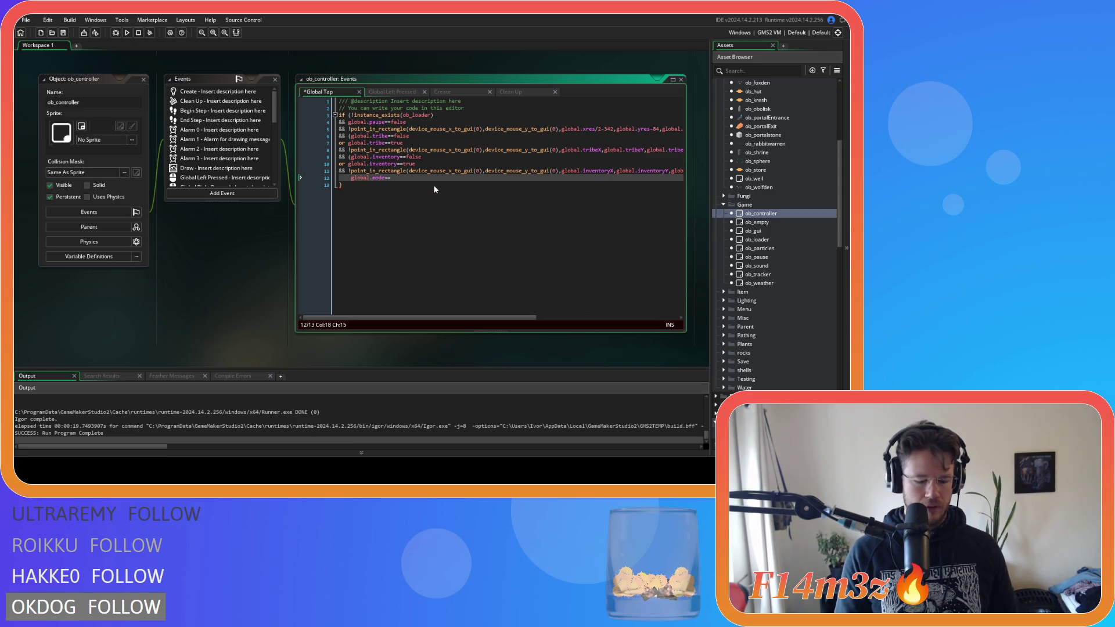
key(BackSpace)
key(BackSpace)
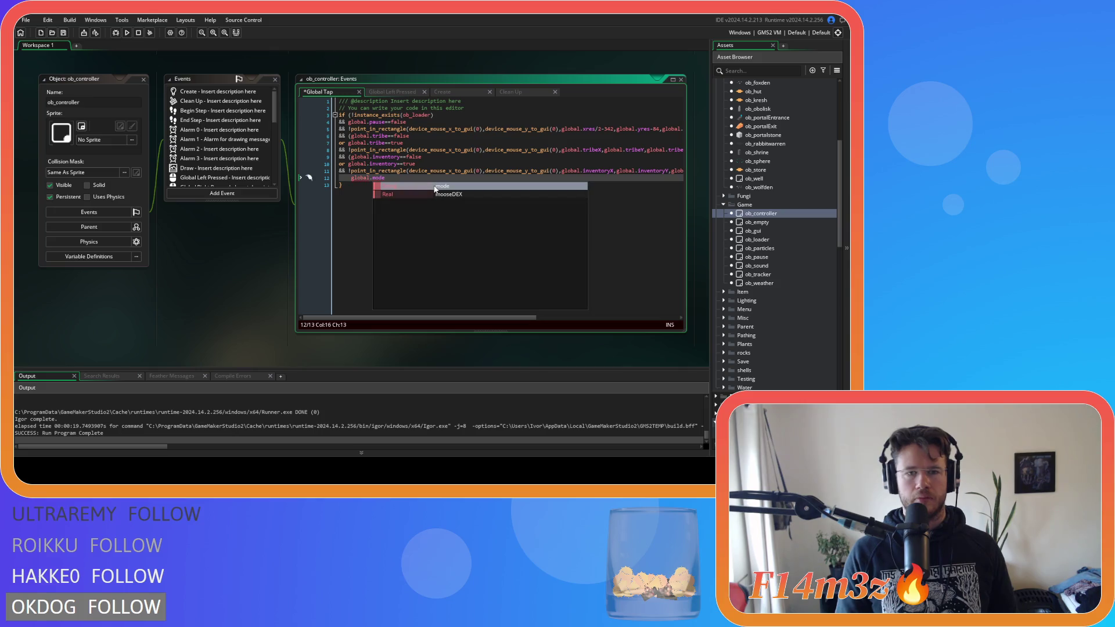
text(.)
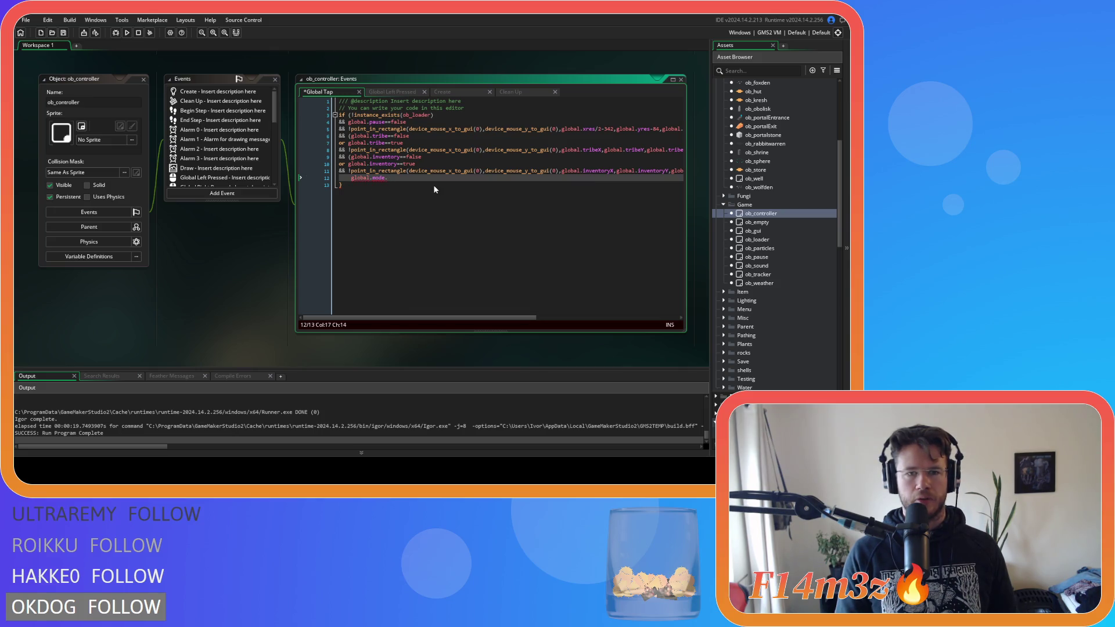
text(perform)
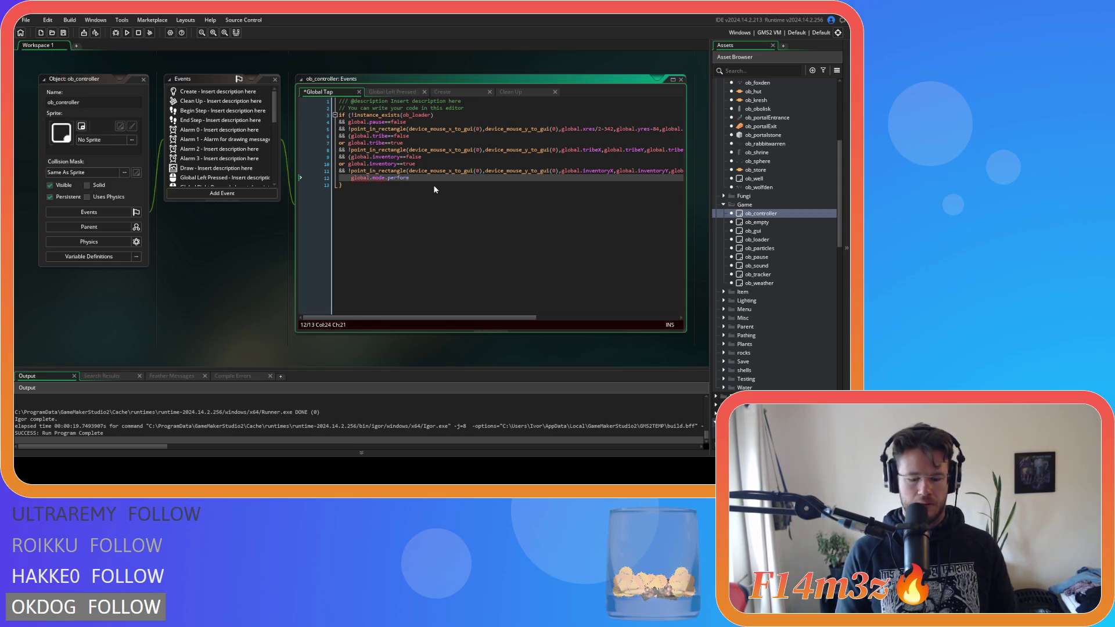
text(;)
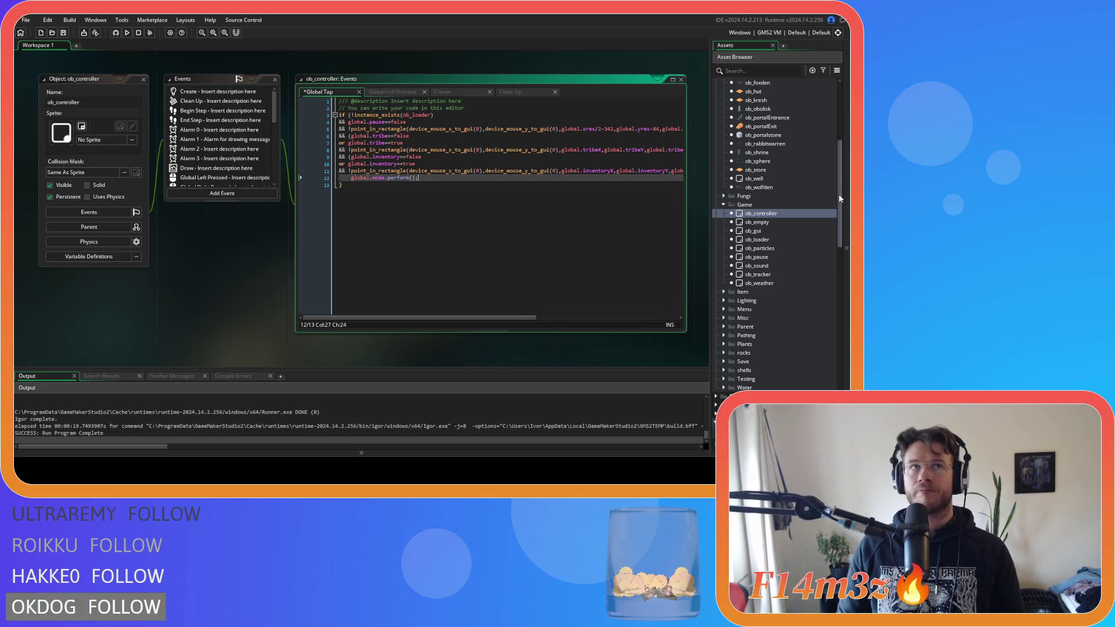
Step: Bring up the Key Press - Tab event code
drag(839, 198, 845, 213)
scroll(221, 159, down, 5)
scroll(221, 158, up, 3)
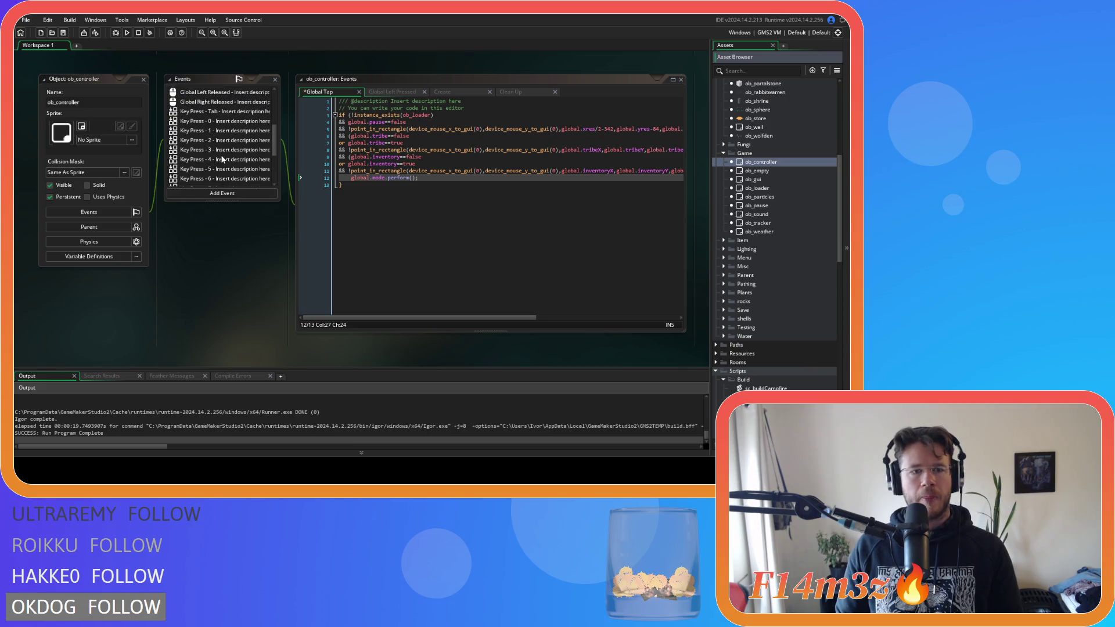
click(211, 112)
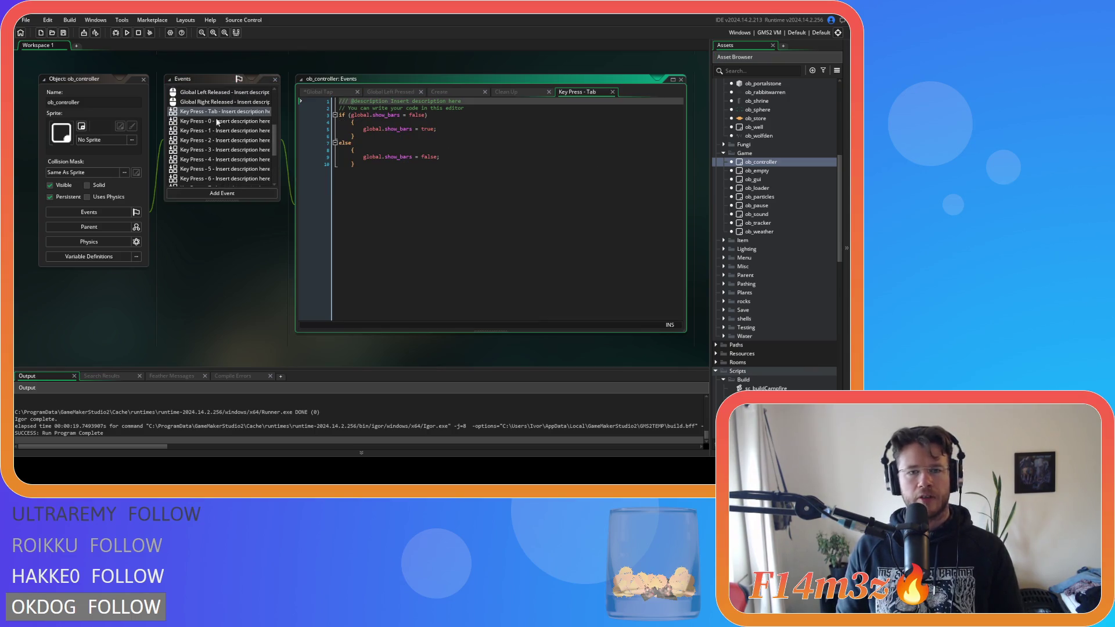
Step: Join Key Press - Tab's braces onto the if and else lines as '}else{', then open Key Press - 0
click(336, 115)
key(End)
key(Delete)
key(Delete)
key(Delete)
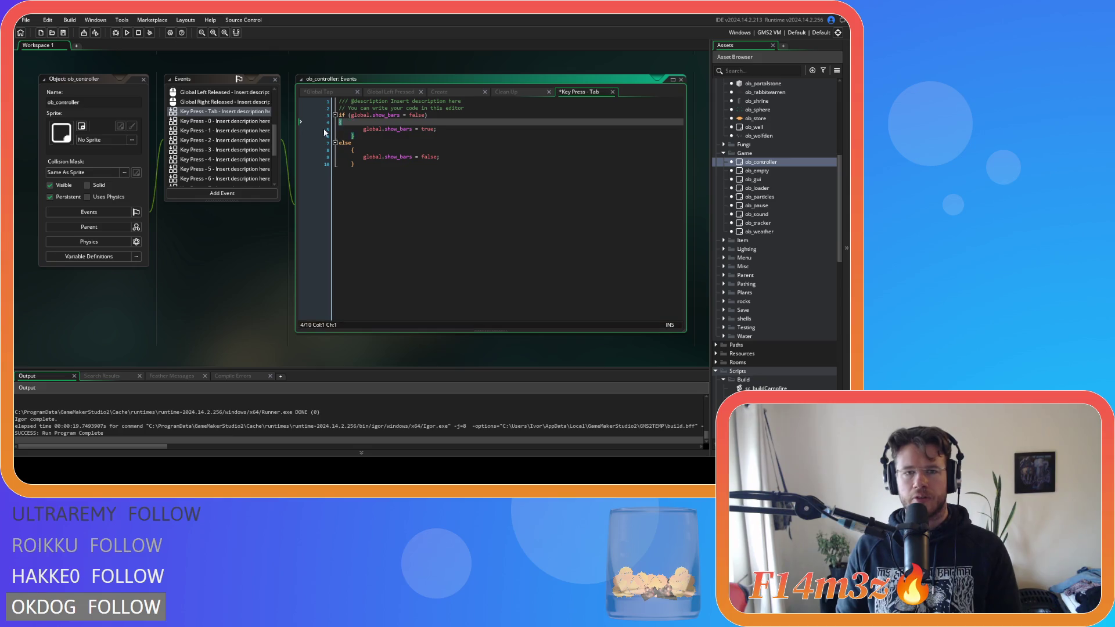
click(357, 129)
key(BackSpace)
key(BackSpace)
key(BackSpace)
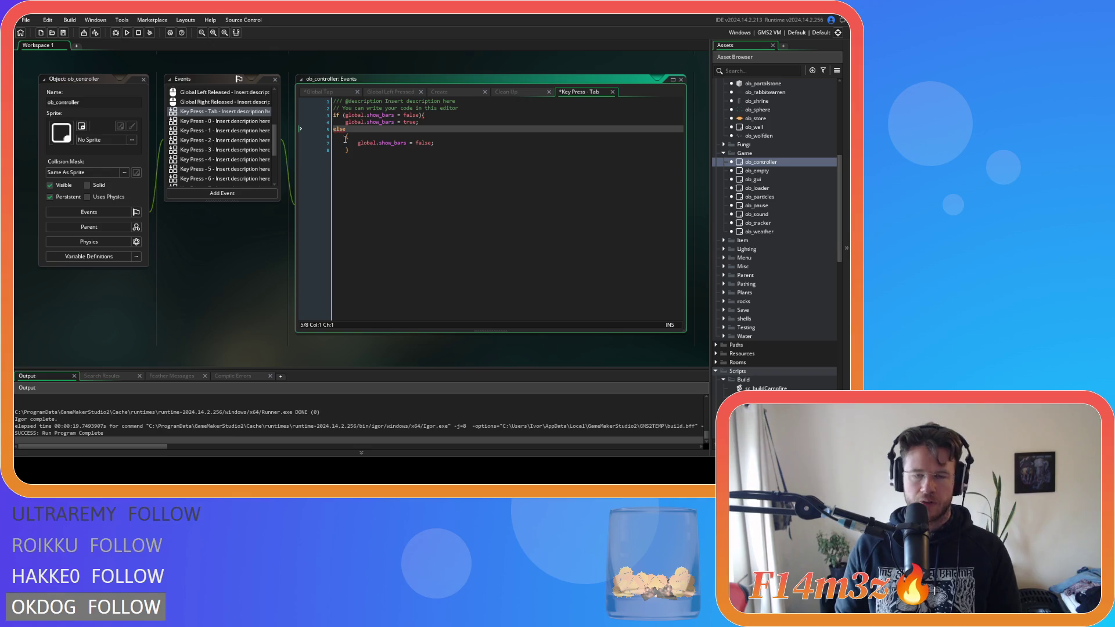
text(})
click(339, 137)
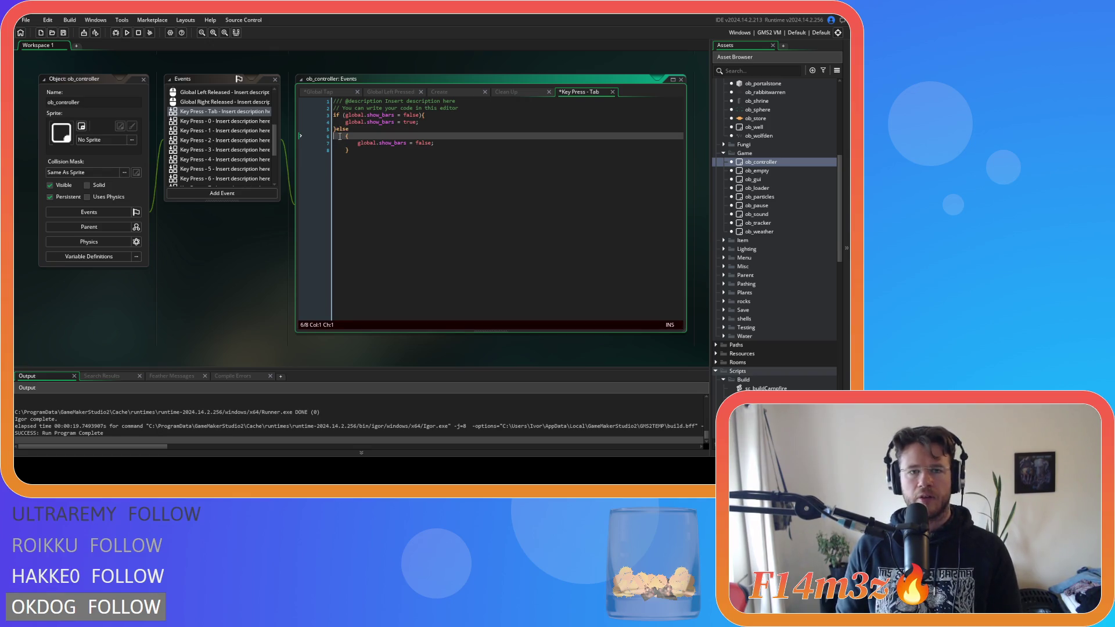
key(BackSpace)
drag(349, 143, 284, 128)
click(364, 157)
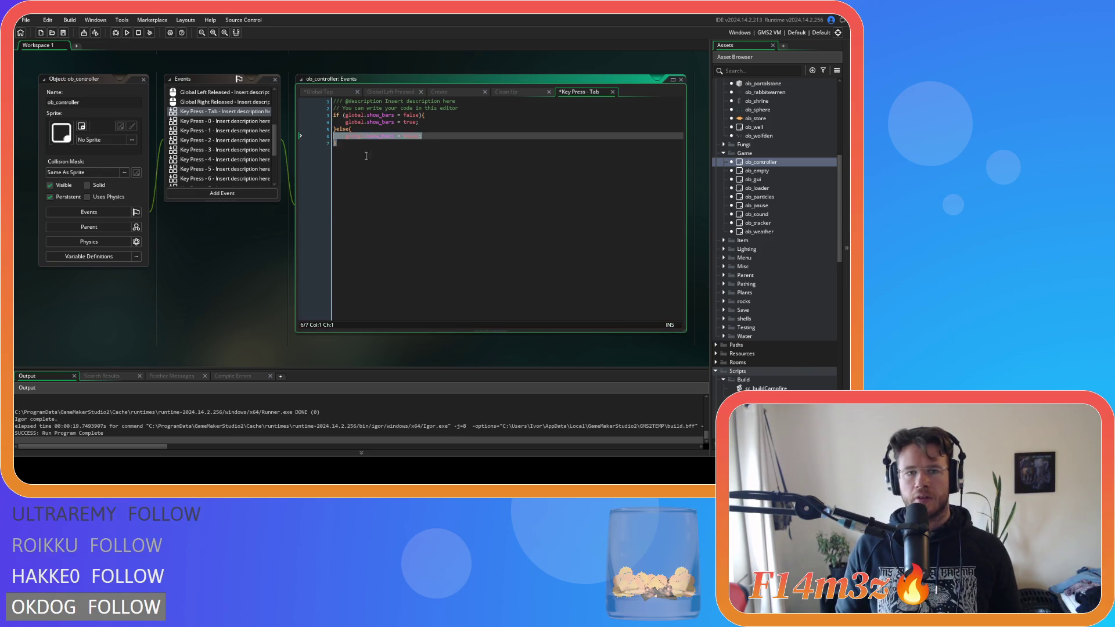
click(230, 123)
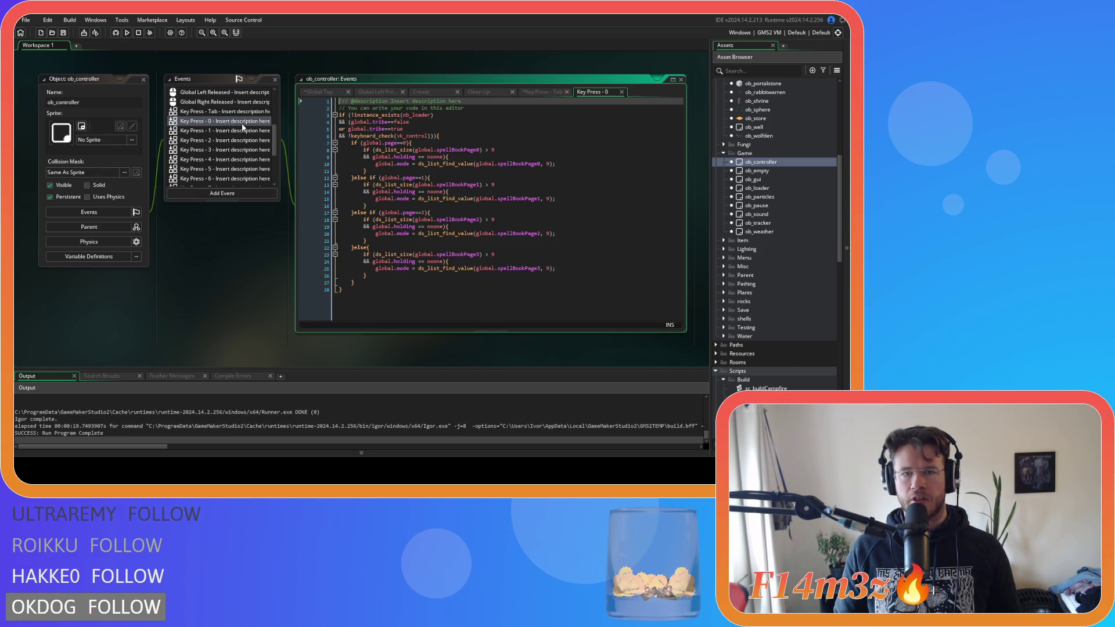
Step: Select lines 11–27 holding the page 1–3 branches of Key Press - 0 and delete them
click(419, 173)
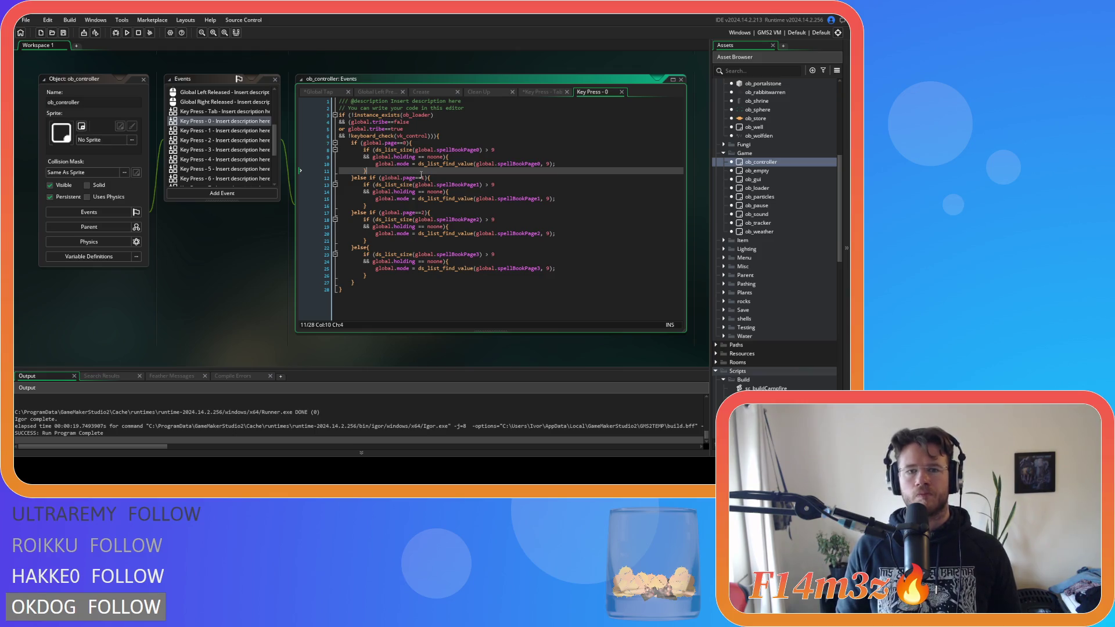
click(437, 136)
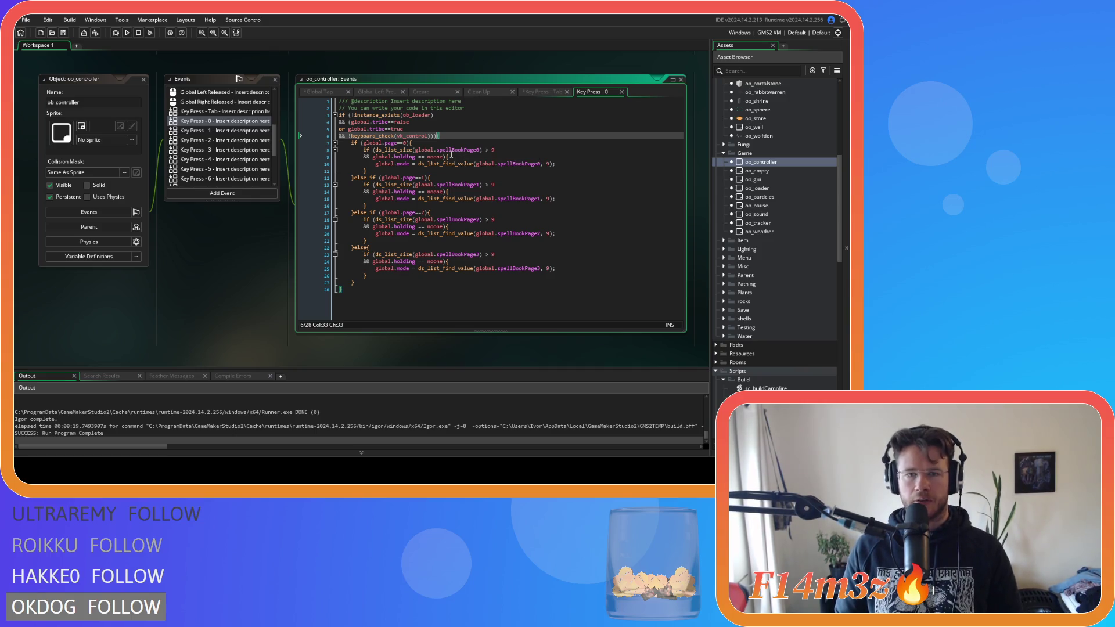
mouse_move(411, 216)
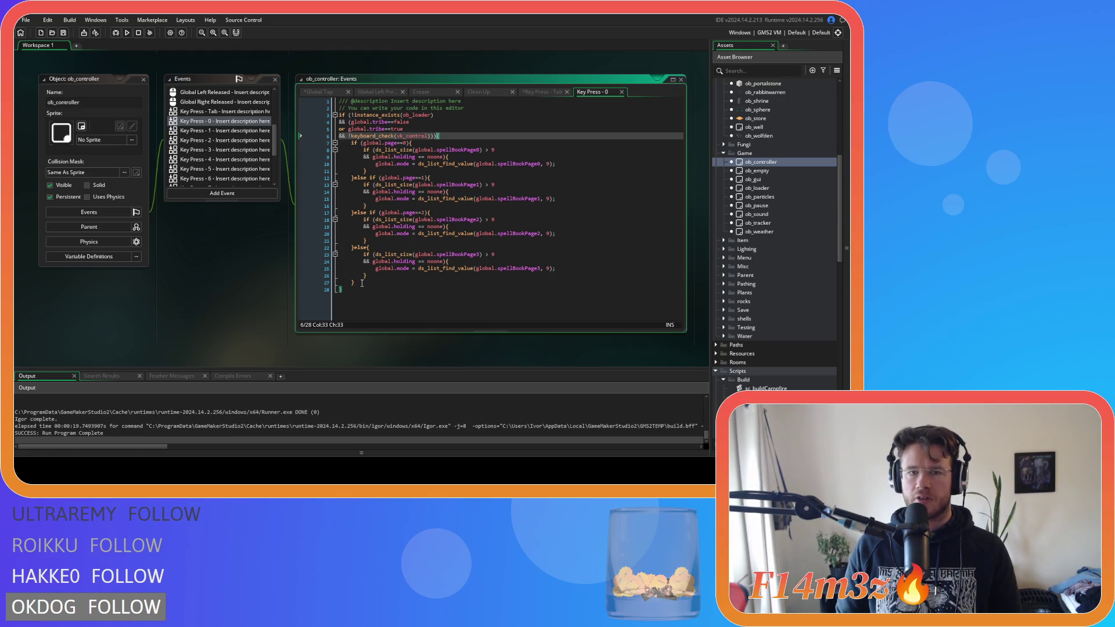
drag(363, 282, 355, 180)
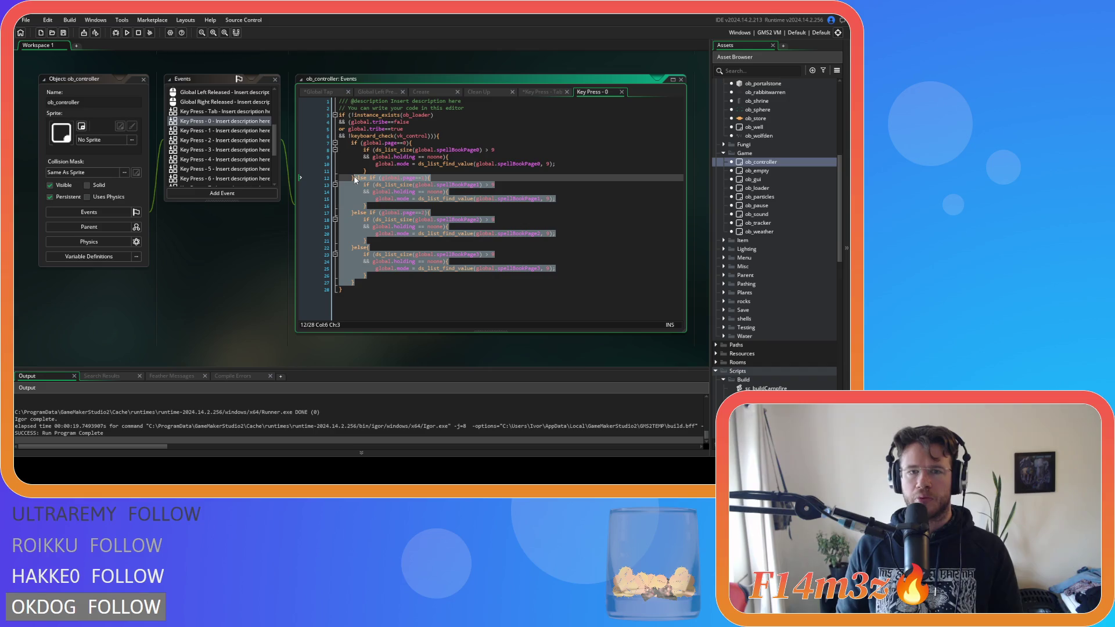
click(382, 179)
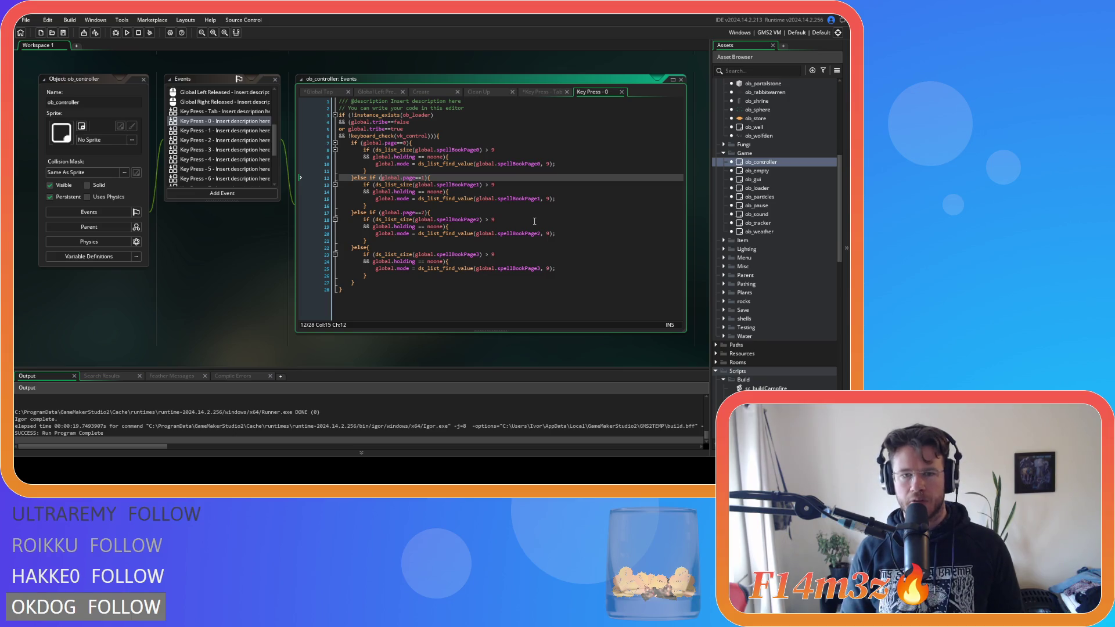
scroll(534, 221, up, 1)
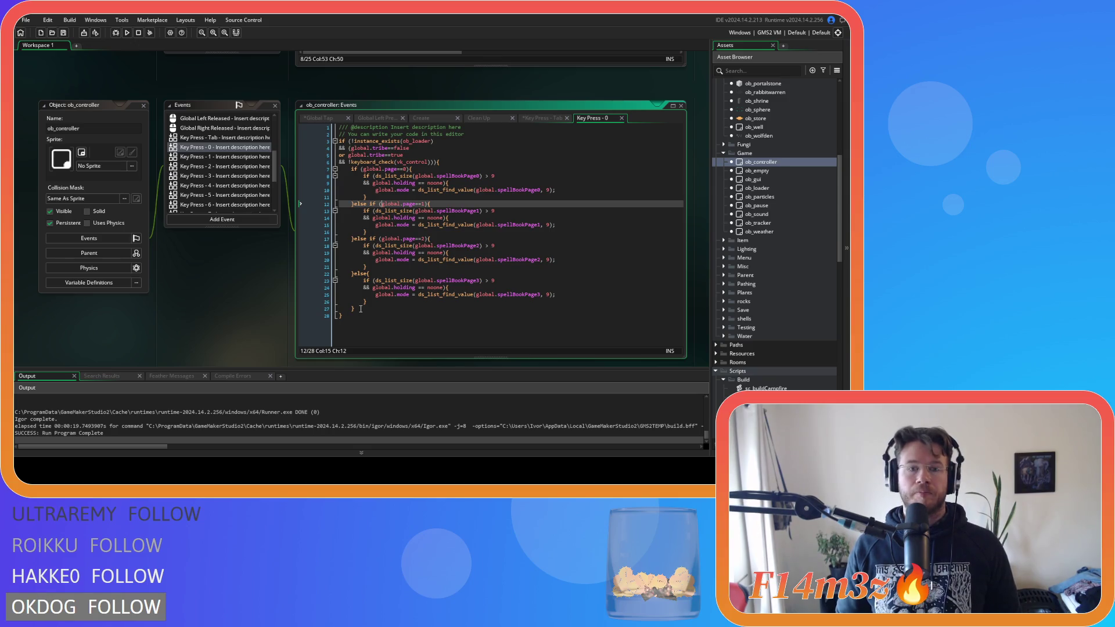
drag(360, 309, 349, 169)
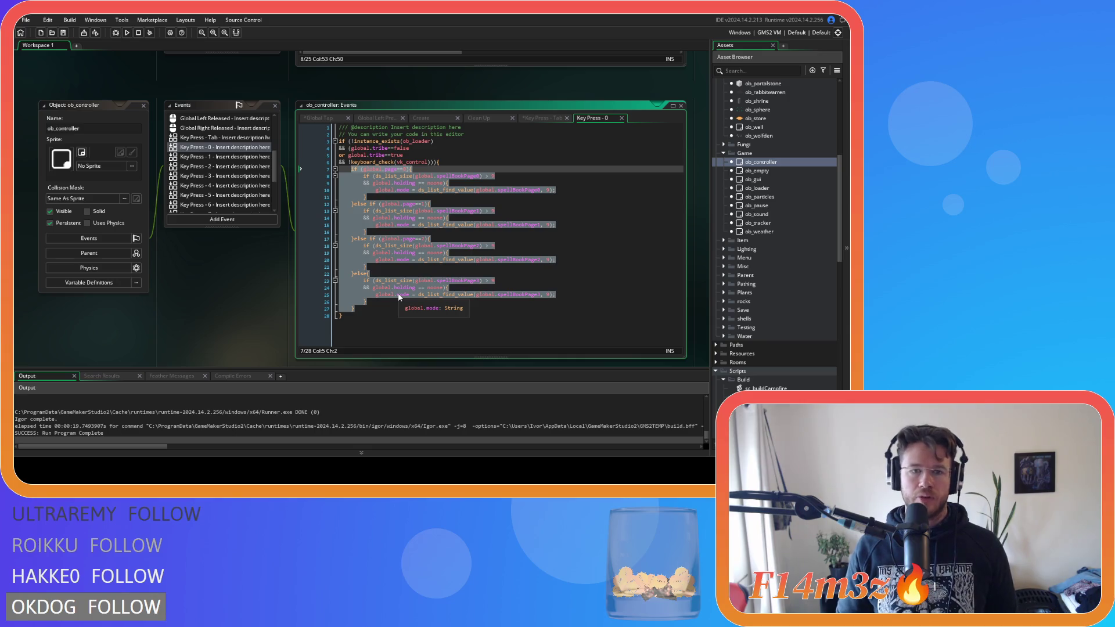
click(382, 217)
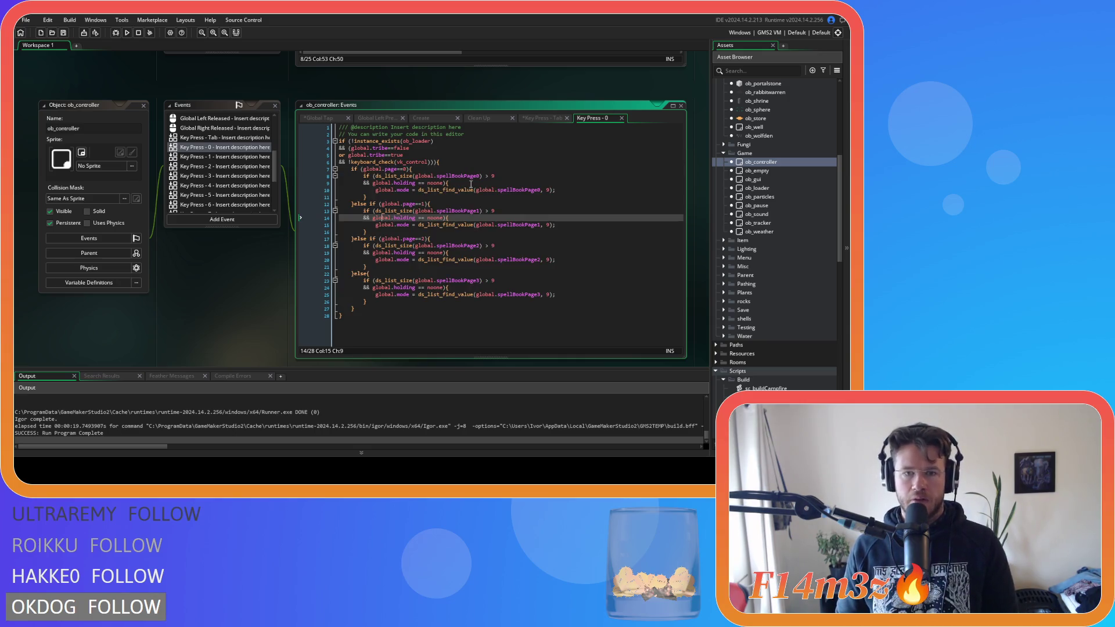
mouse_move(360, 314)
mouse_down()
mouse_move(276, 194)
mouse_move(313, 183)
mouse_move(276, 168)
mouse_up()
key(Delete)
Step: Delete the leftover page-check lines around the Key Press 0 lookup line
click(372, 191)
key(BackSpace)
key(BackSpace)
key(Delete)
click(422, 189)
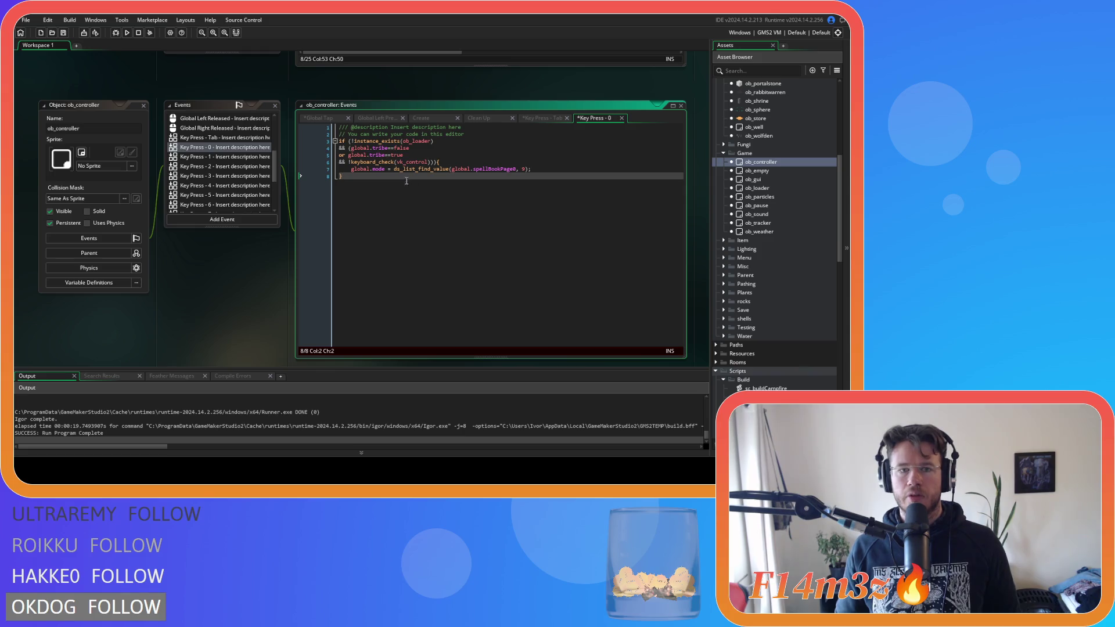
Step: Replace the ds_list_find_value call with array_get(global.spellbook, 0+global.page)
click(555, 168)
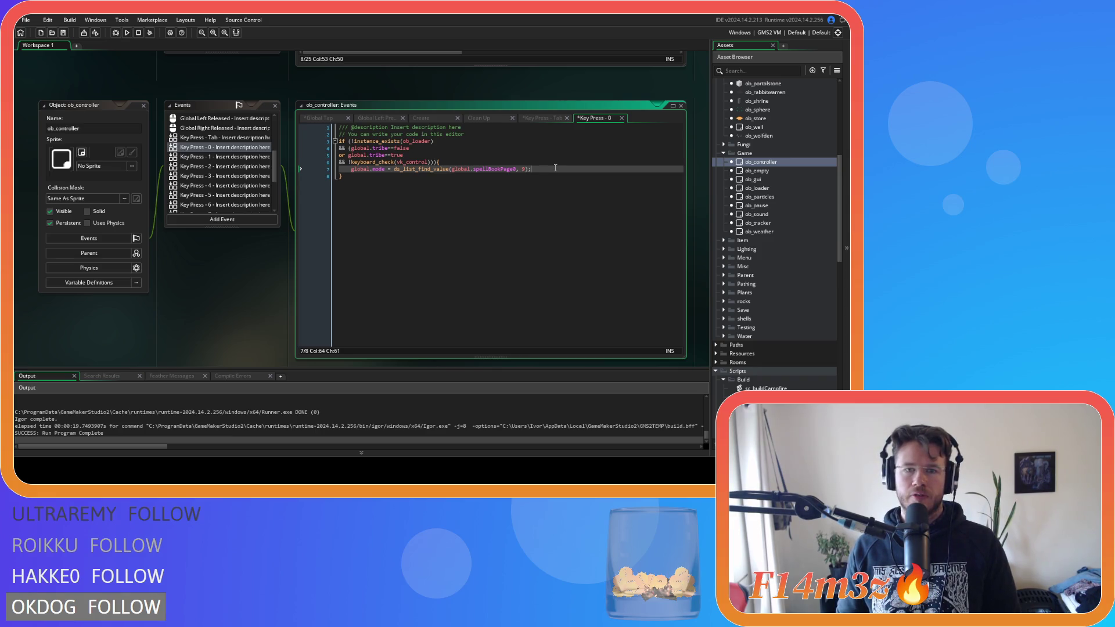
drag(530, 170, 393, 172)
text(array)
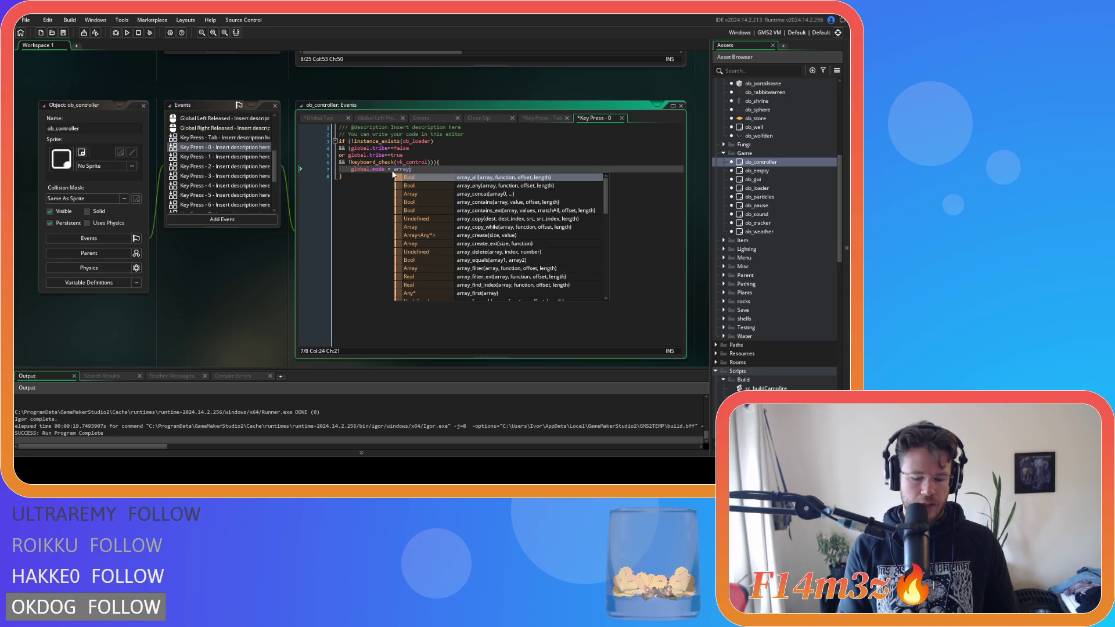
text(_get()
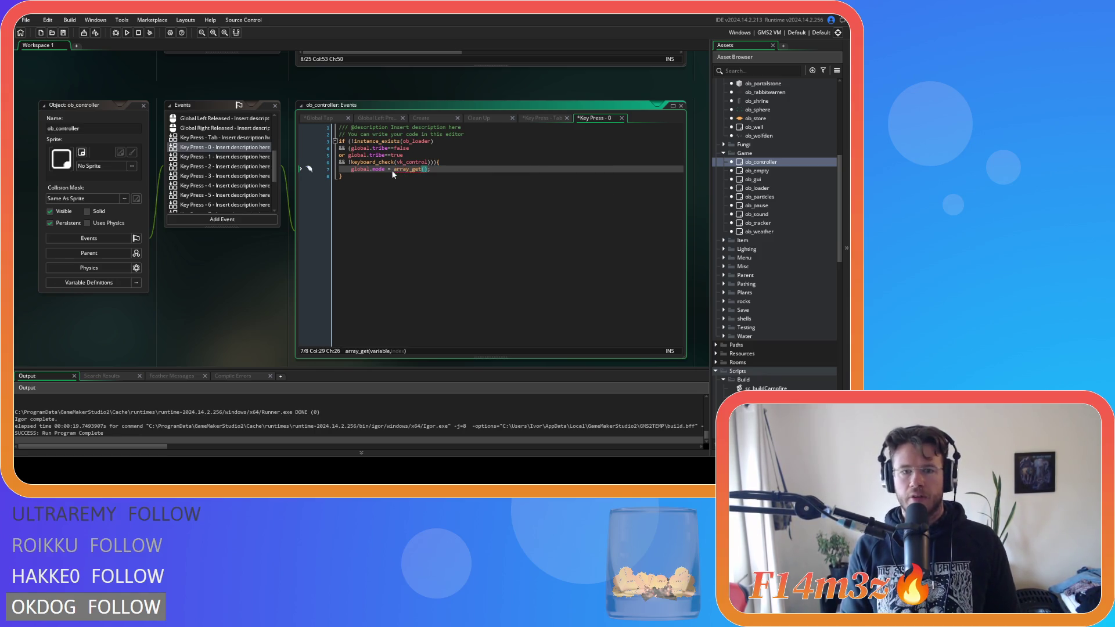
text(global.spel)
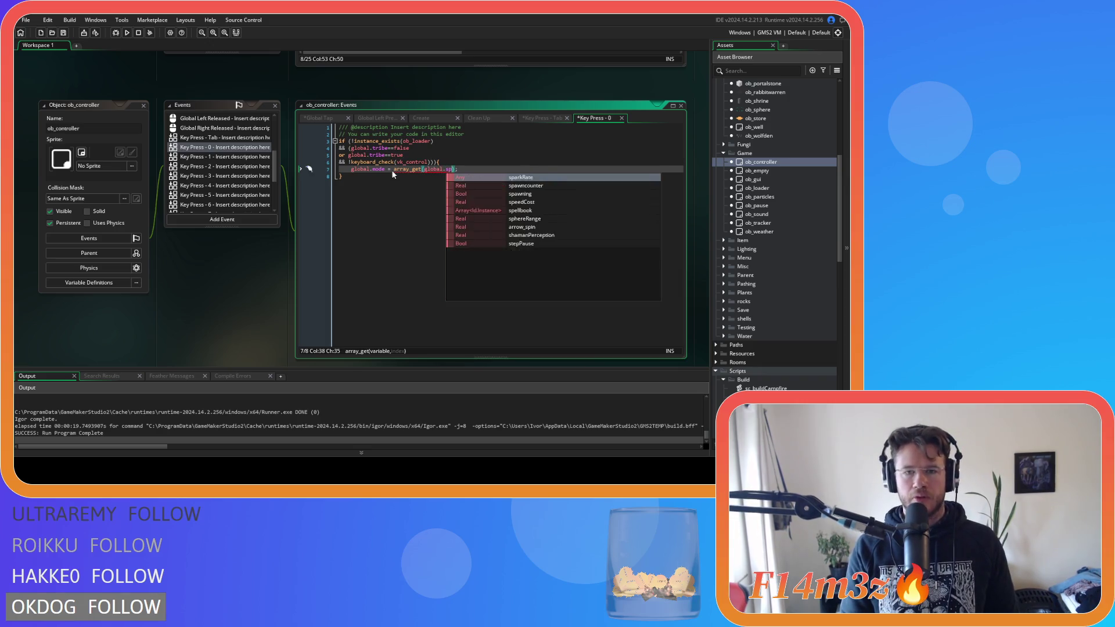
key(Return)
text(,)
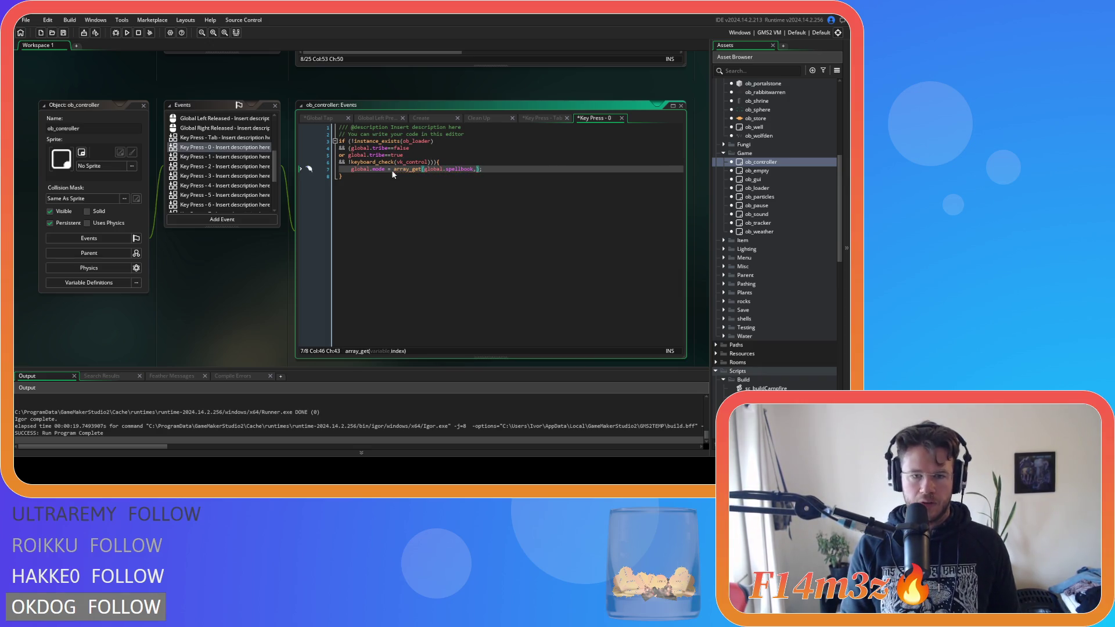
text(0+)
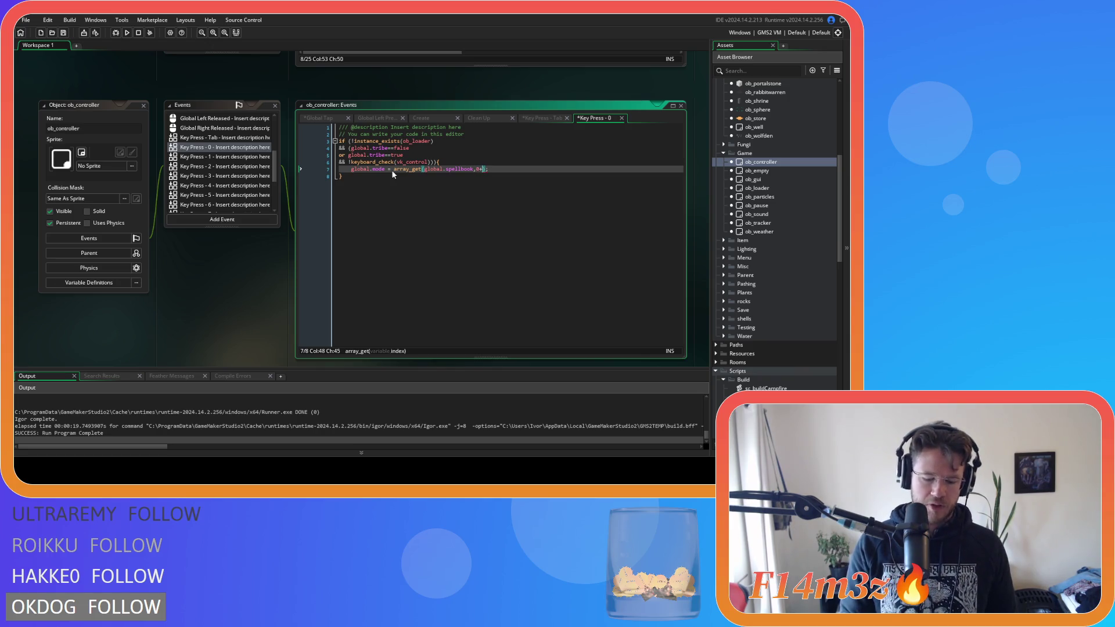
text(global.p)
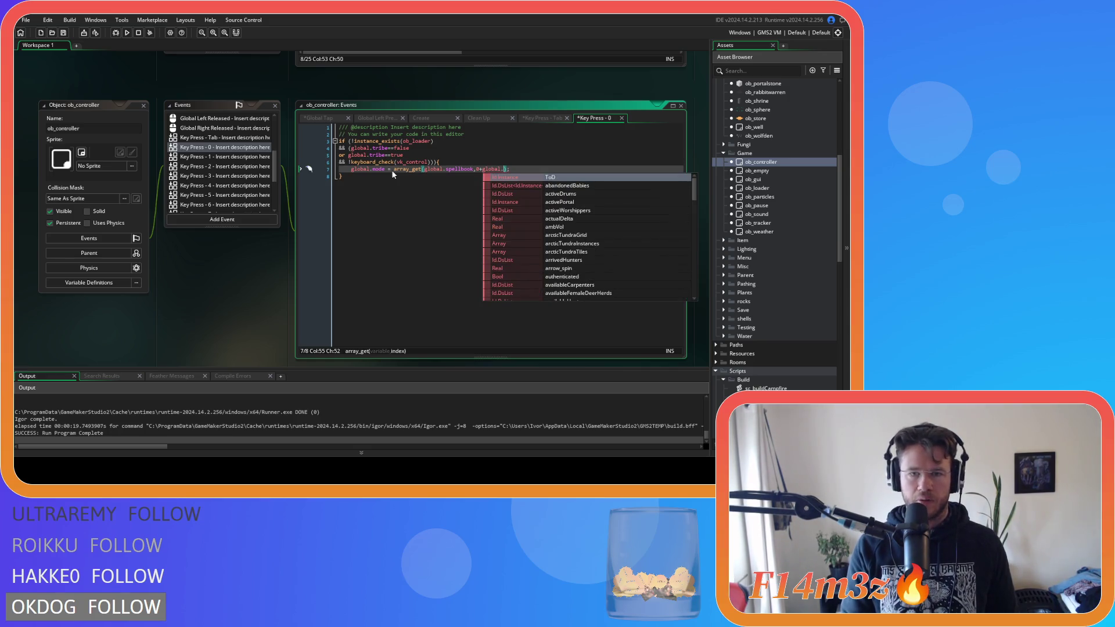
text(age)
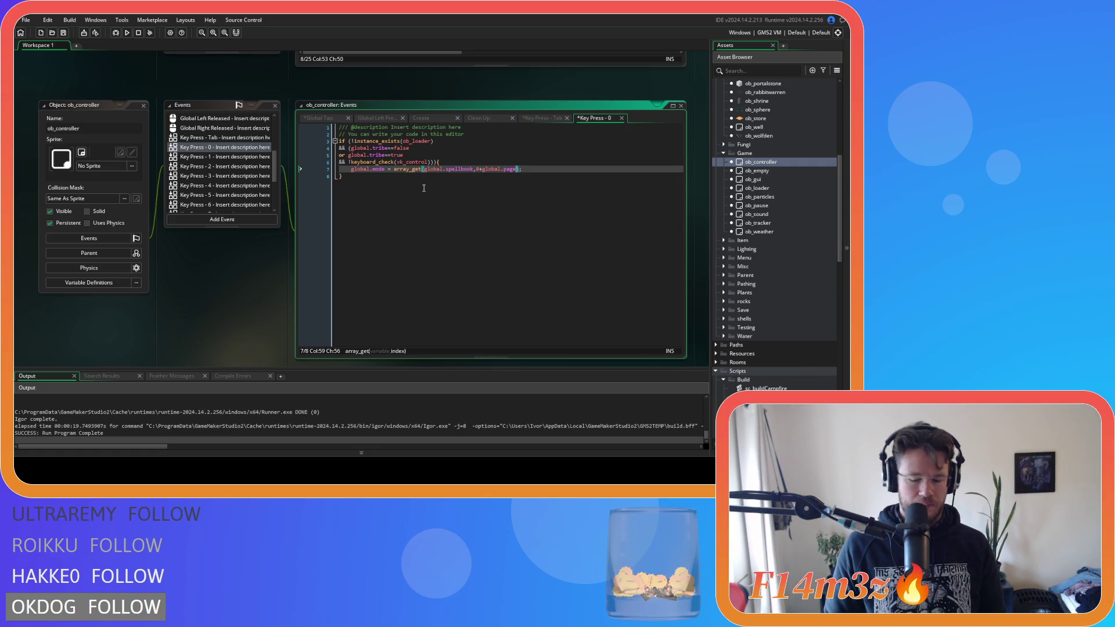
key(Down)
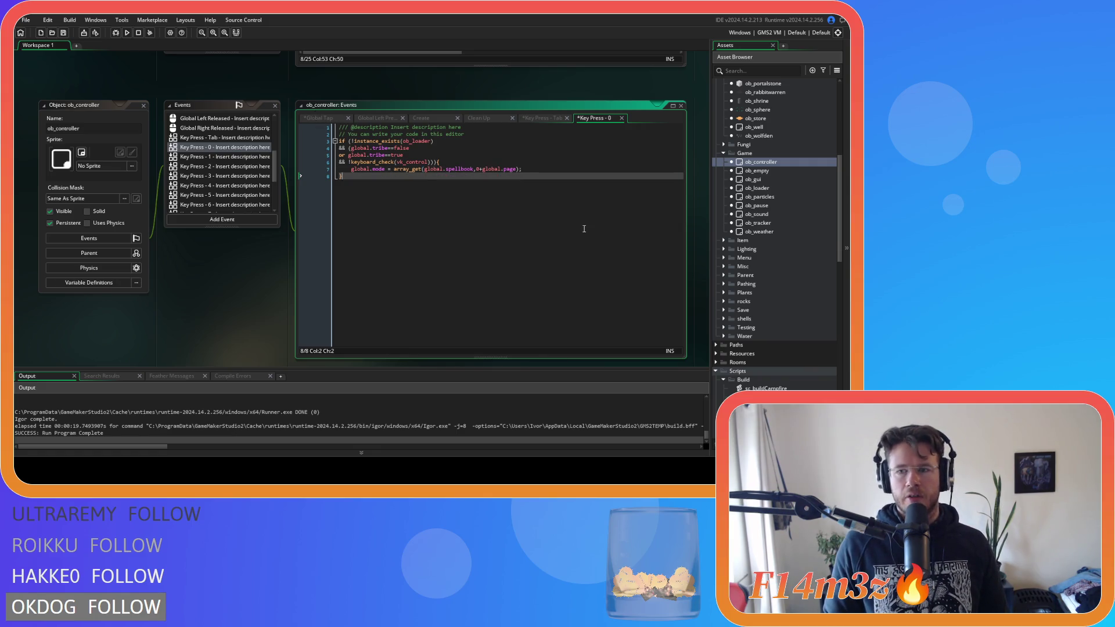
Step: Scroll the ob_controller Events list and open the Begin Step event code
scroll(235, 186, down, 2)
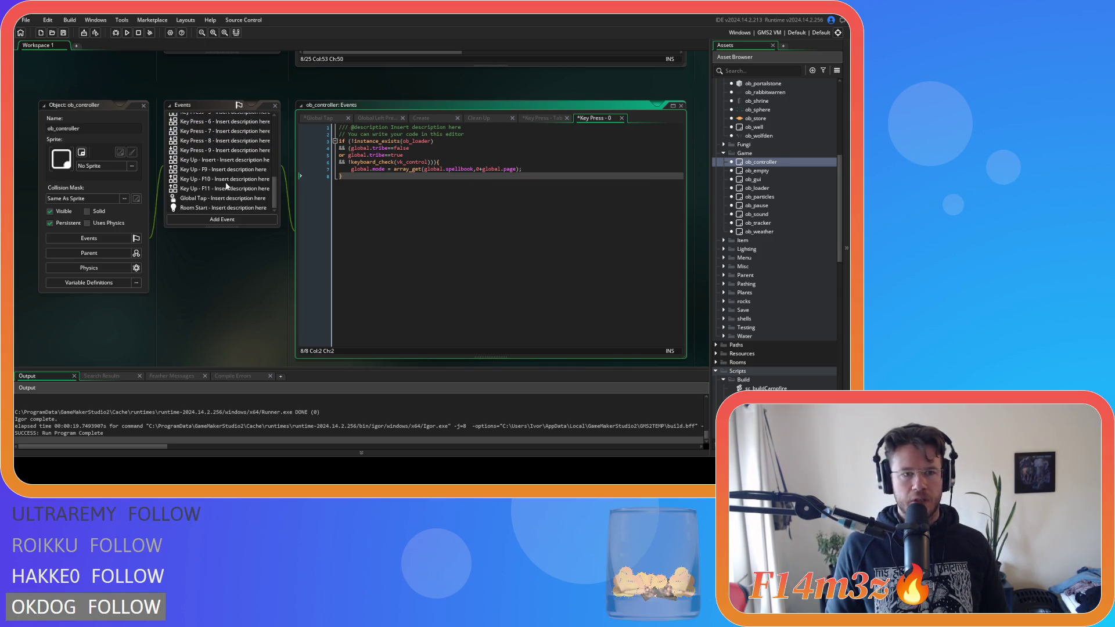
scroll(222, 187, up, 5)
scroll(222, 188, down, 2)
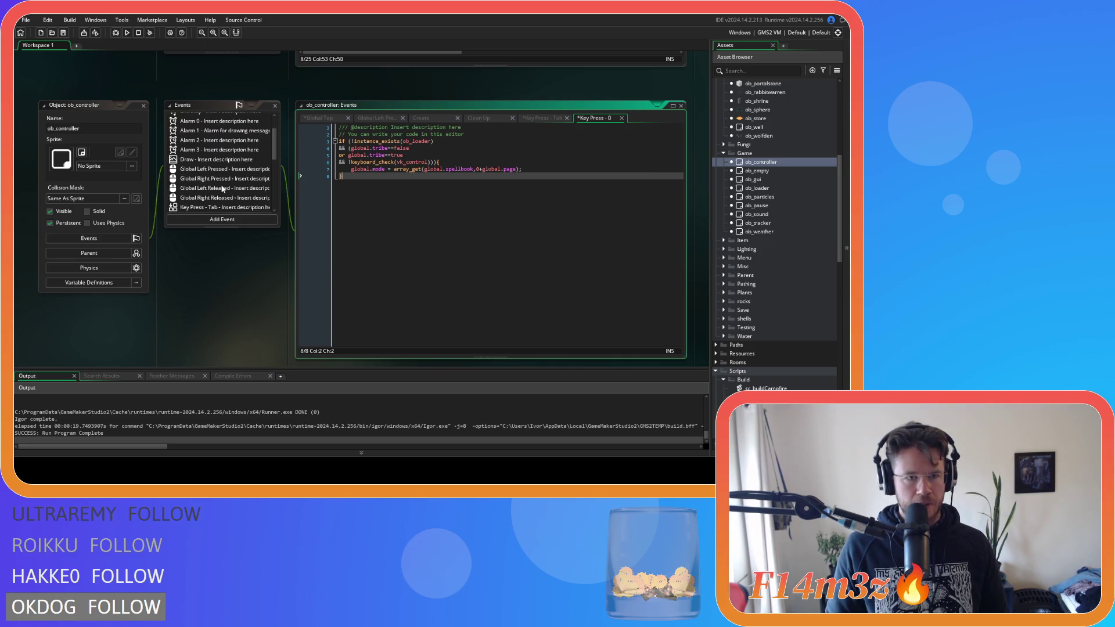
scroll(222, 188, down, 1)
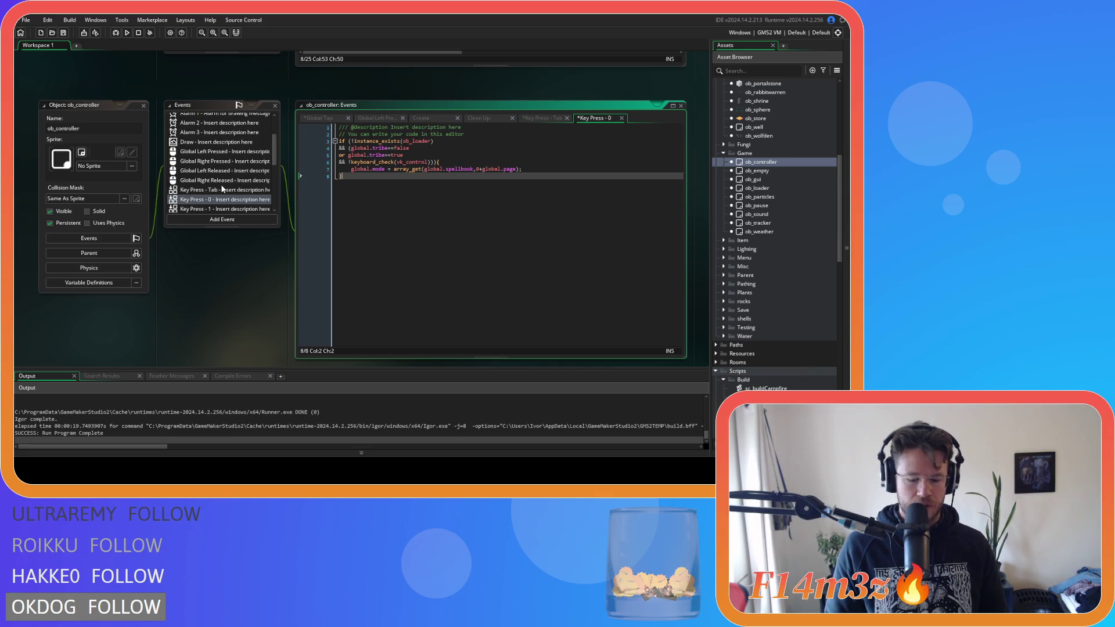
scroll(222, 186, up, 4)
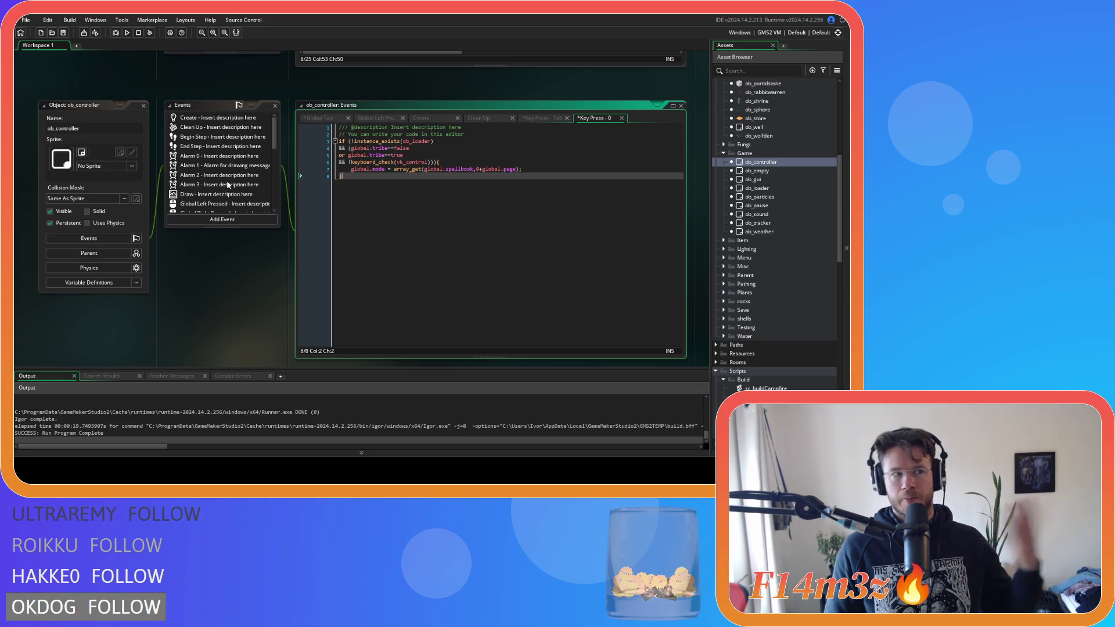
scroll(228, 184, down, 5)
scroll(227, 184, up, 5)
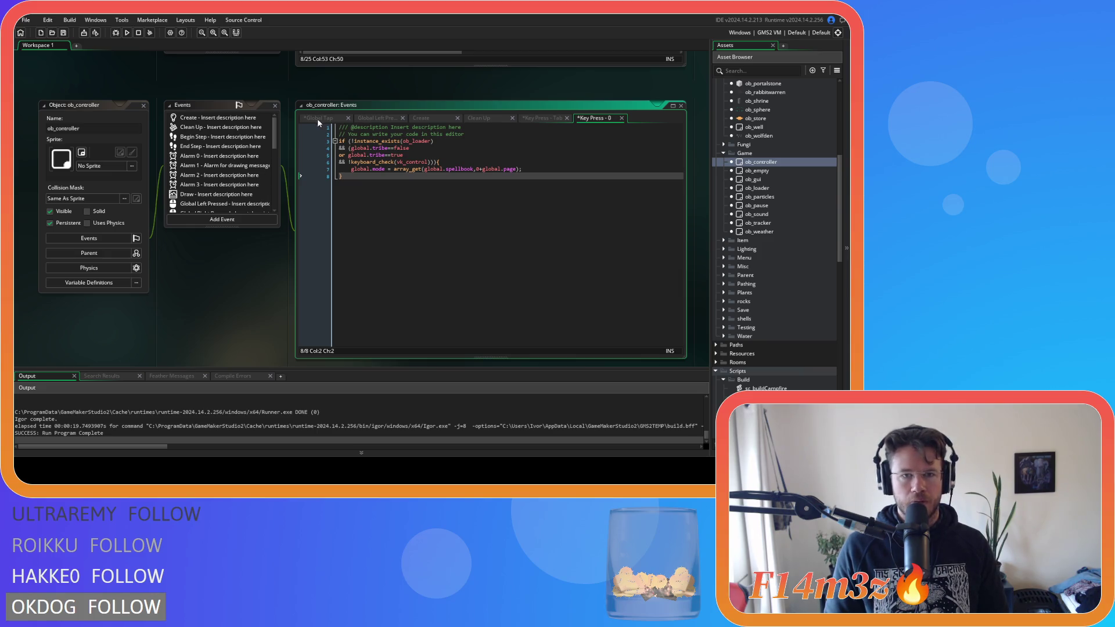
click(204, 136)
scroll(494, 245, down, 5)
Step: Move the spellbook page-down block so it sits below the page-up block
scroll(495, 245, down, 5)
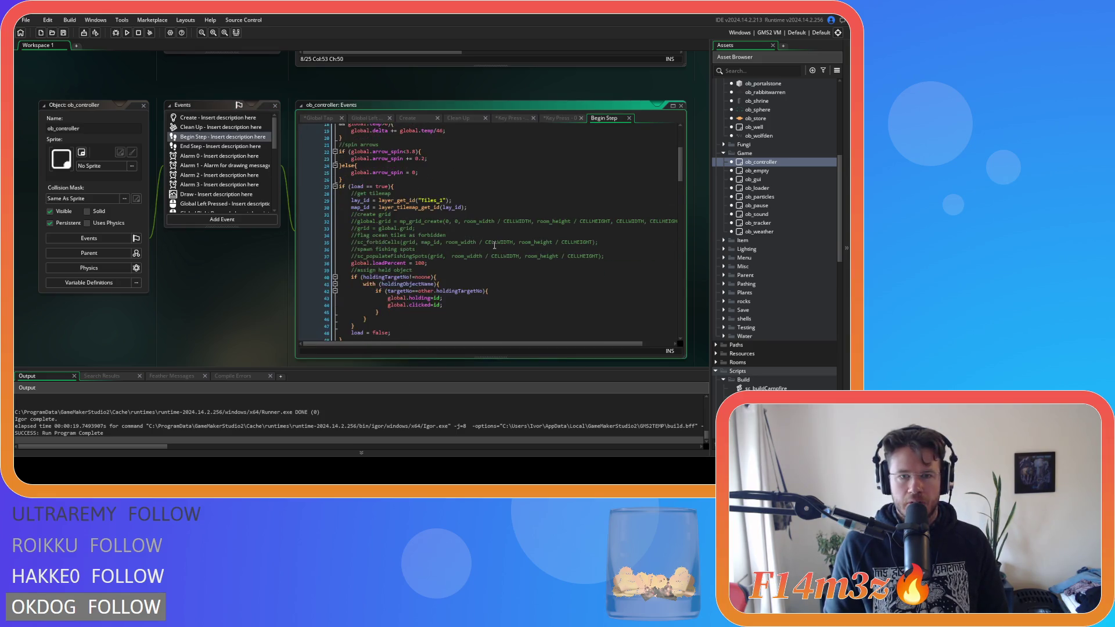
scroll(494, 245, down, 2)
click(460, 240)
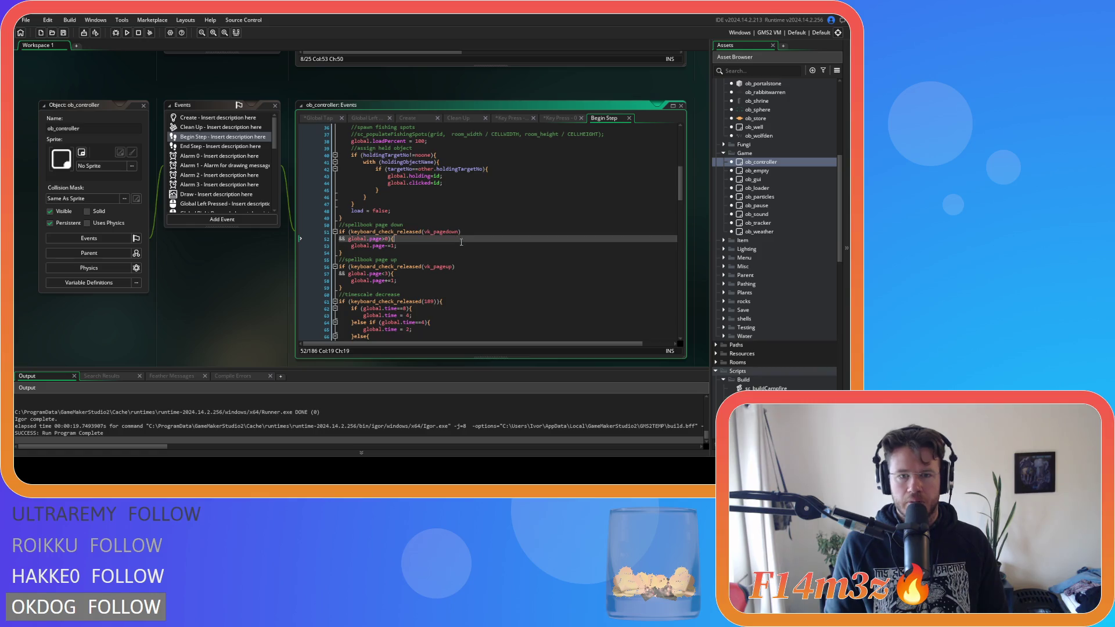
scroll(468, 249, down, 2)
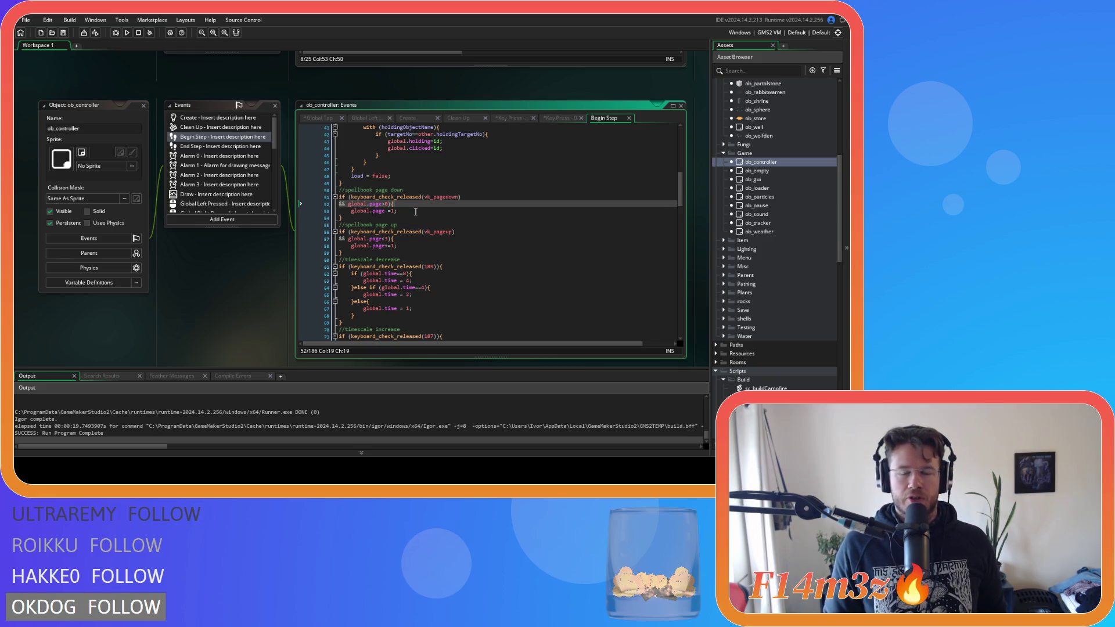
click(387, 211)
key(Right)
key(Right)
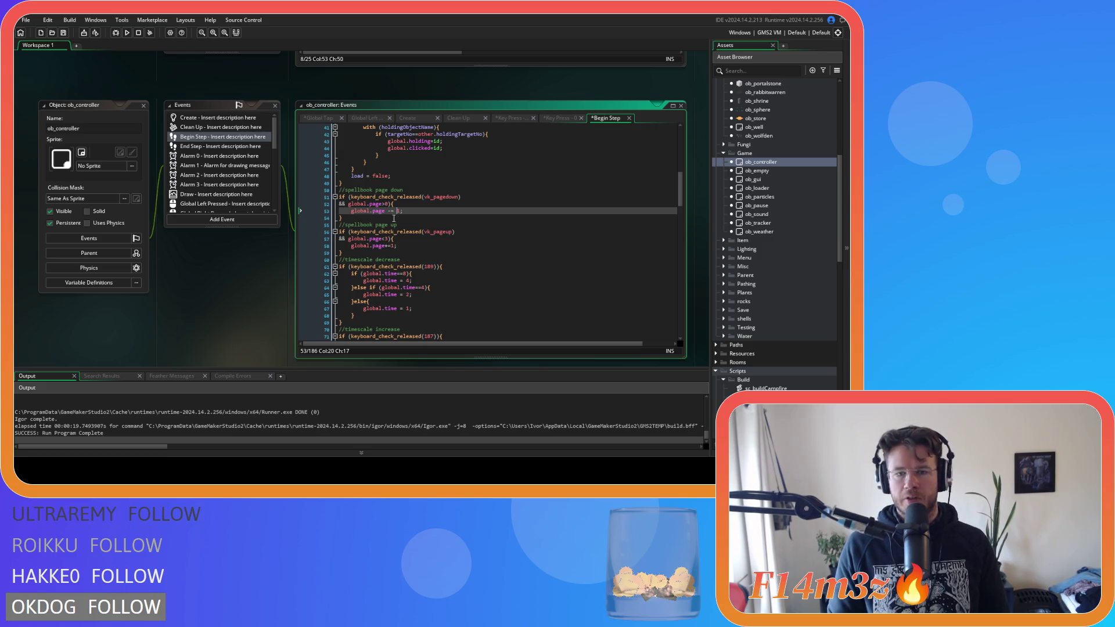
click(344, 219)
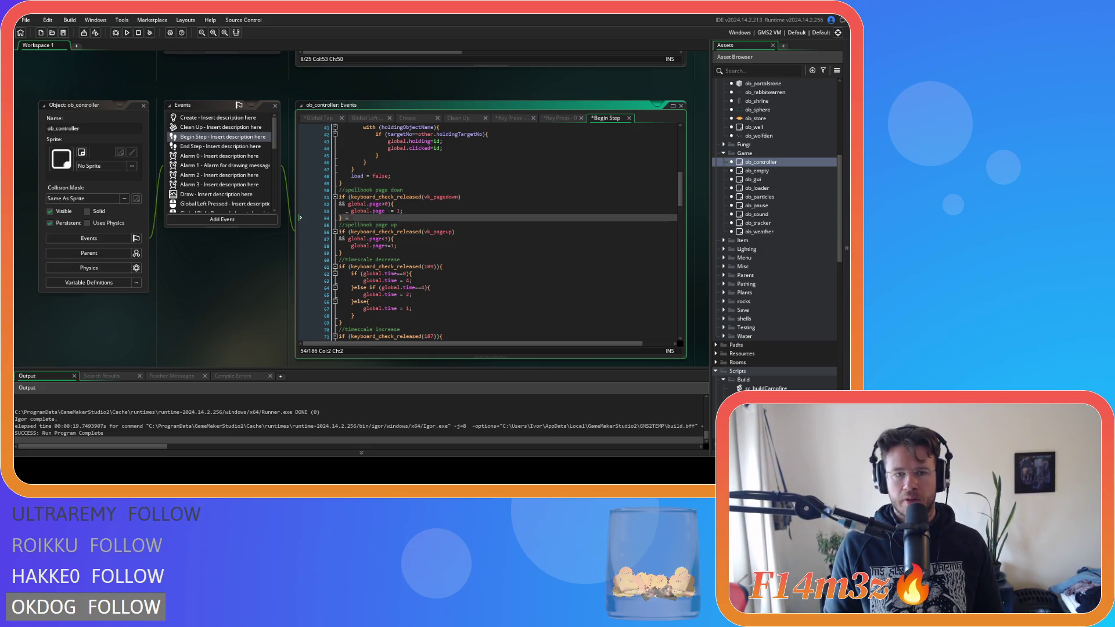
drag(344, 218, 324, 193)
key(BackSpace)
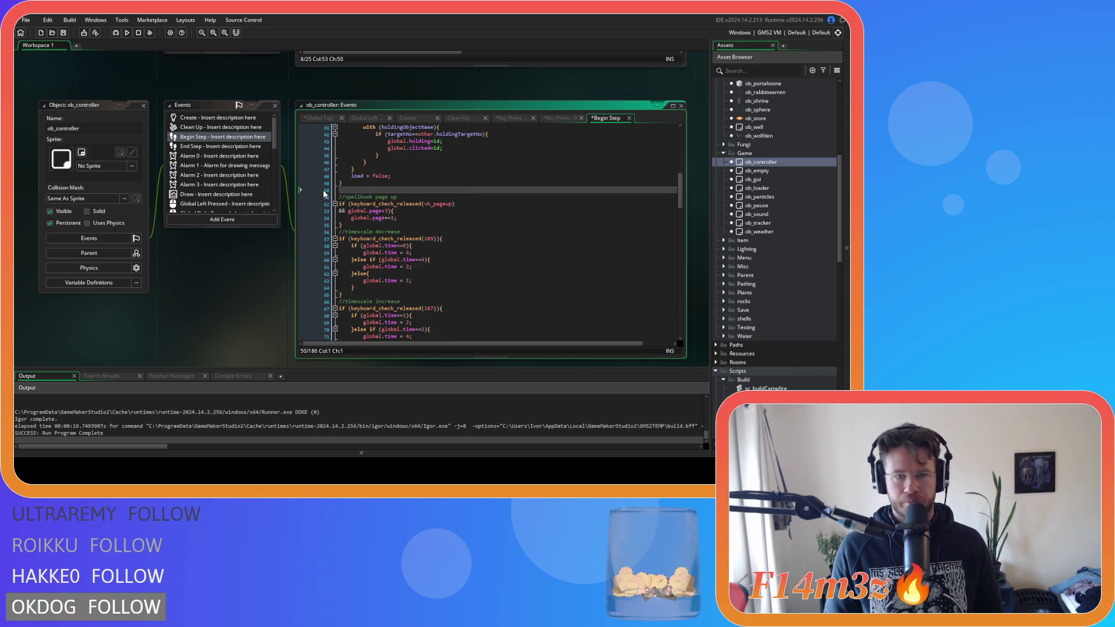
key(BackSpace)
key(ctrl+z)
key(ctrl+z)
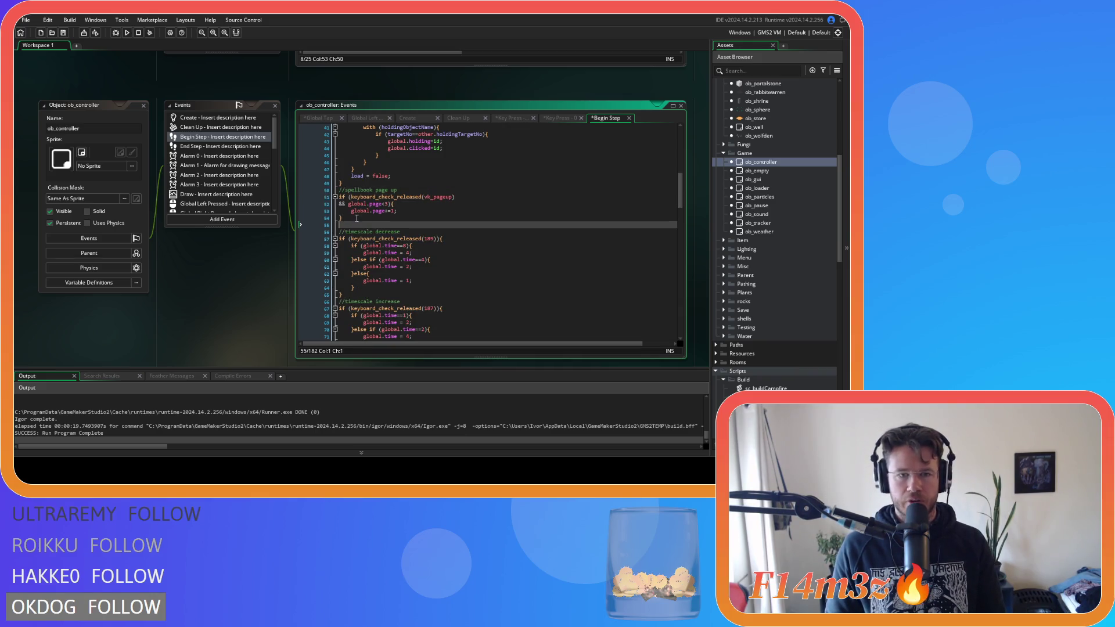
Step: Change page up to allow page < 40 and add 10, then save
click(424, 215)
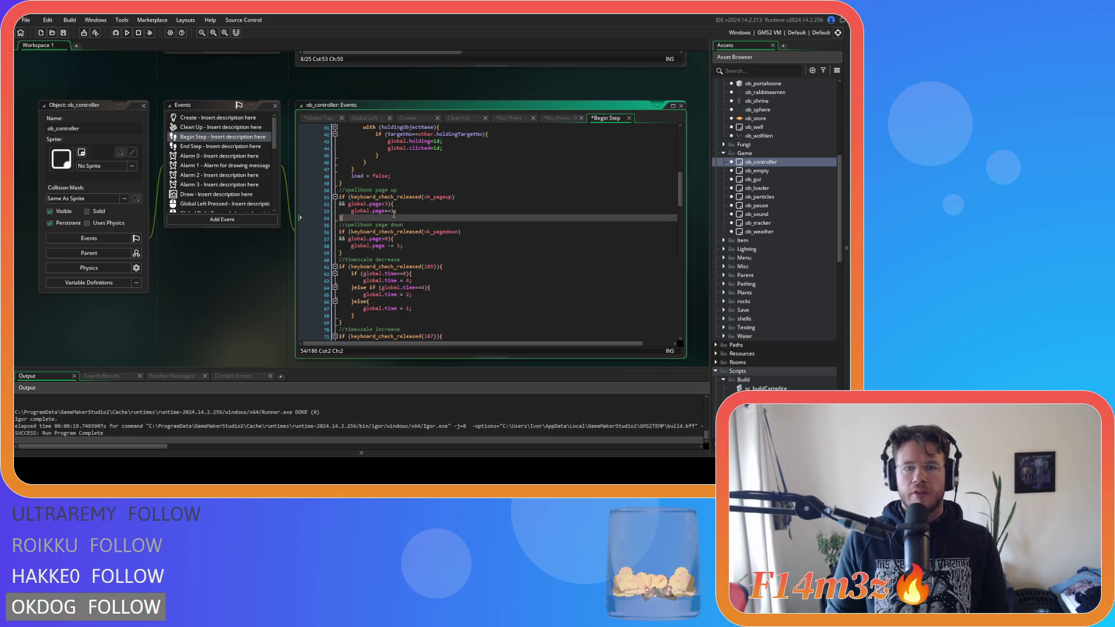
double_click(387, 203)
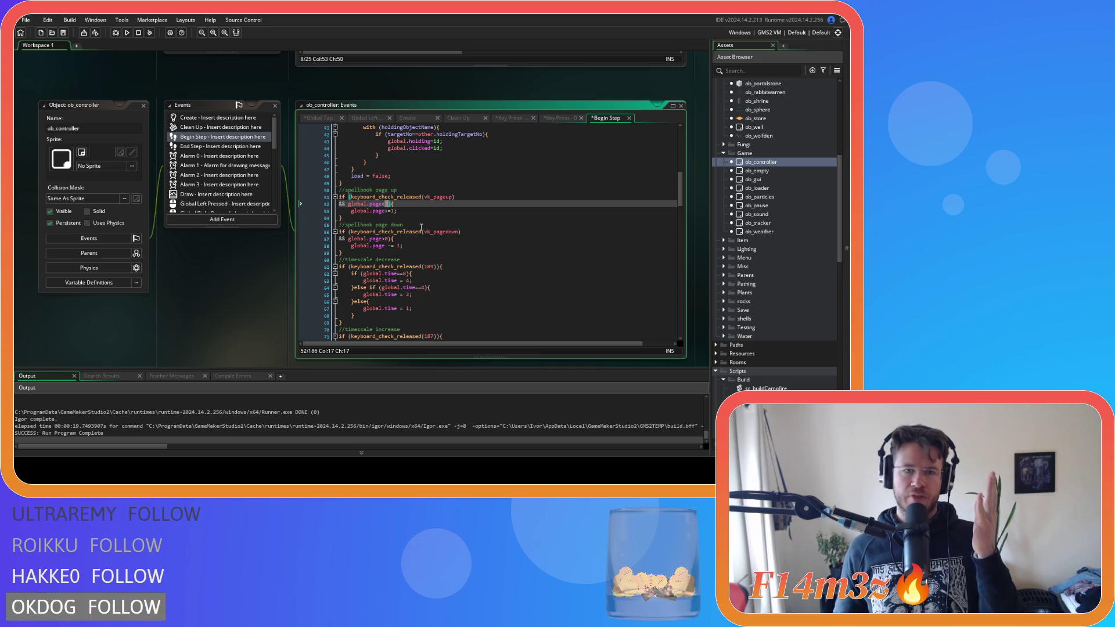
text(0)
click(383, 212)
key(Delete)
key(Delete)
key(Delete)
text(+= 1;)
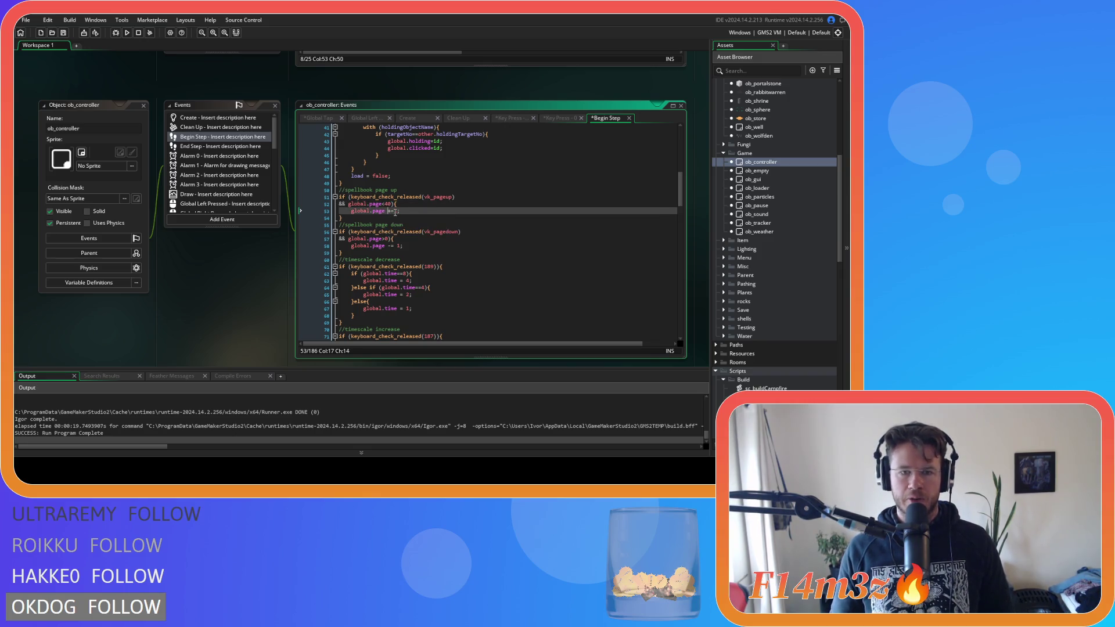
text(0;)
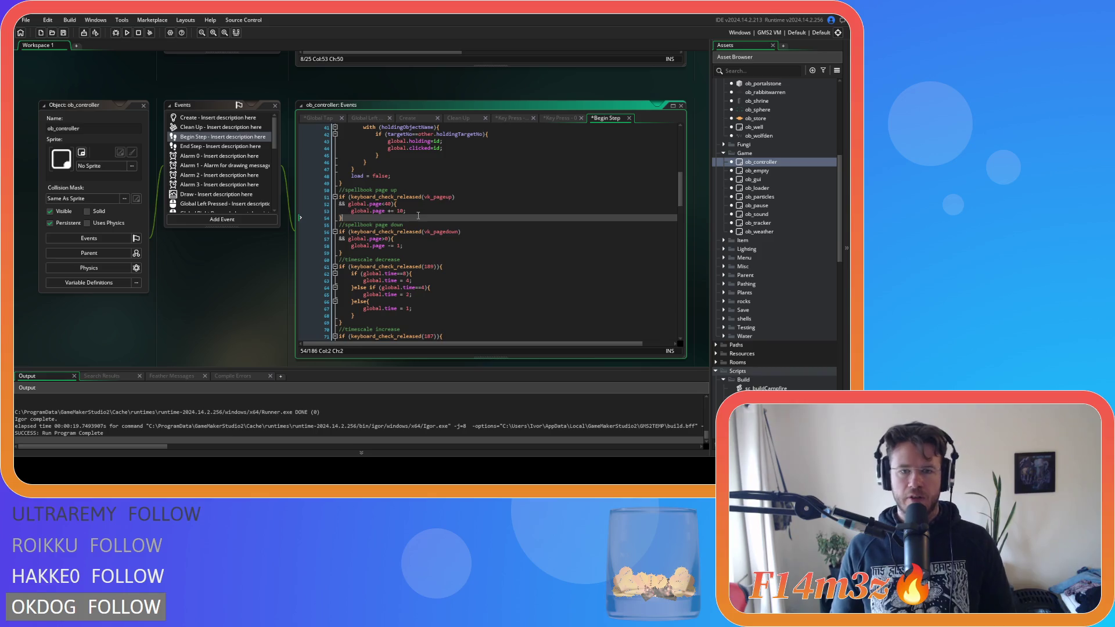
key(ctrl+s)
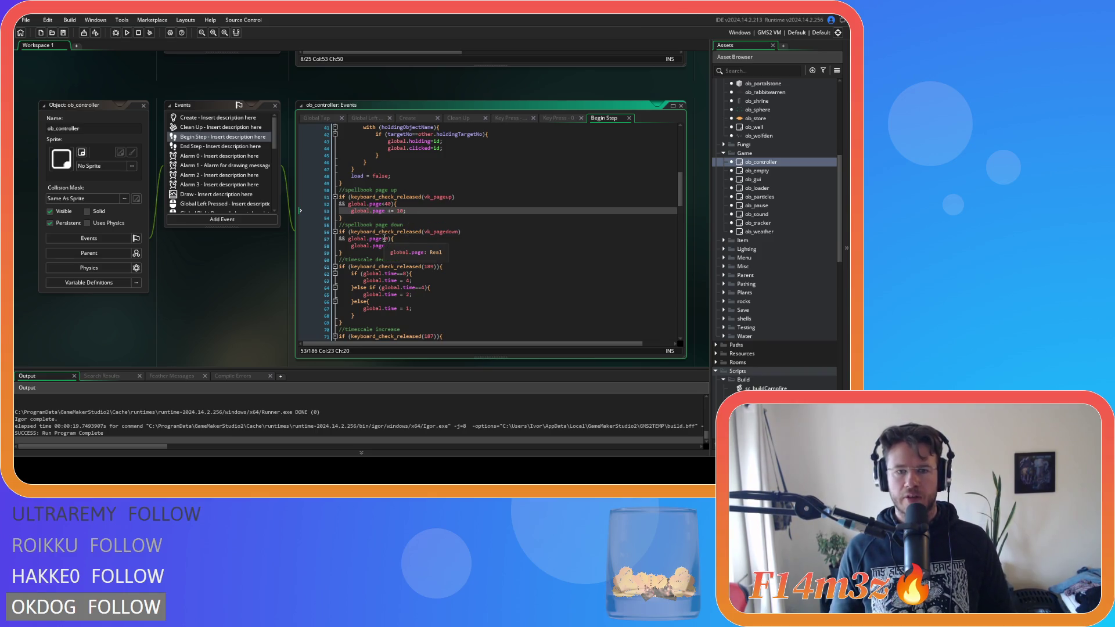
Step: Make page down subtract 10 from global.page and save the Begin Step code
drag(389, 238, 386, 239)
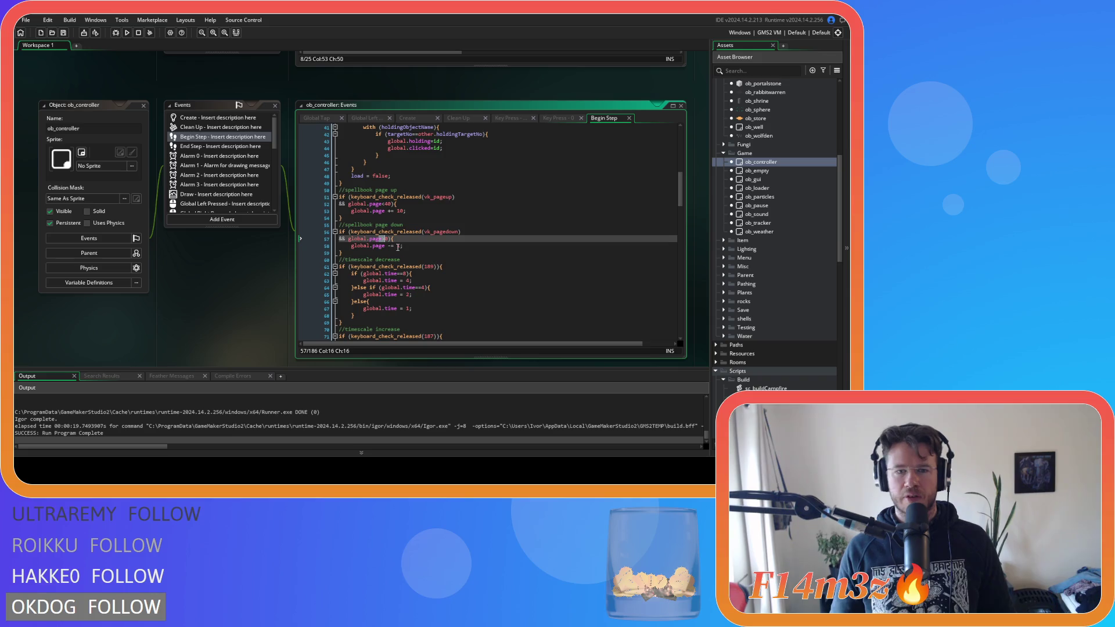
click(401, 246)
text(0)
key(ctrl+s)
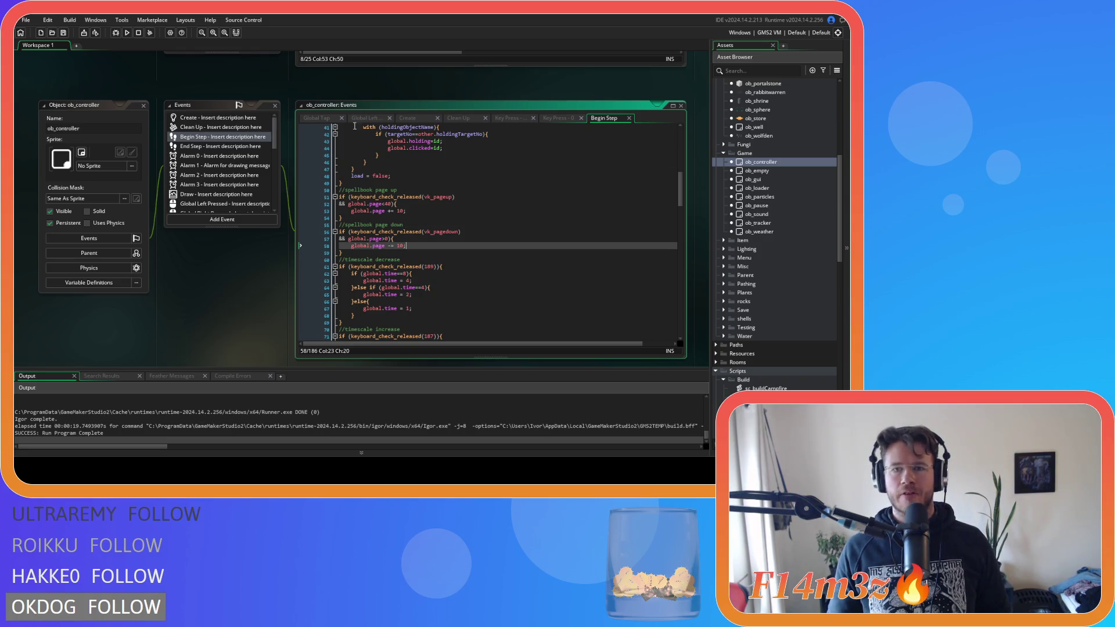
click(556, 117)
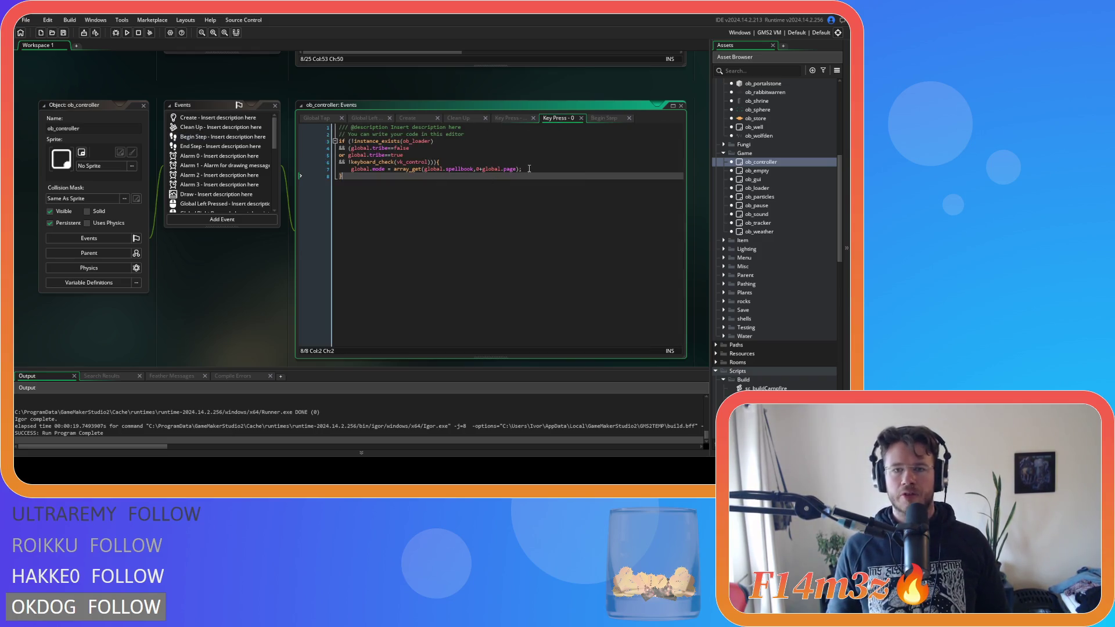
Step: Copy the array_get lookup line and paste it over Key Press 1's old lines 7–23
drag(522, 169, 351, 170)
key(ctrl+c)
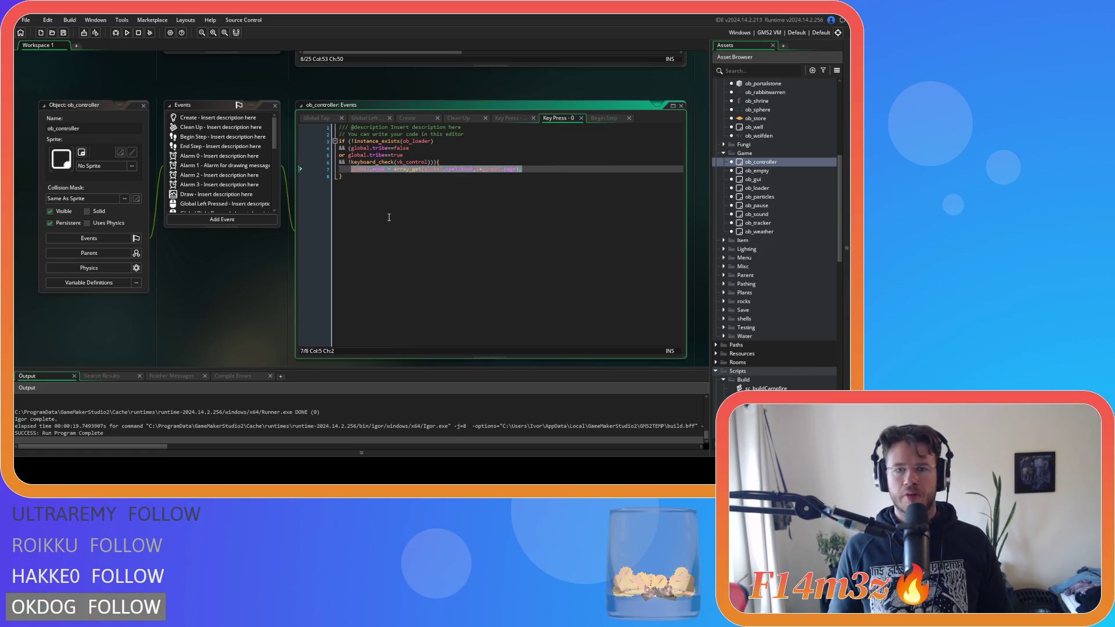
scroll(251, 193, down, 3)
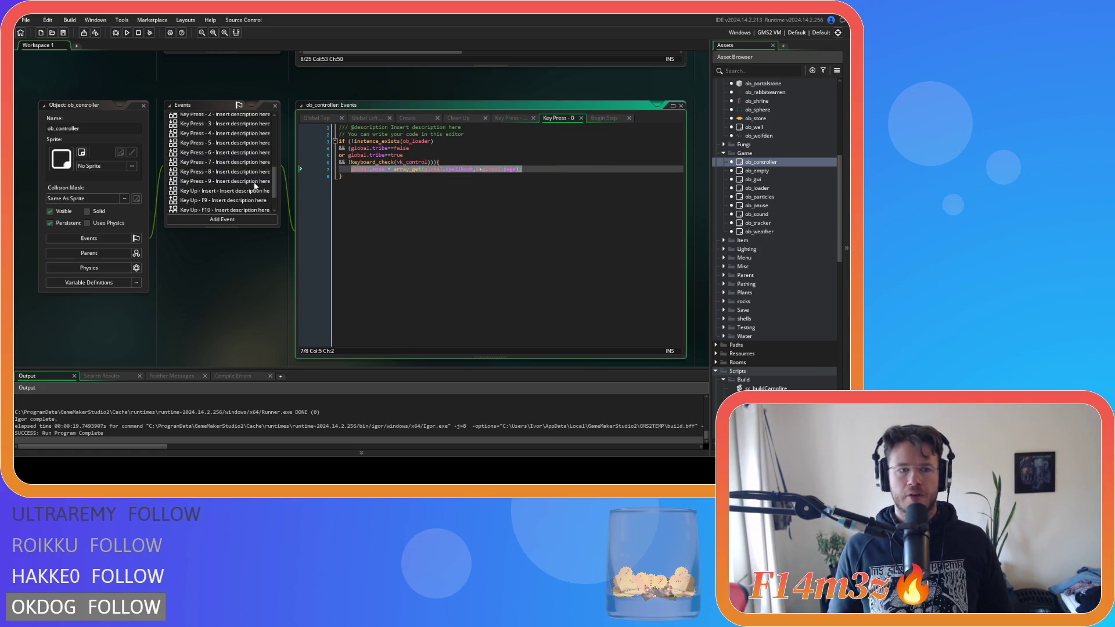
double_click(209, 174)
mouse_move(358, 277)
mouse_down()
mouse_move(363, 186)
mouse_move(349, 169)
mouse_up()
key(ctrl+v)
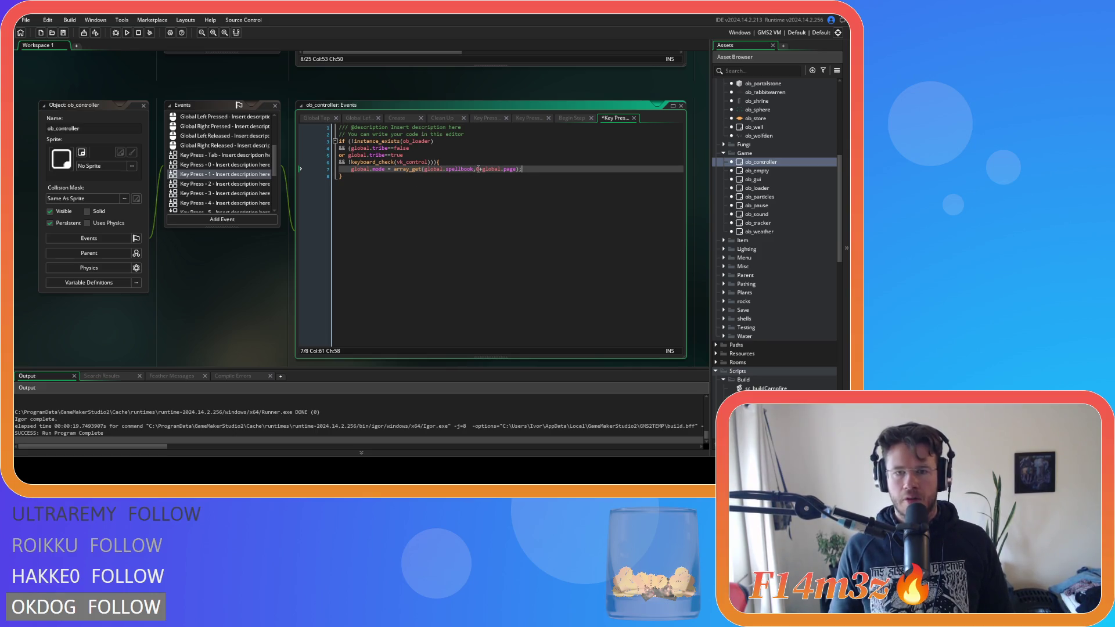
Step: Replace Key Press 2's page-branching block with the array_get line and clear its index digit
double_click(235, 184)
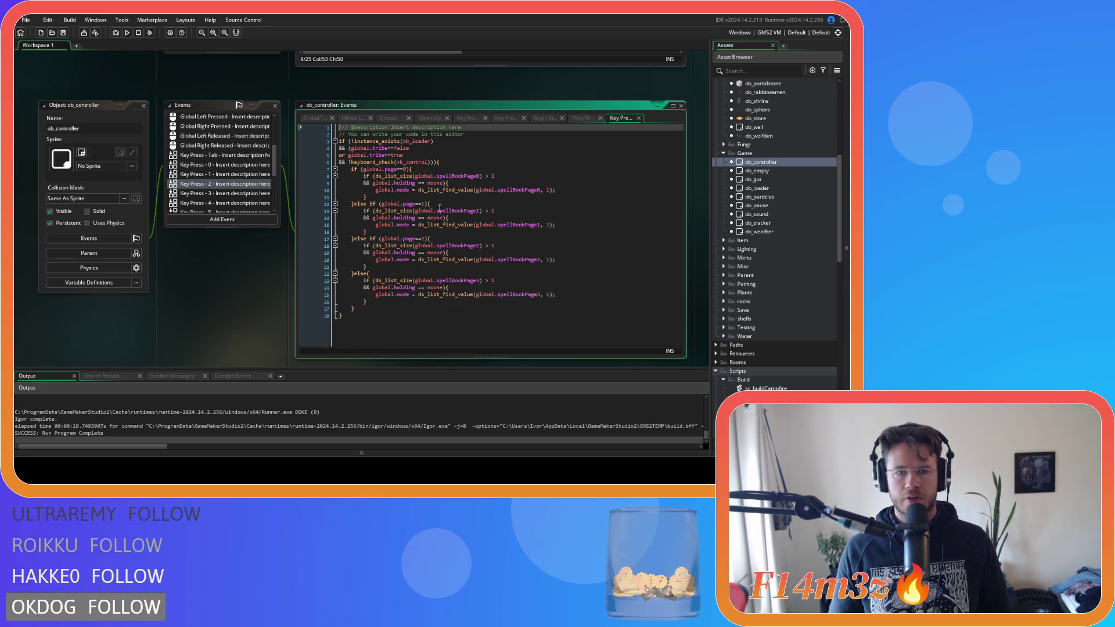
drag(362, 308, 351, 168)
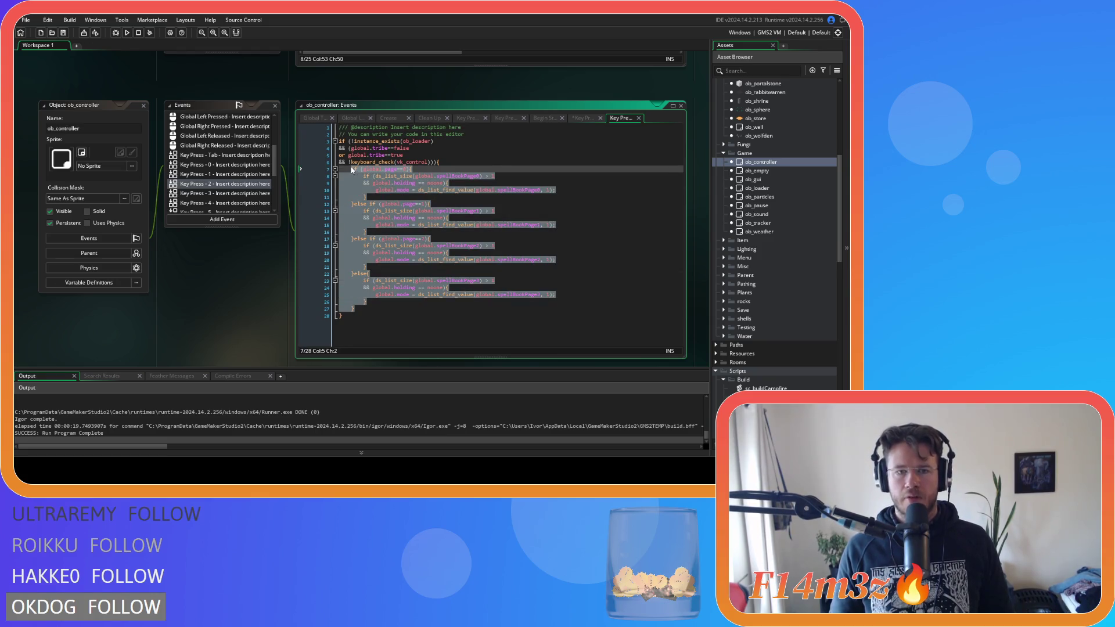
key(ctrl+v)
double_click(477, 168)
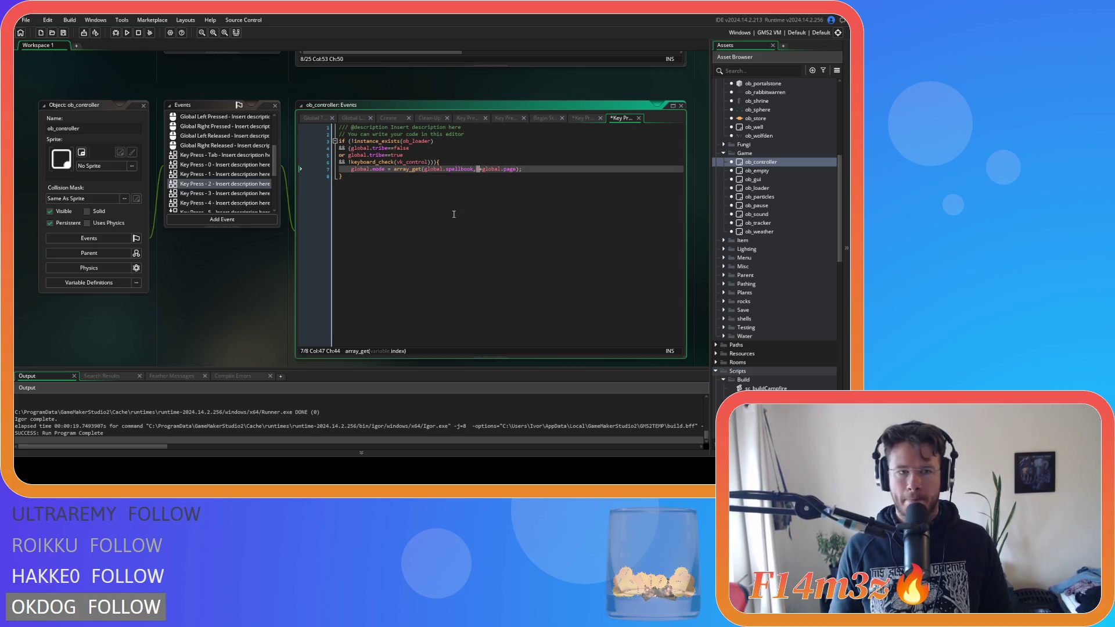
click(224, 165)
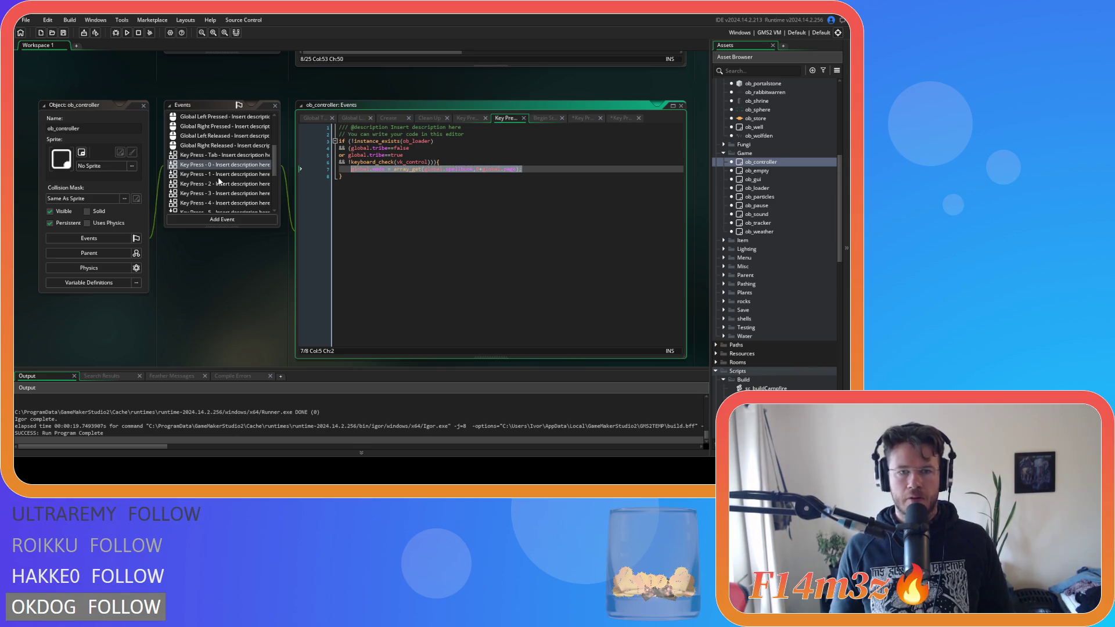
click(478, 170)
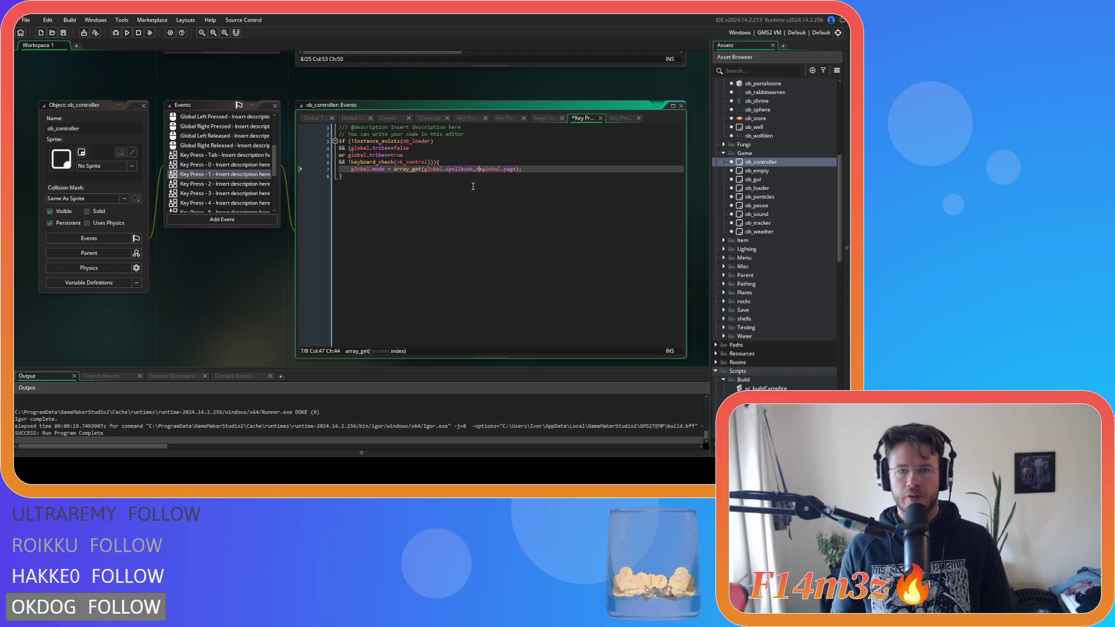
click(231, 183)
key(BackSpace)
Step: Paste the array_get lookup over the old page-branching blocks in Key Press 3 and 4
drag(523, 170, 357, 172)
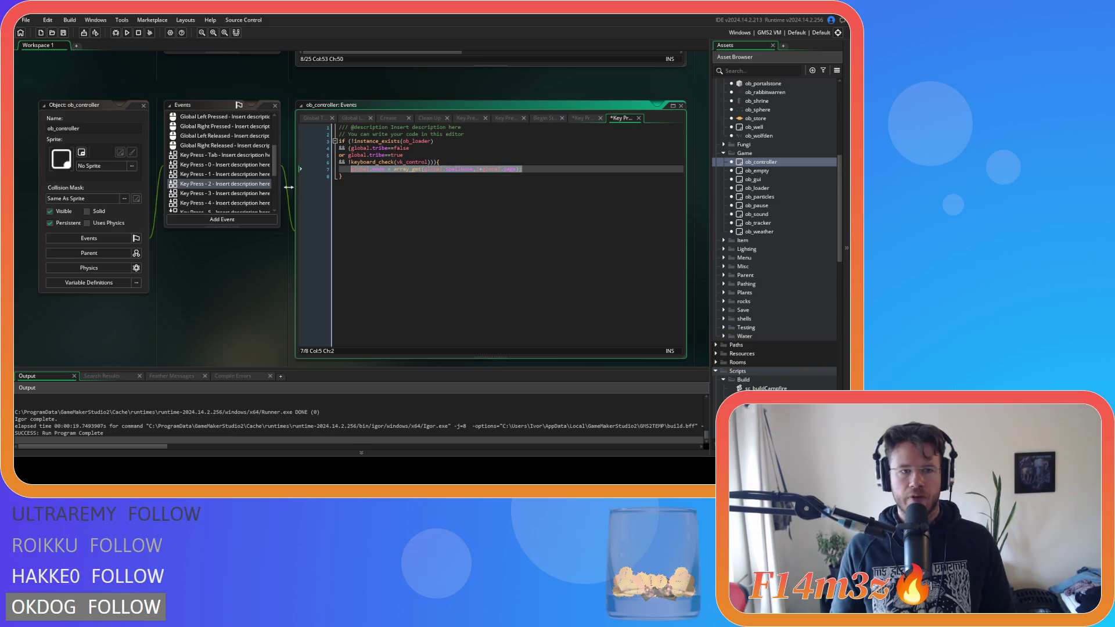
click(231, 193)
drag(358, 312, 351, 169)
text(global.mode = array_get(global.spellbook,1+global.page);)
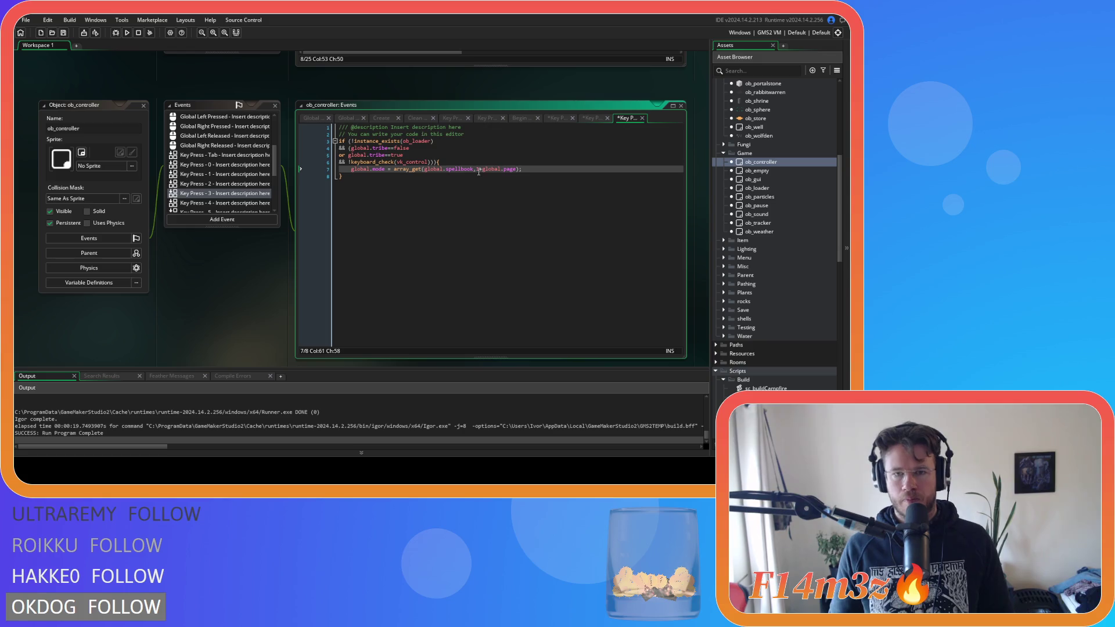
click(249, 203)
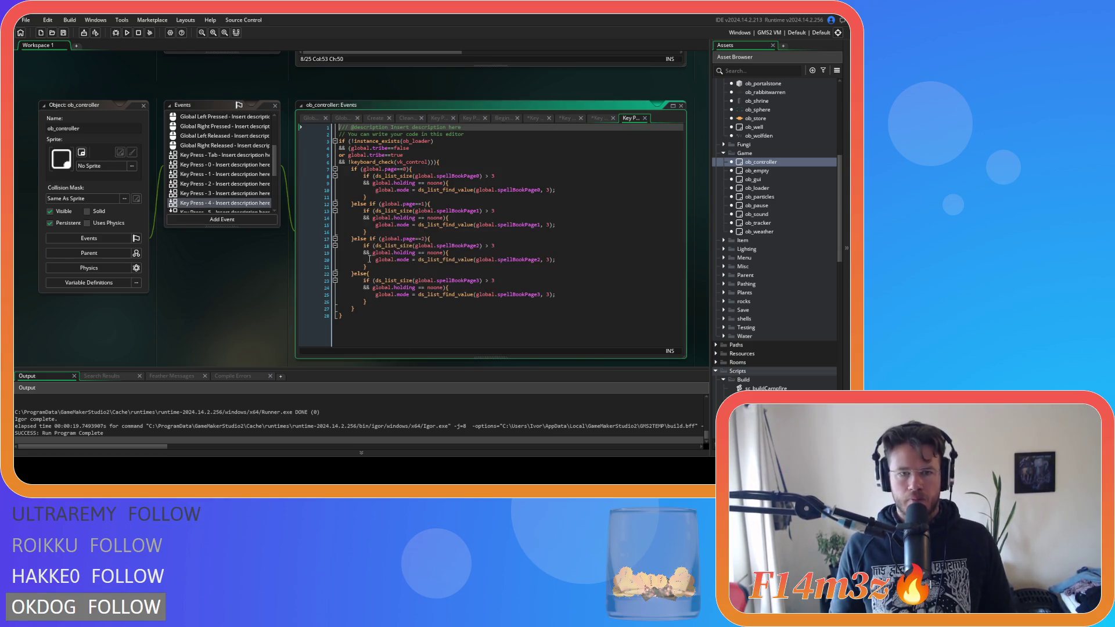
drag(357, 308, 348, 168)
text(global.mode = array_get(global.spellbook,1+global.page);)
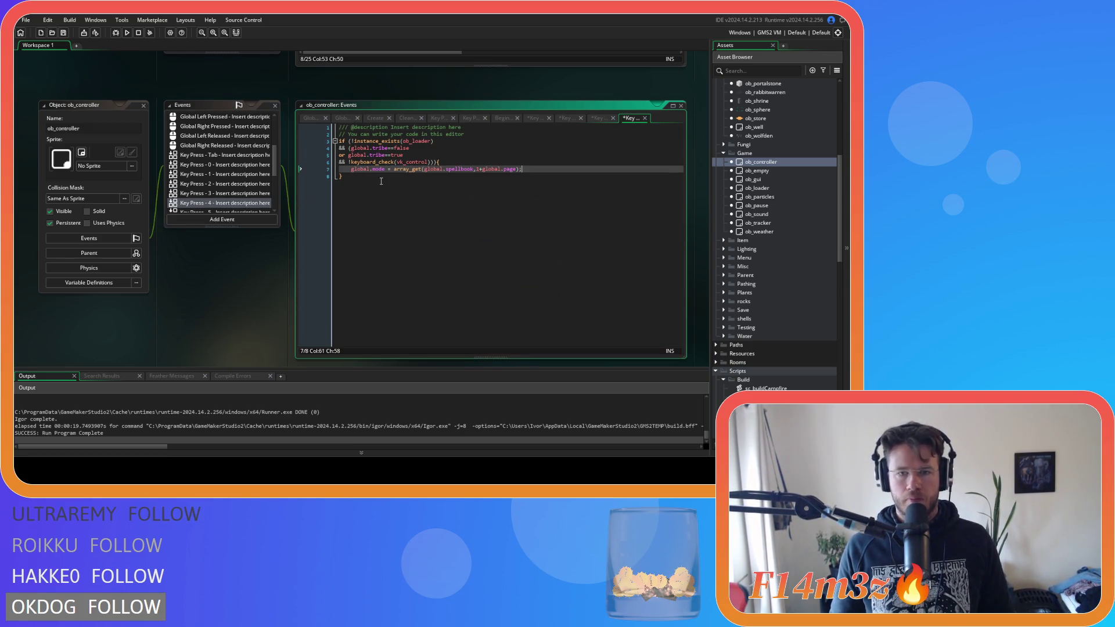
click(475, 168)
key(BackSpace)
Step: Set Key Press 4's index to 3 and use the array_get lookup in Key Press 5 and 6 (index 5)
text(3)
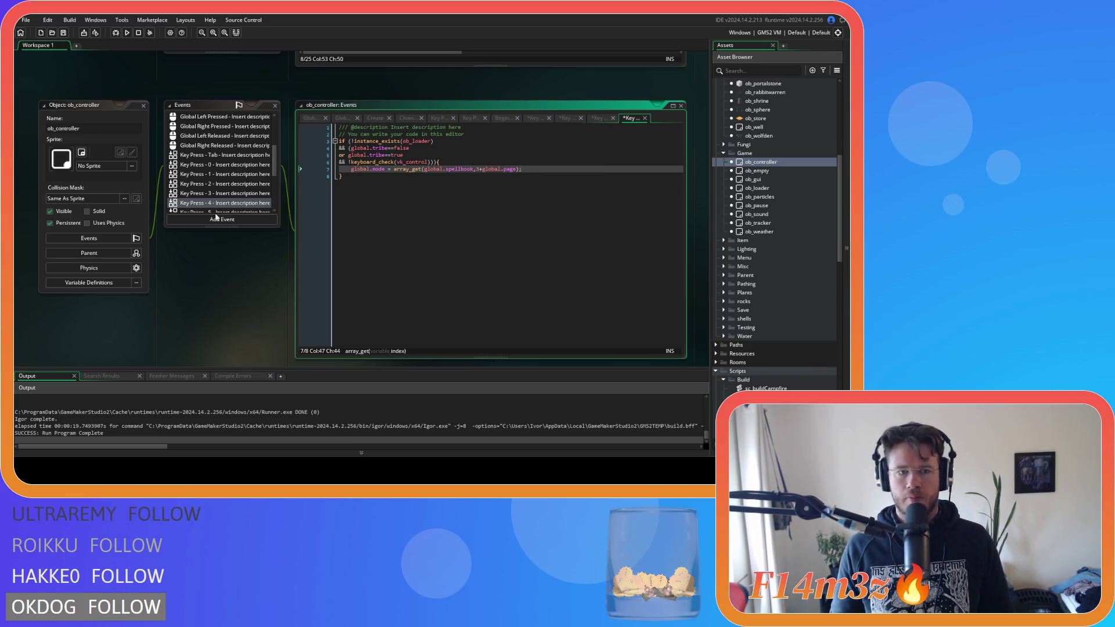
scroll(209, 163, down, 3)
click(208, 161)
drag(360, 308, 350, 169)
text(global.mode = array_get(global.spellbook,1+global.page);)
click(476, 169)
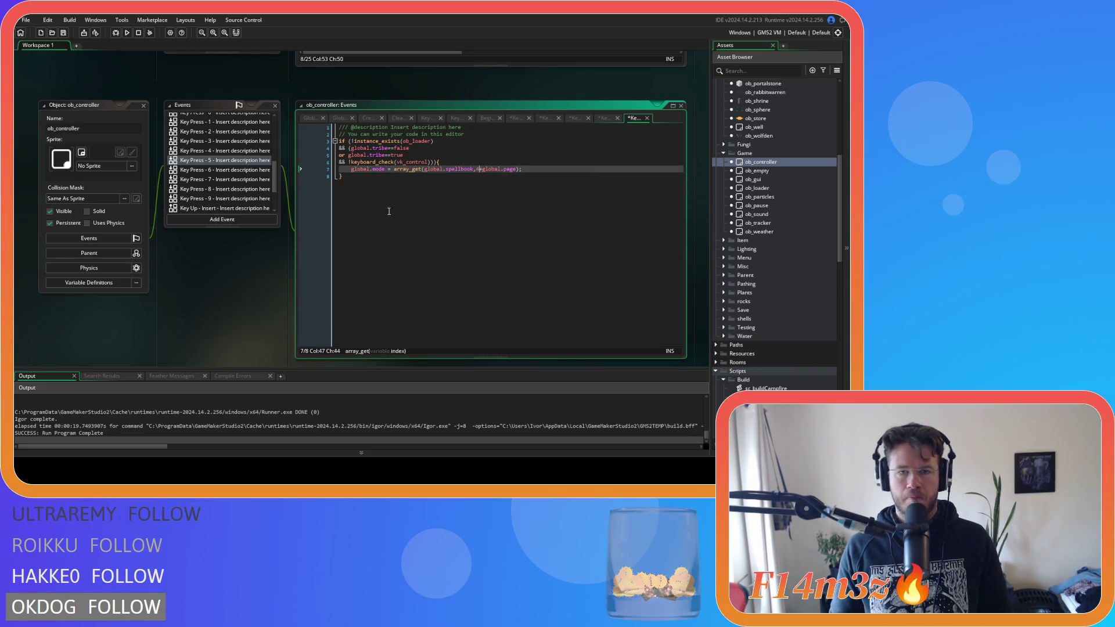
click(220, 169)
drag(355, 308, 349, 166)
text(global.mode = array_get(global.spellbook,1+global.page);)
click(477, 169)
key(BackSpace)
text(5)
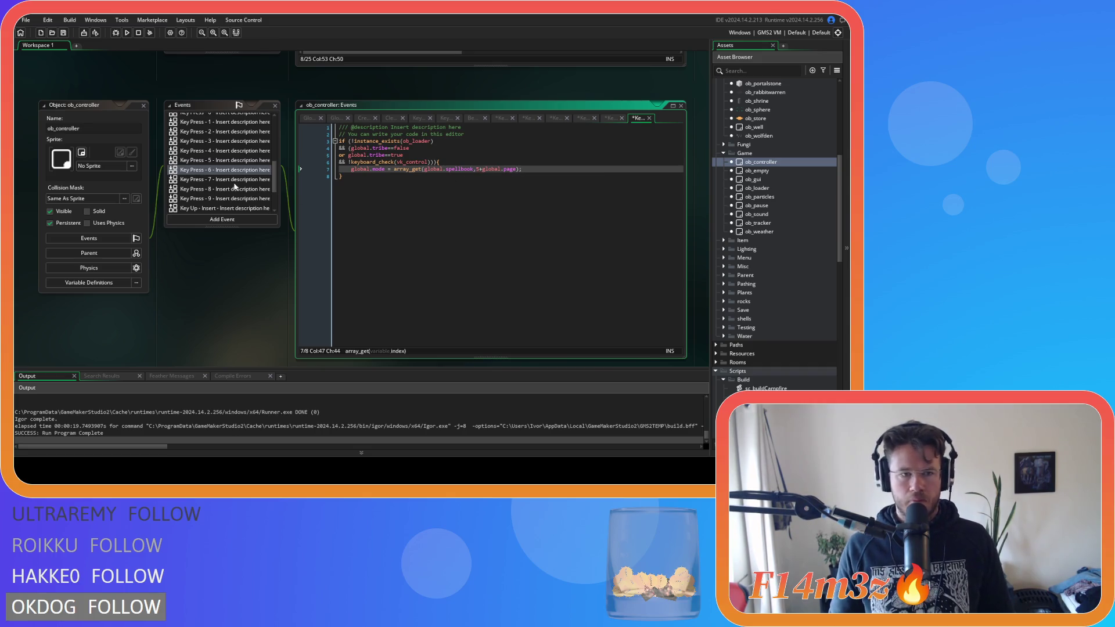
Step: Replace the old blocks in Key Press 7, 8 and 9 with the array_get lookup line
click(229, 180)
mouse_move(354, 309)
mouse_down()
mouse_move(360, 182)
mouse_move(349, 168)
mouse_up()
text(global.mode = array_get(global.spellbook,1+global.page);)
click(477, 169)
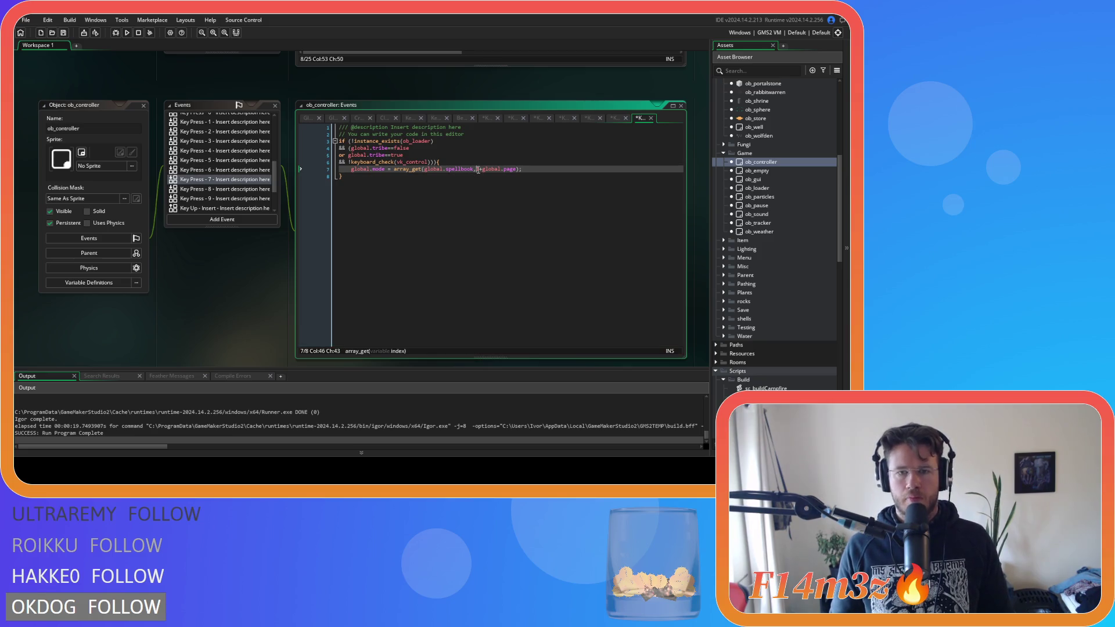
click(229, 189)
drag(353, 313, 351, 169)
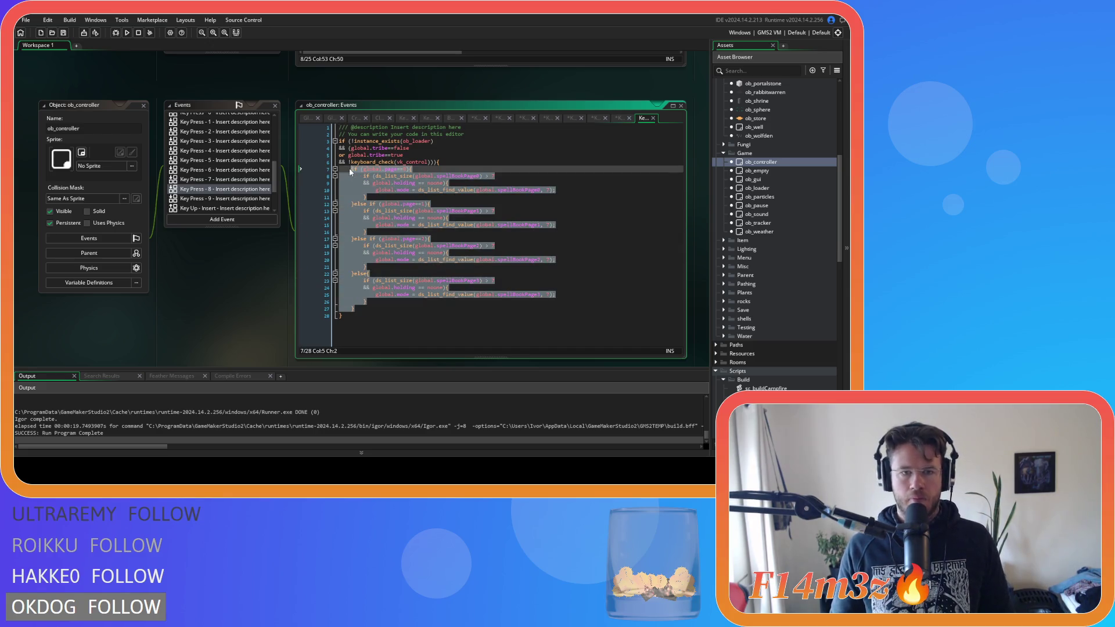
text(global.mode = array_get(global.spellbook,1+global.page);)
click(478, 169)
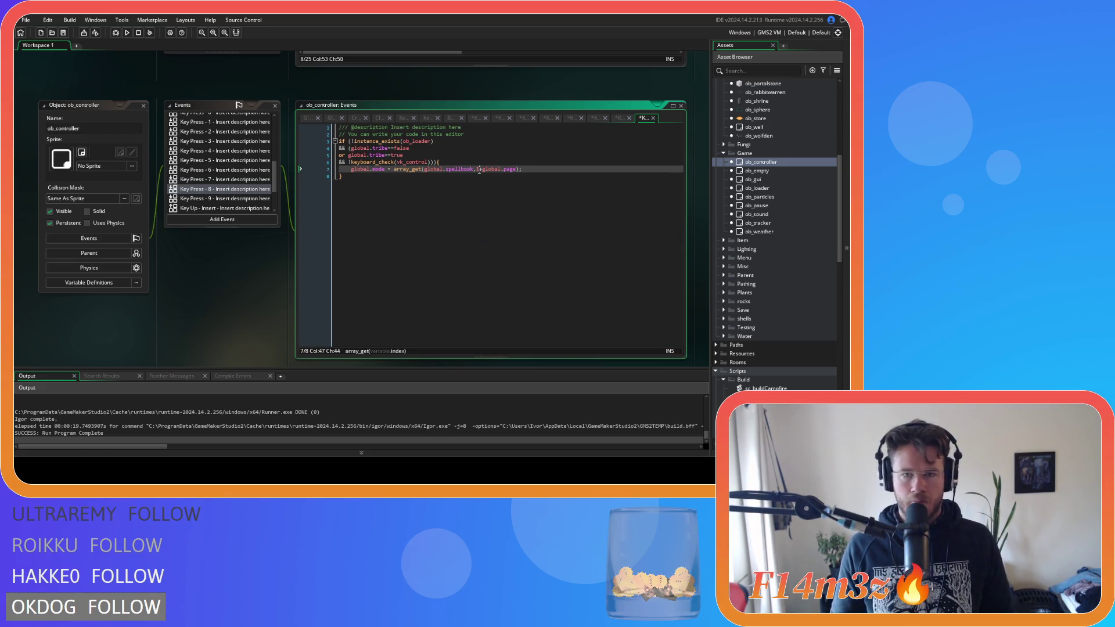
click(224, 199)
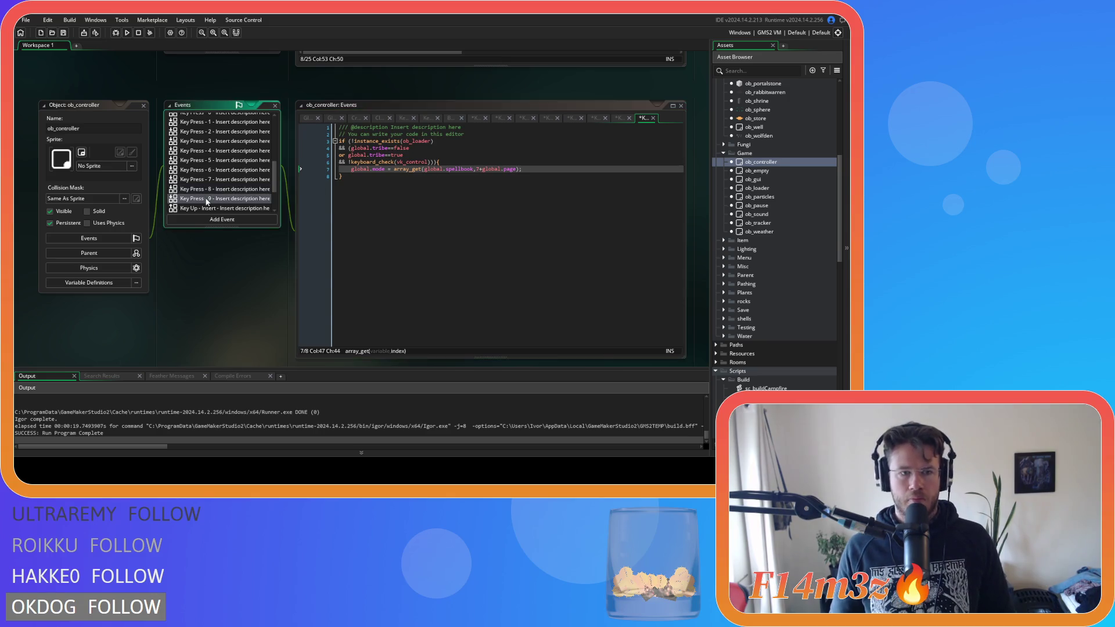
drag(354, 309, 351, 169)
text(global.mode = array_get(global.spellbook,1+global.page);)
click(477, 169)
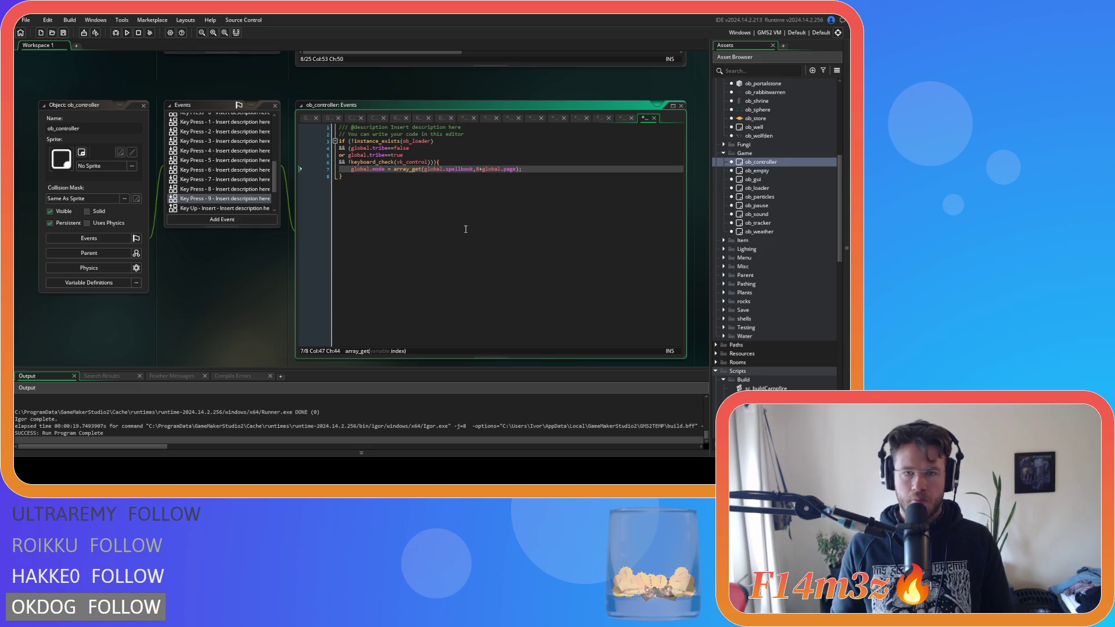
Step: Reopen the Key Press 0 event to check its finished lookup code
click(426, 175)
scroll(221, 169, up, 3)
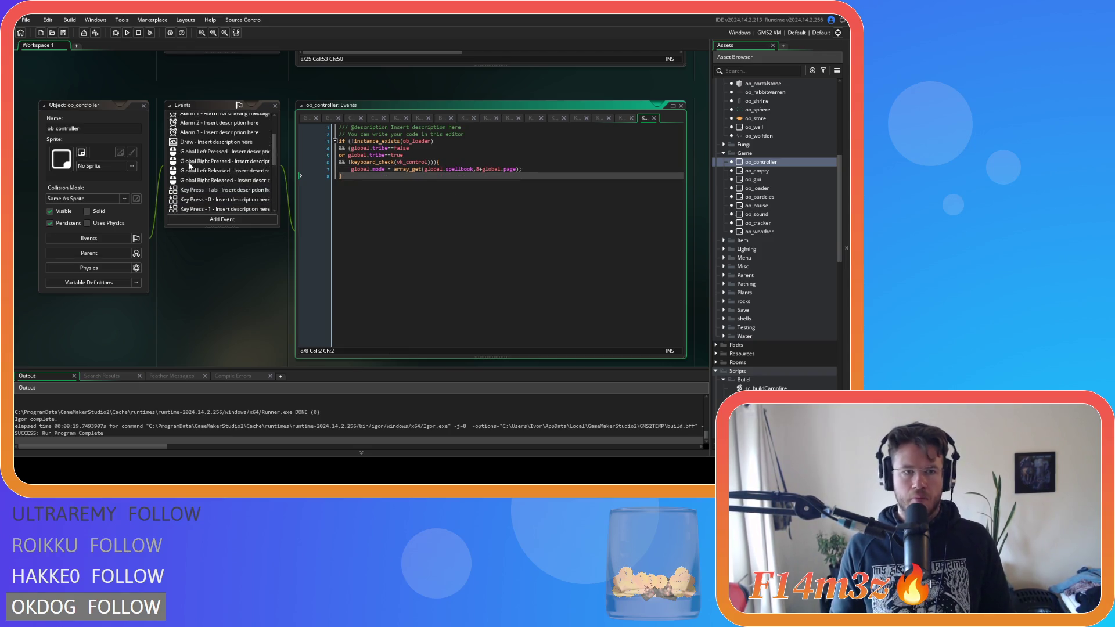
click(223, 203)
click(484, 180)
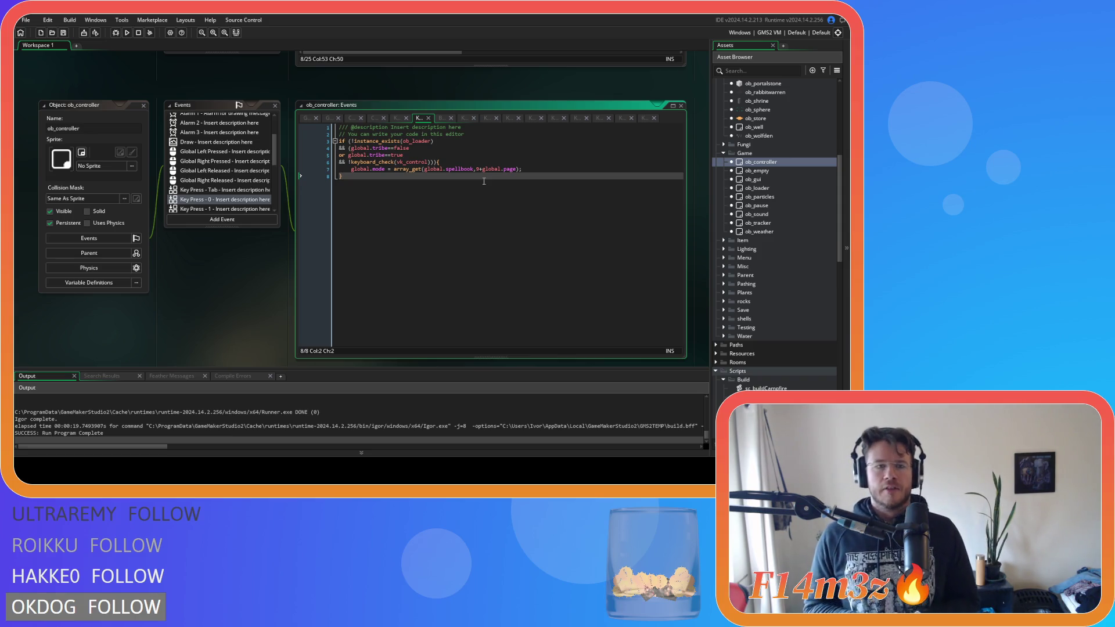
Step: Close the first batch of open ob_controller event code tabs
click(306, 118)
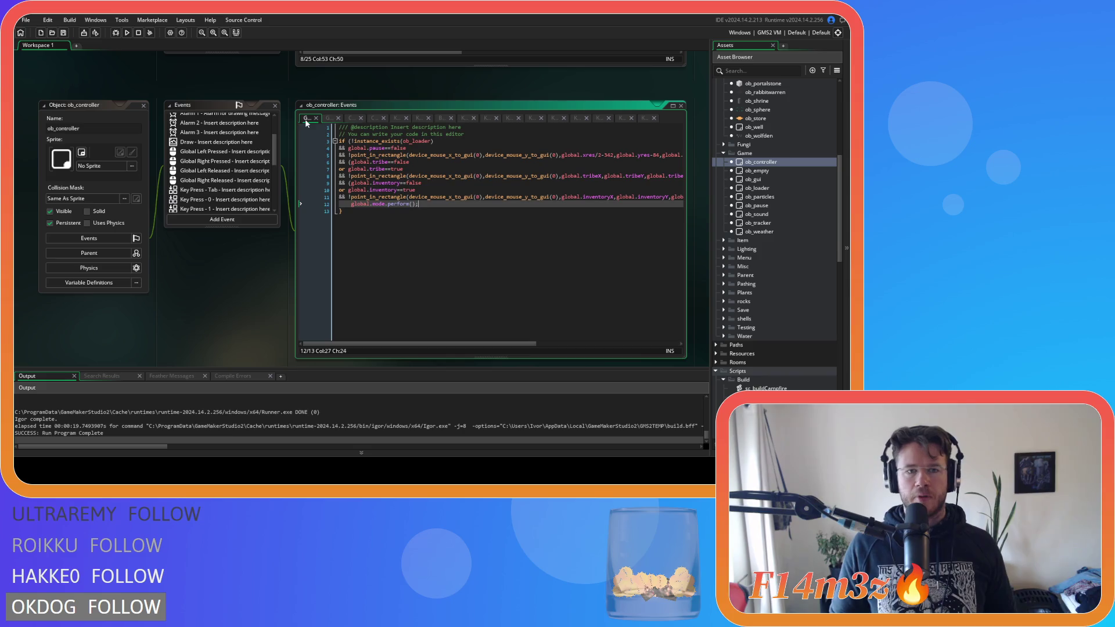
click(360, 118)
click(371, 118)
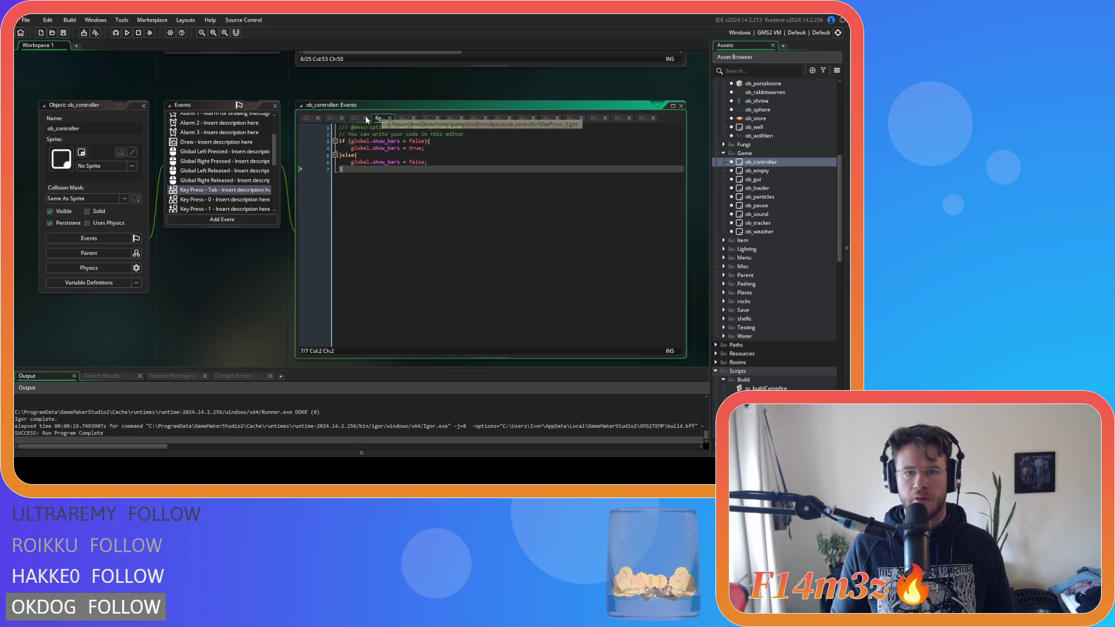
click(369, 118)
click(375, 118)
click(380, 119)
click(388, 118)
click(400, 116)
click(400, 117)
click(429, 118)
click(438, 117)
Step: Close the Key Press 6–9, Global Left Pressed and Global Tap tabs and the ob_controller editor
click(459, 118)
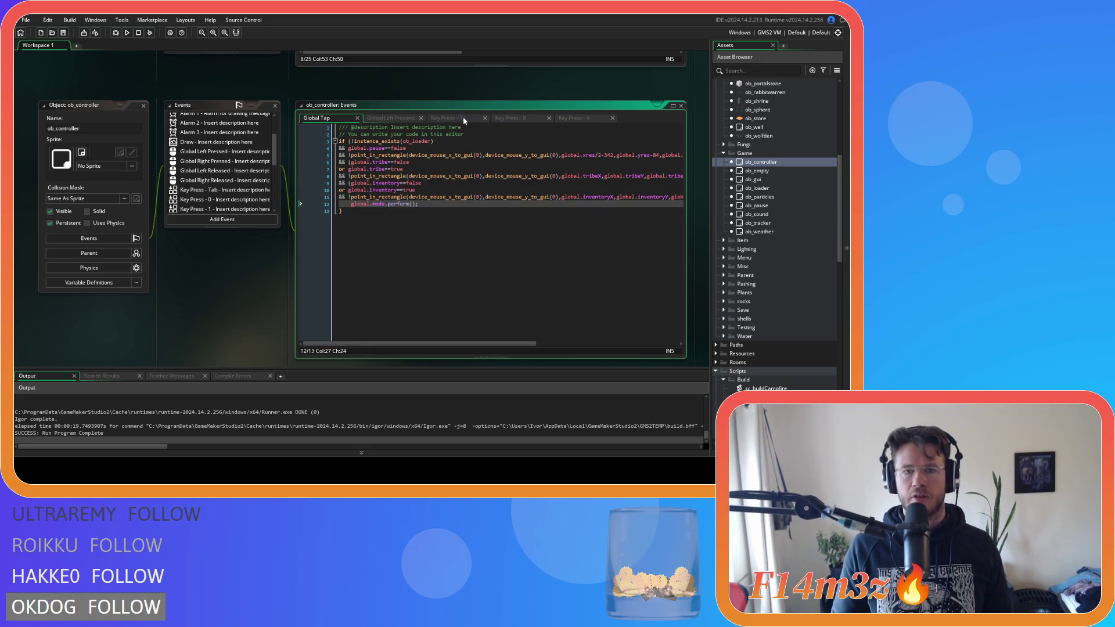
click(488, 118)
click(489, 118)
click(489, 116)
click(424, 117)
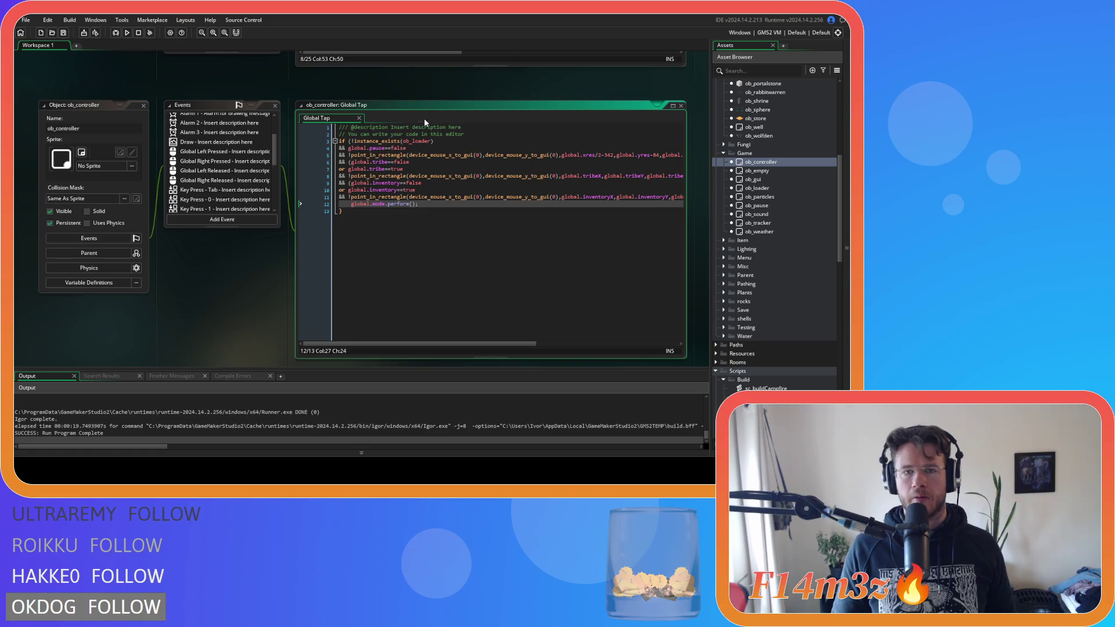
click(359, 118)
click(143, 106)
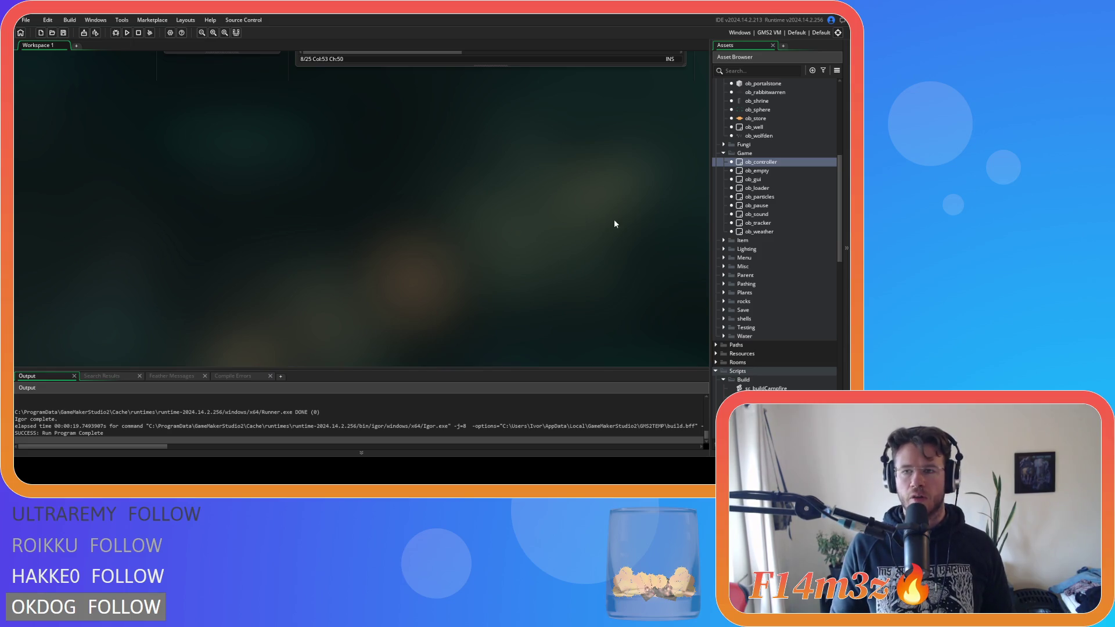
Step: Scroll the workspace back to ob_shrine and its Draw End code showing miracle name and worshippers
scroll(628, 231, up, 5)
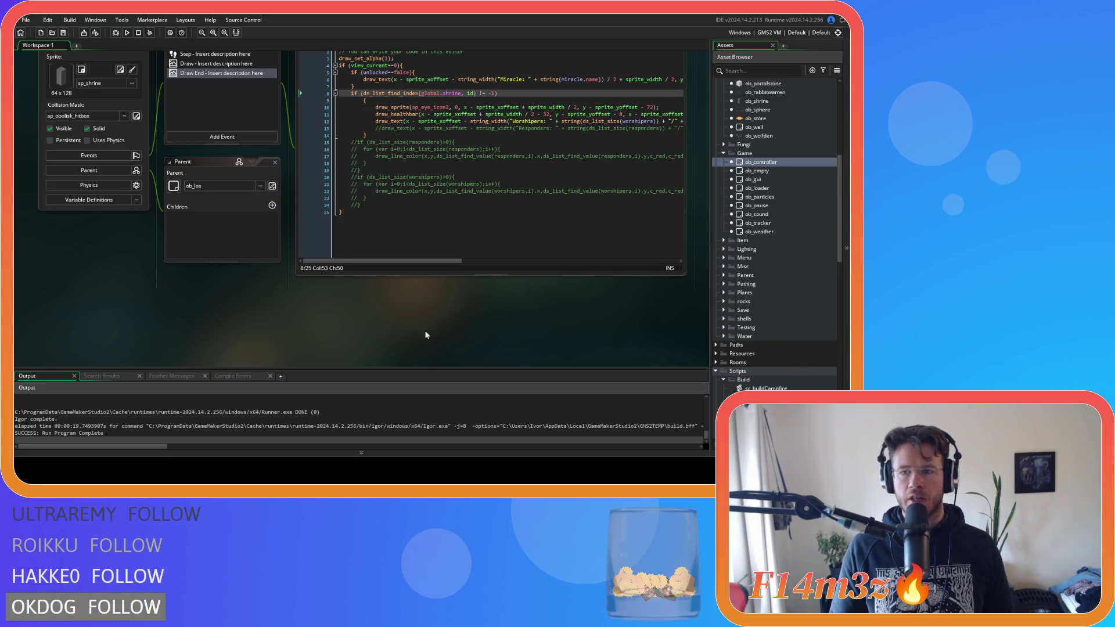
scroll(542, 341, down, 1)
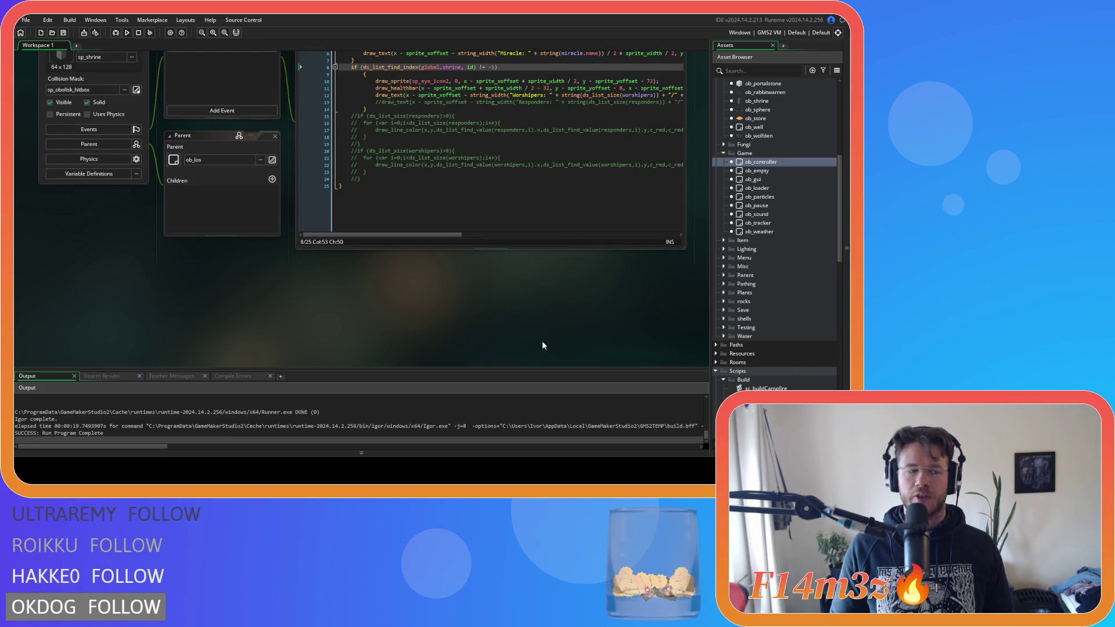
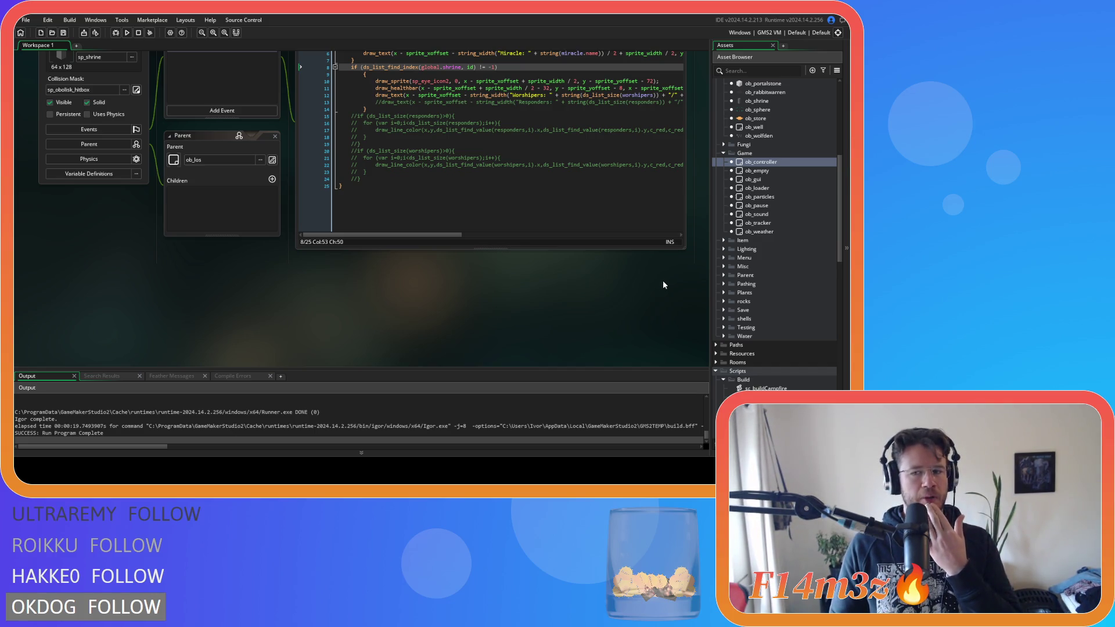
Step: Find ob_tracker in the Asset Browser's Game folder and open it, showing its Clean Up event code
scroll(800, 313, down, 10)
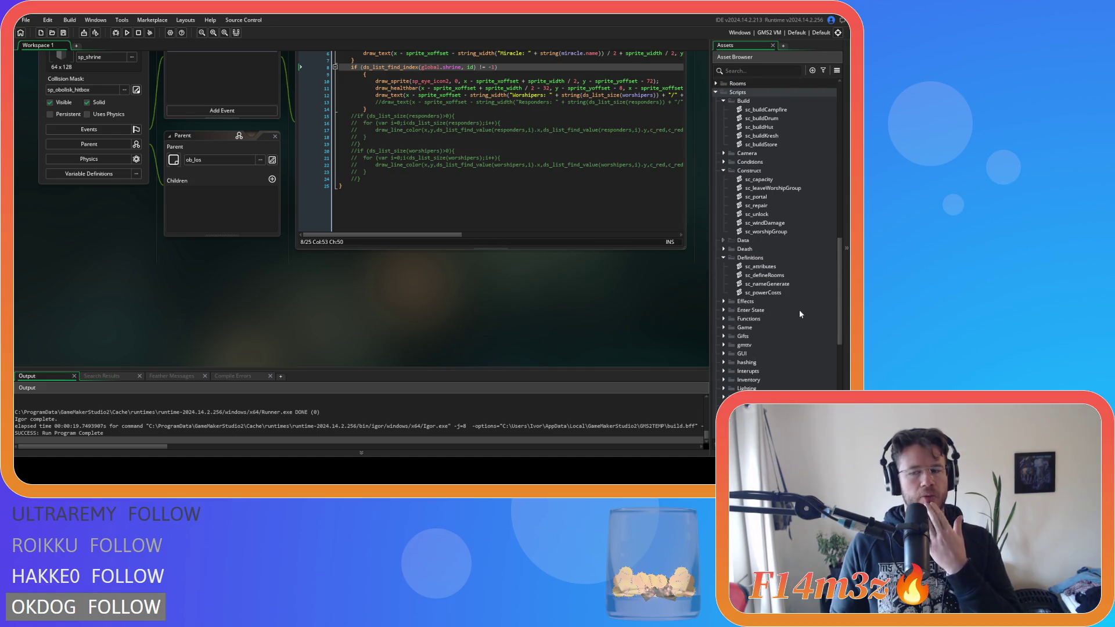
scroll(800, 314, down, 3)
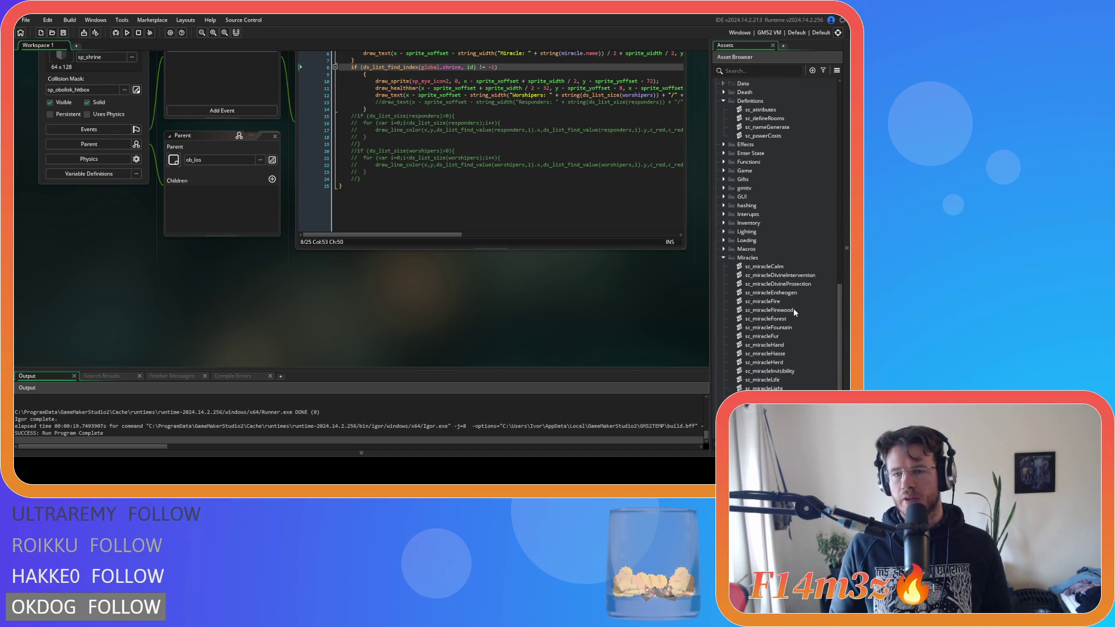
scroll(795, 312, up, 2)
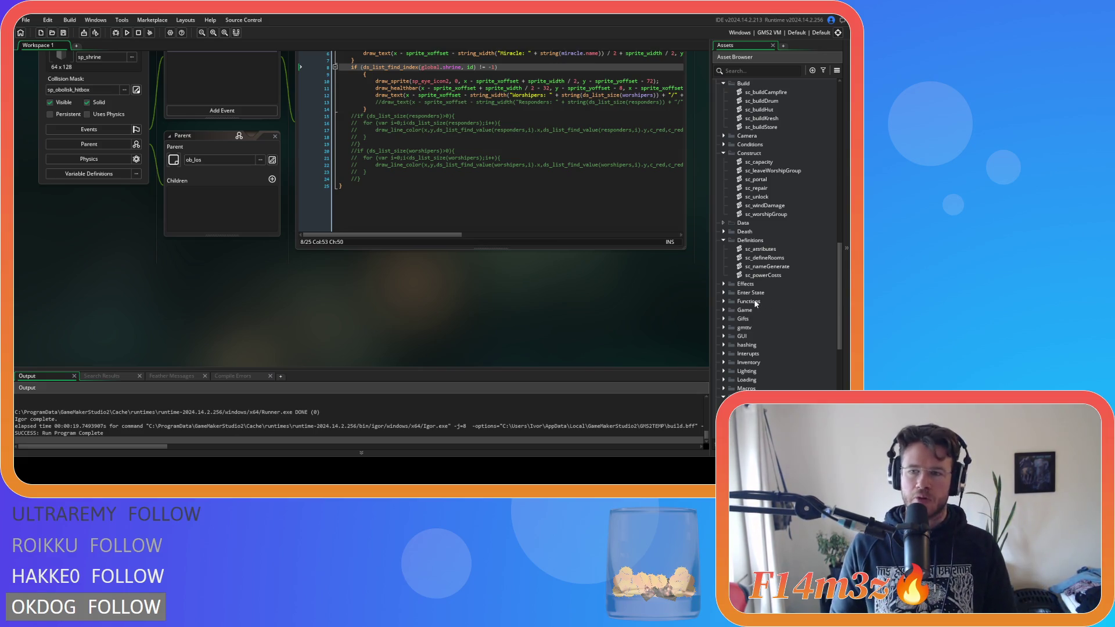
scroll(751, 297, up, 2)
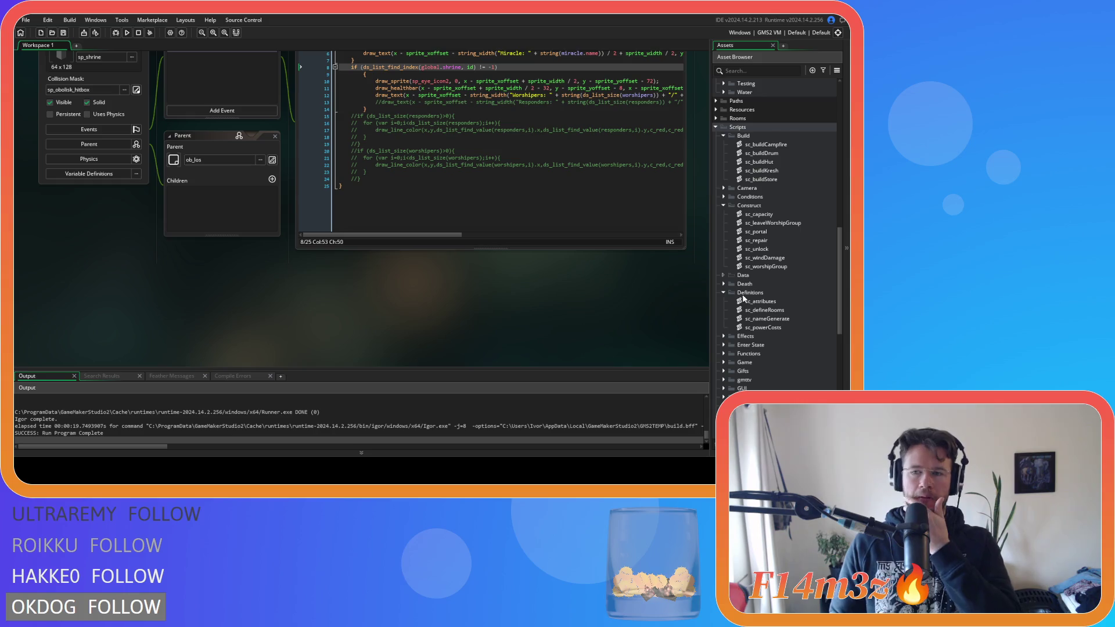
scroll(782, 236, up, 10)
double_click(776, 240)
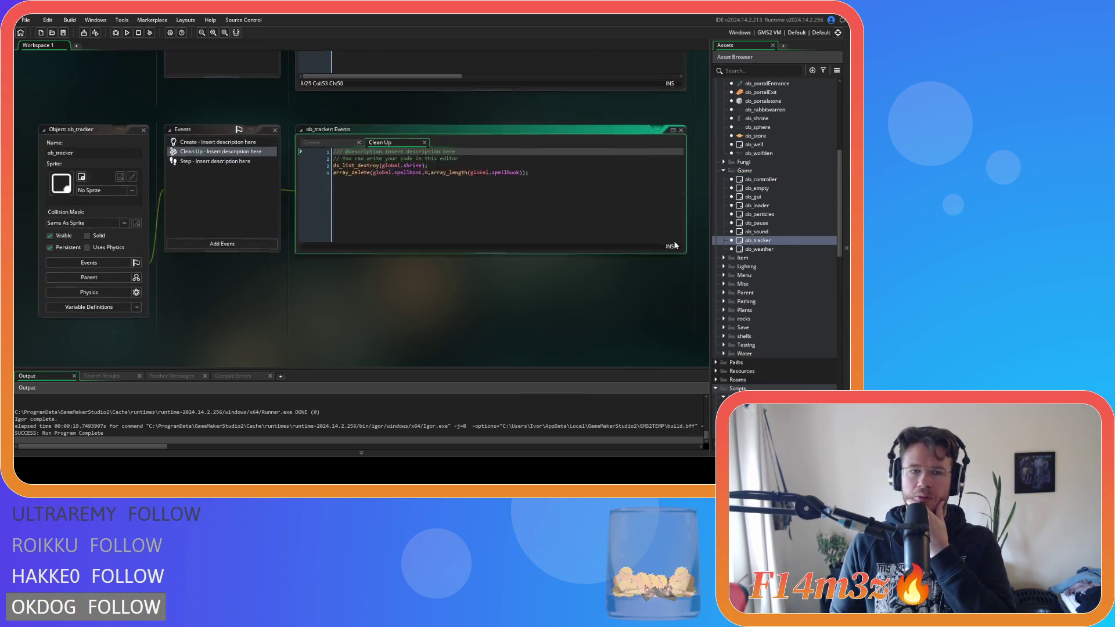
Step: In the Create event, select the commented spell list lines, delete them, then undo the deletion
click(312, 92)
scroll(479, 200, down, 6)
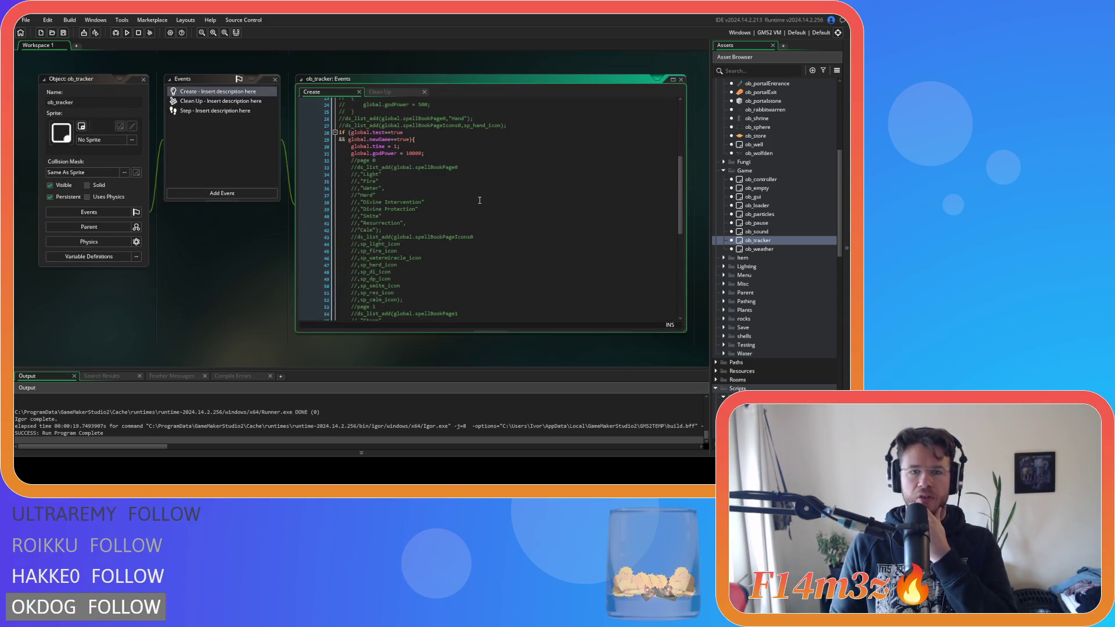
scroll(480, 201, down, 8)
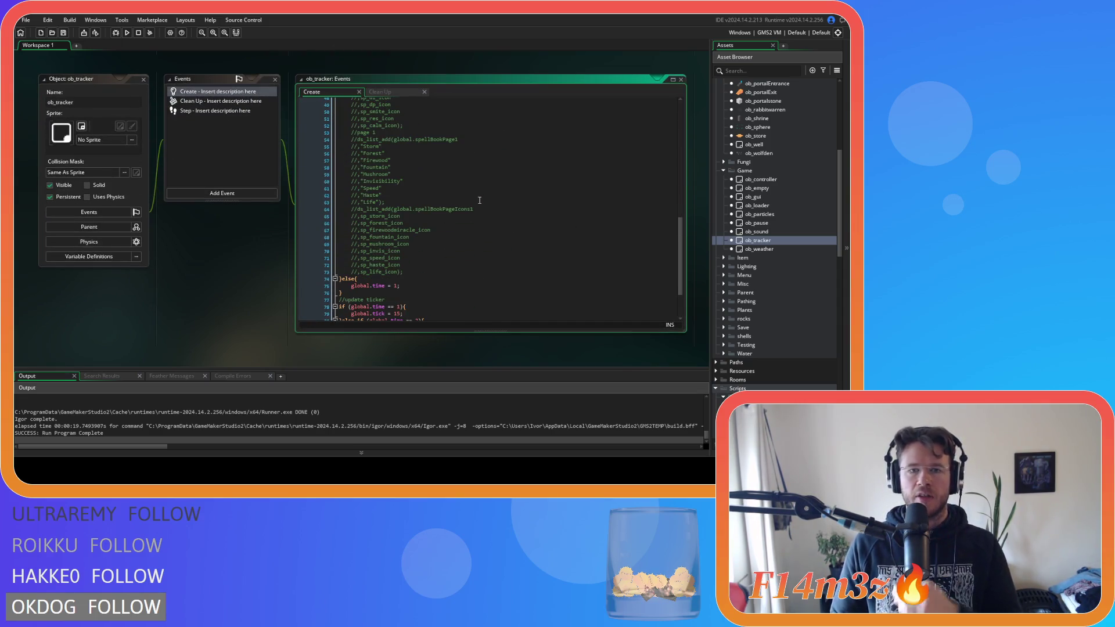
mouse_move(412, 272)
mouse_down()
mouse_move(377, 116)
mouse_move(375, 214)
mouse_up()
key(shift+Up)
key(shift+Up)
key(shift+Up)
key(shift+Up)
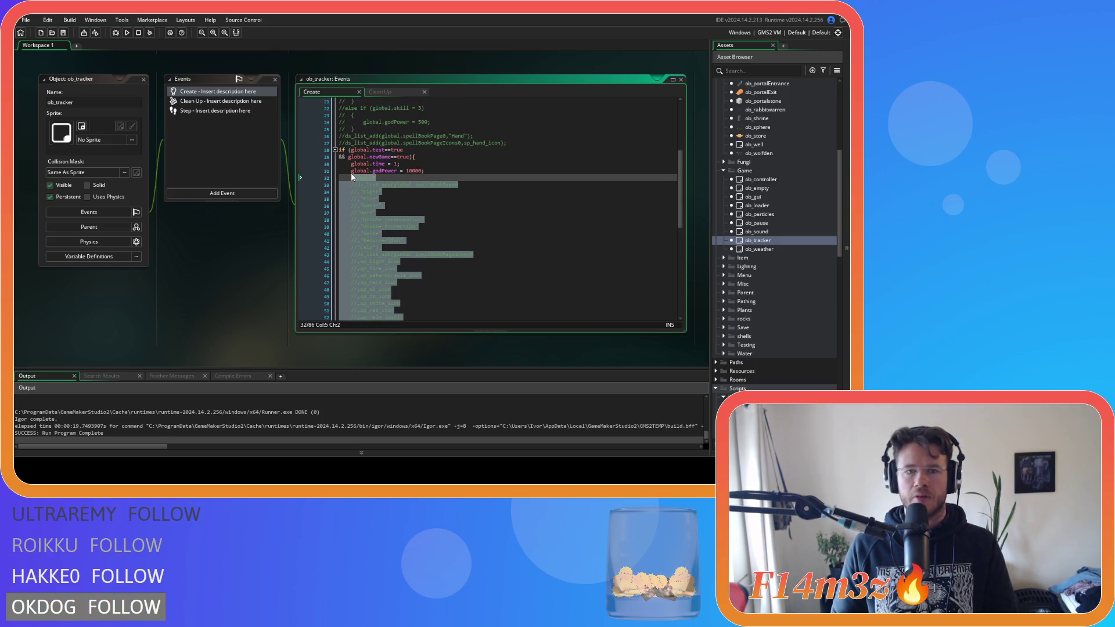
key(Delete)
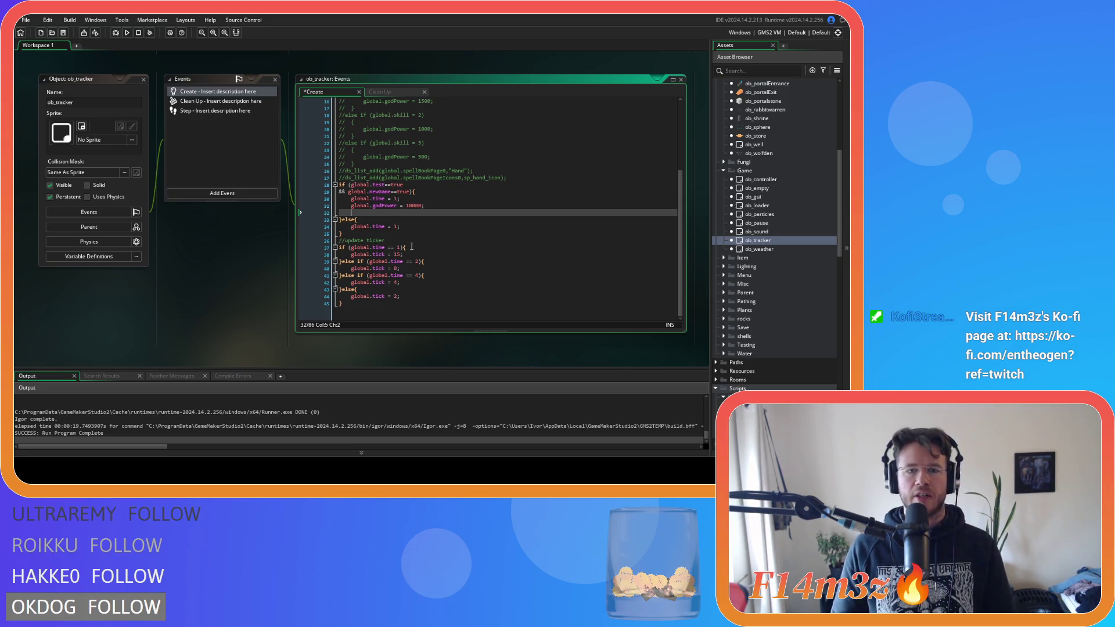
key(ctrl+z)
Step: Uncomment the spellbook page lists ("Light", "Fire", "Water"…) with Ctrl+Shift+K
click(418, 247)
scroll(419, 247, down, 3)
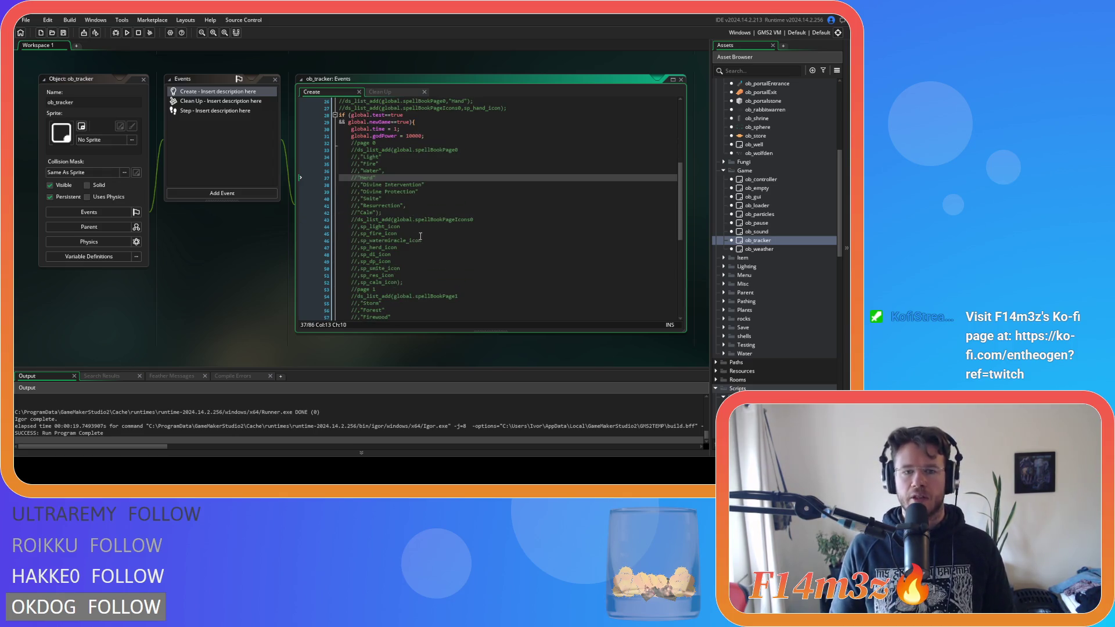
scroll(420, 234, down, 3)
mouse_move(406, 277)
mouse_down()
mouse_move(366, 192)
mouse_move(355, 102)
mouse_move(355, 130)
mouse_up()
key(ctrl+shift+k)
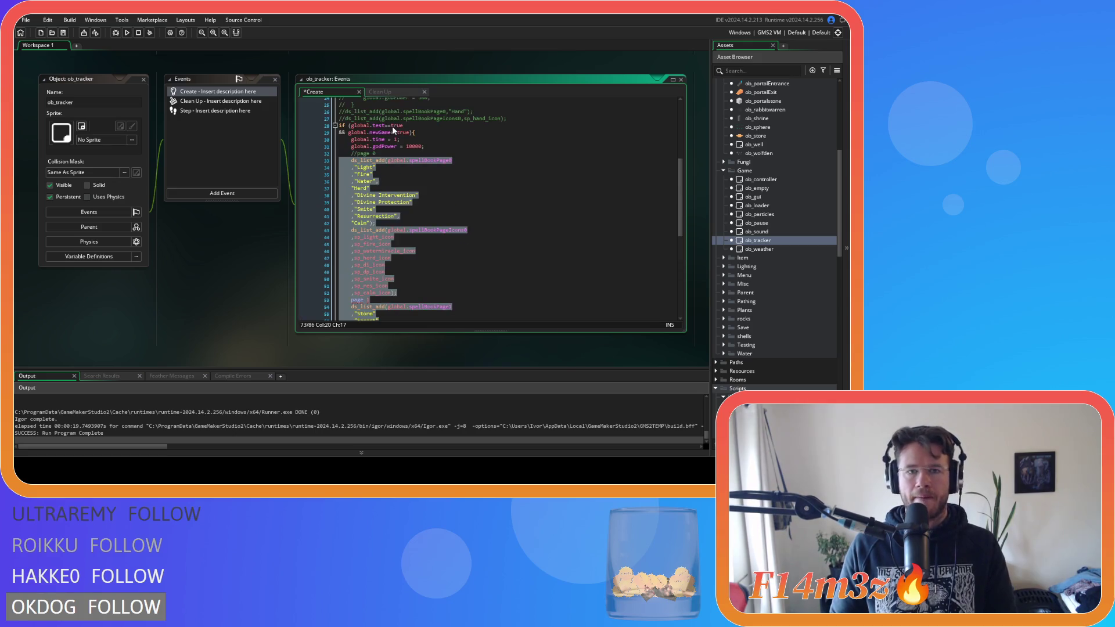
Step: Delete the page 0 comment, the spellBookPage0 ds_list_add line and the spellBookPageIcons0 icon list
click(298, 151)
key(Delete)
click(465, 152)
click(312, 152)
key(Delete)
key(Home)
key(Delete)
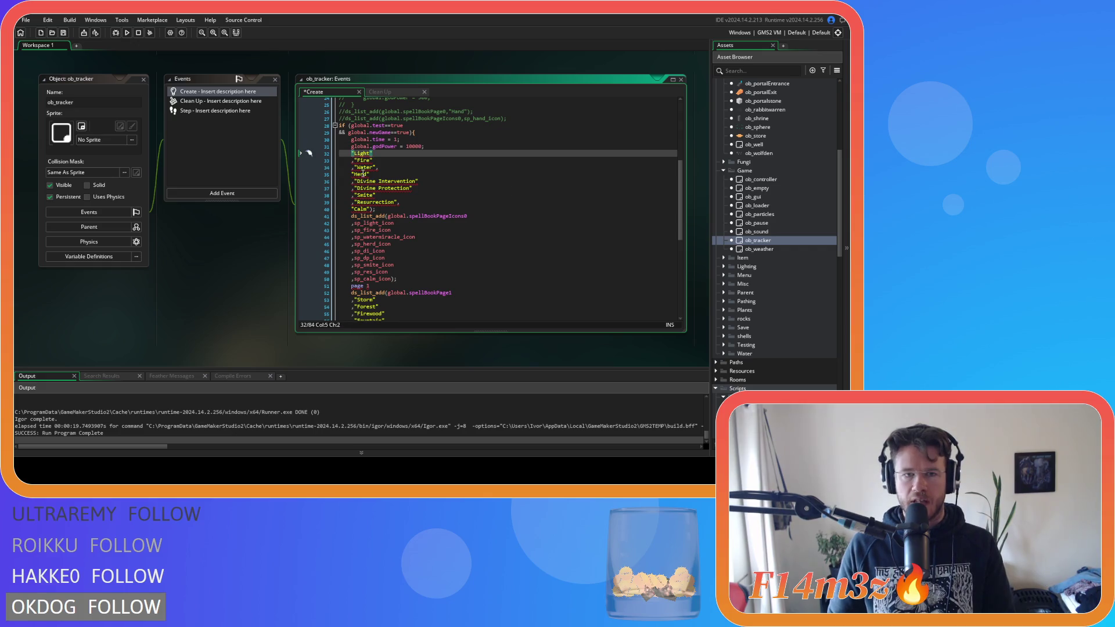
key(ctrl+z)
mouse_move(403, 280)
mouse_down()
mouse_move(277, 234)
mouse_move(253, 214)
mouse_up()
key(Delete)
key(BackSpace)
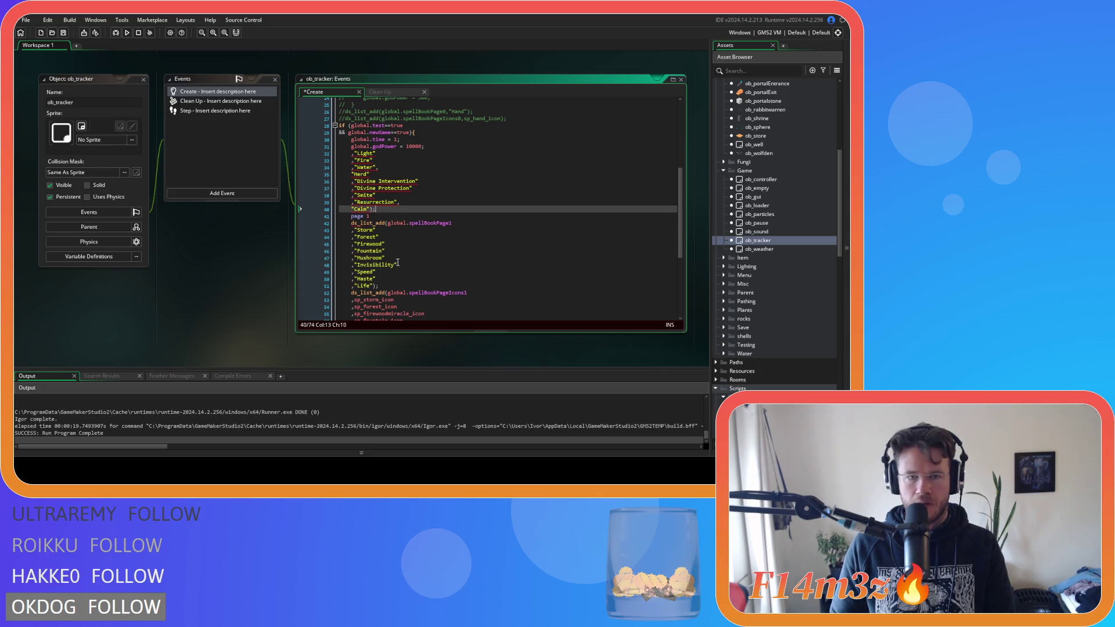
Step: Delete the page 1 header, its ds_list_add call and the spellBookPageIcons1 icon block
shift+click(482, 225)
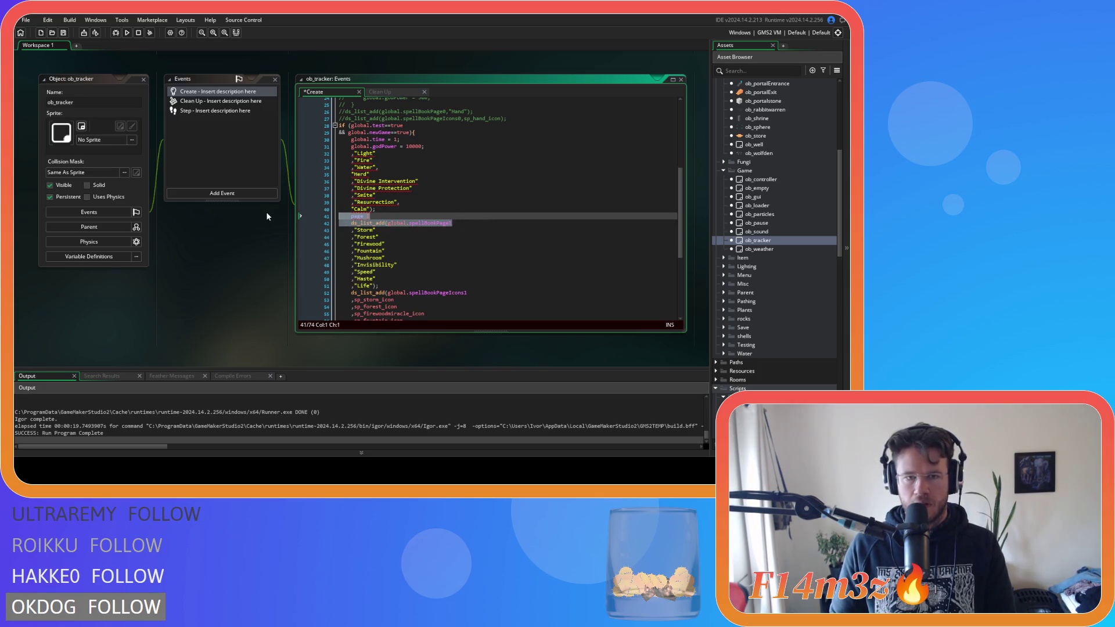
key(Delete)
scroll(414, 240, down, 3)
drag(403, 289, 238, 224)
key(Delete)
Step: Start a new line below the godPower line and begin typing array_push
click(407, 215)
scroll(407, 218, up, 6)
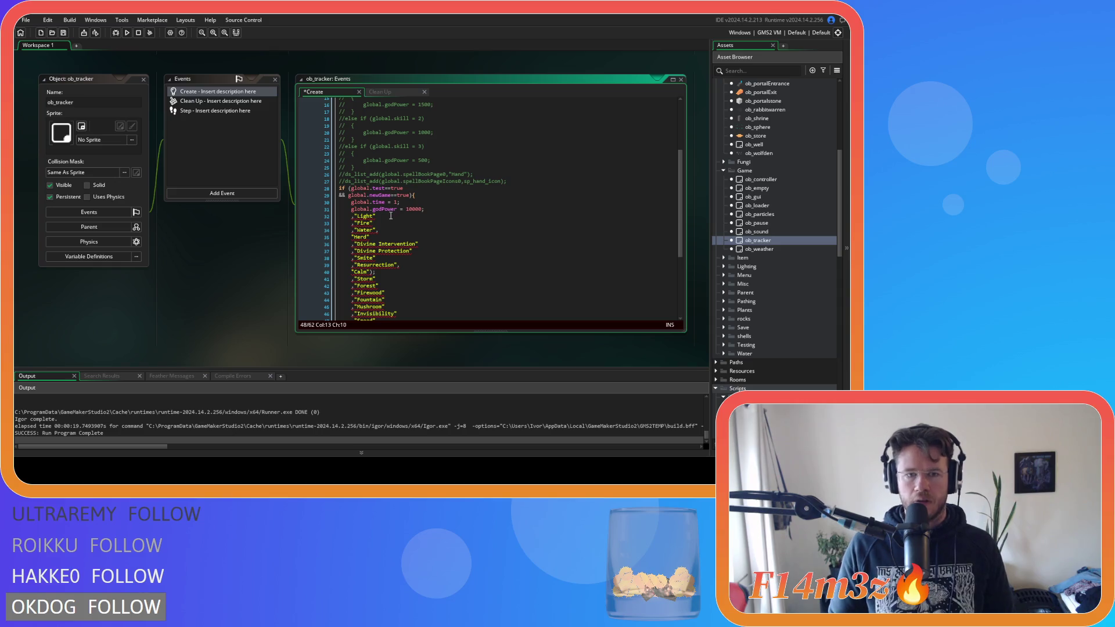
click(443, 209)
key(Return)
text(ar)
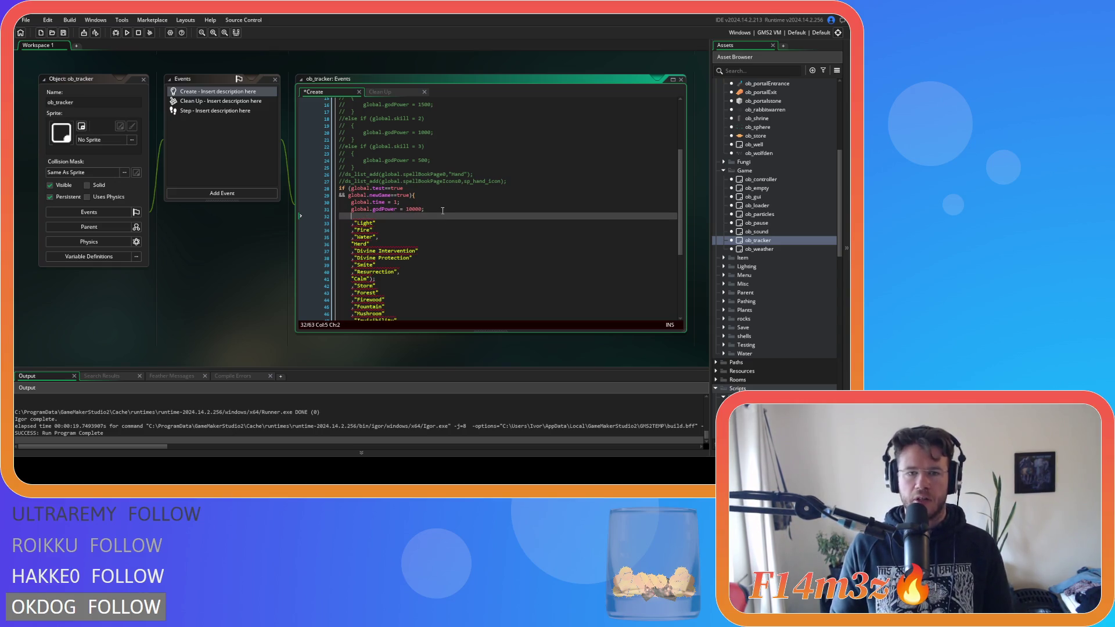
text(ray_)
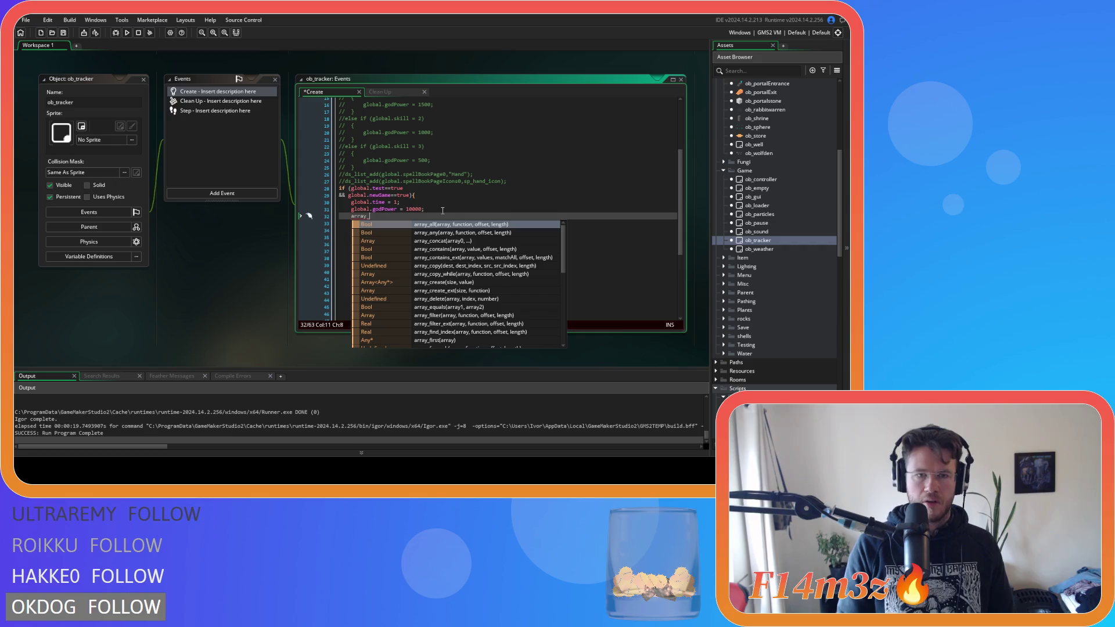
text(pu)
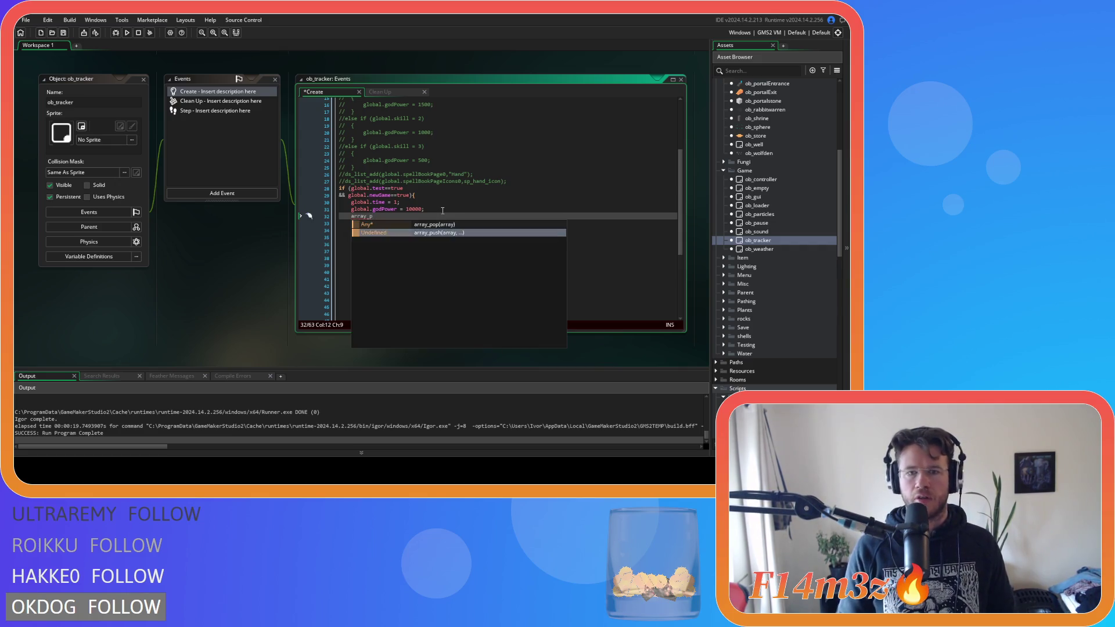
Step: Write array_push(global.spellbook, below godPower and select the statement to copy it
key(Return)
text(global.sop)
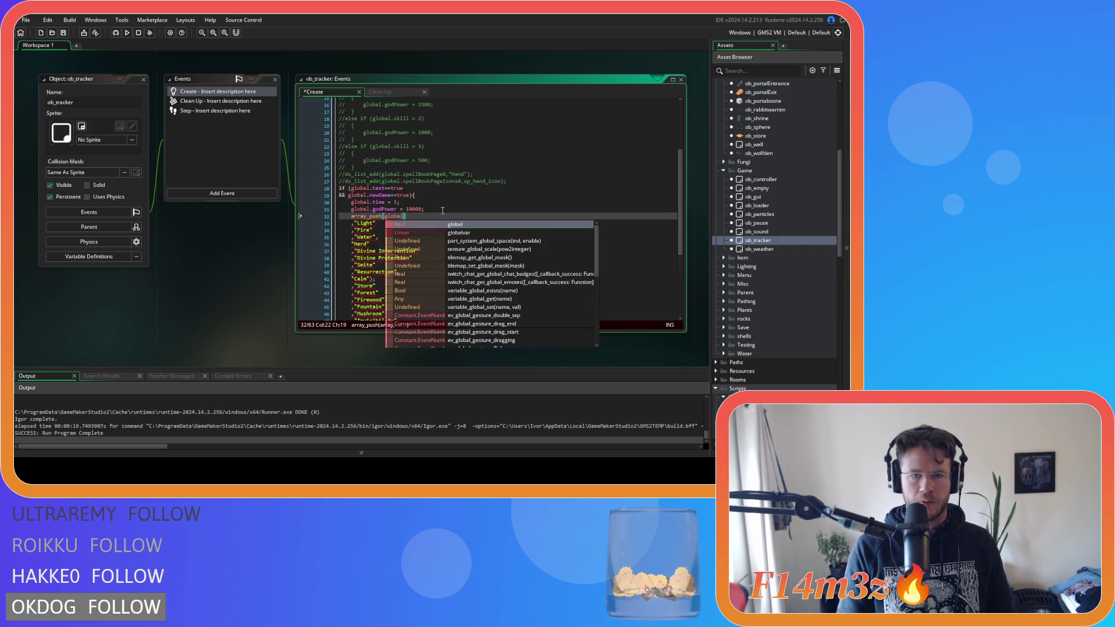
key(BackSpace)
key(BackSpace)
text(pel)
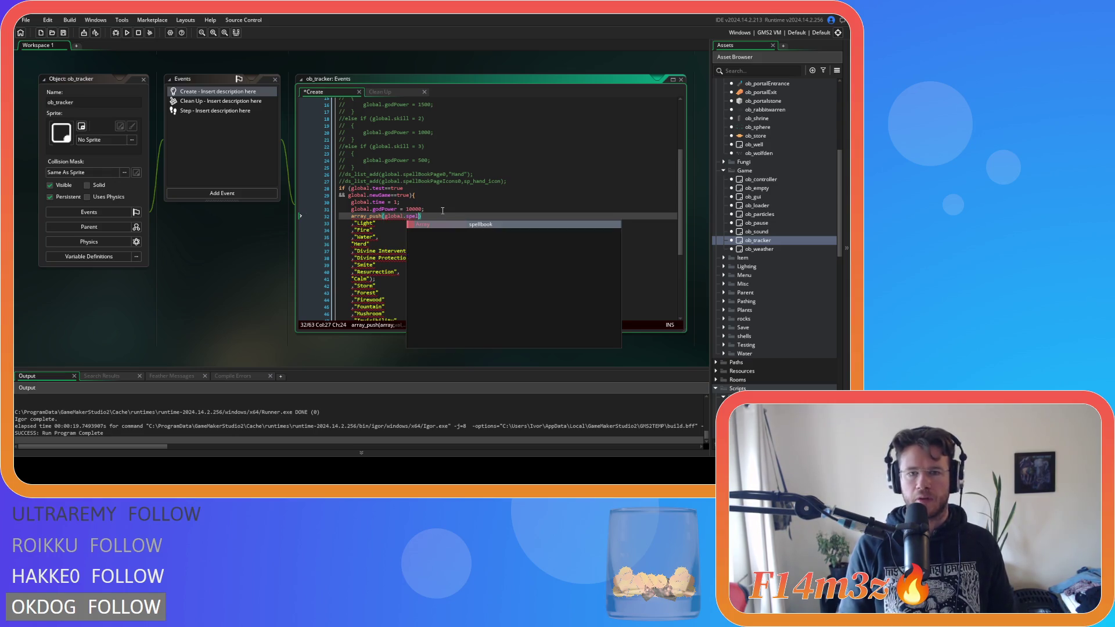
key(Return)
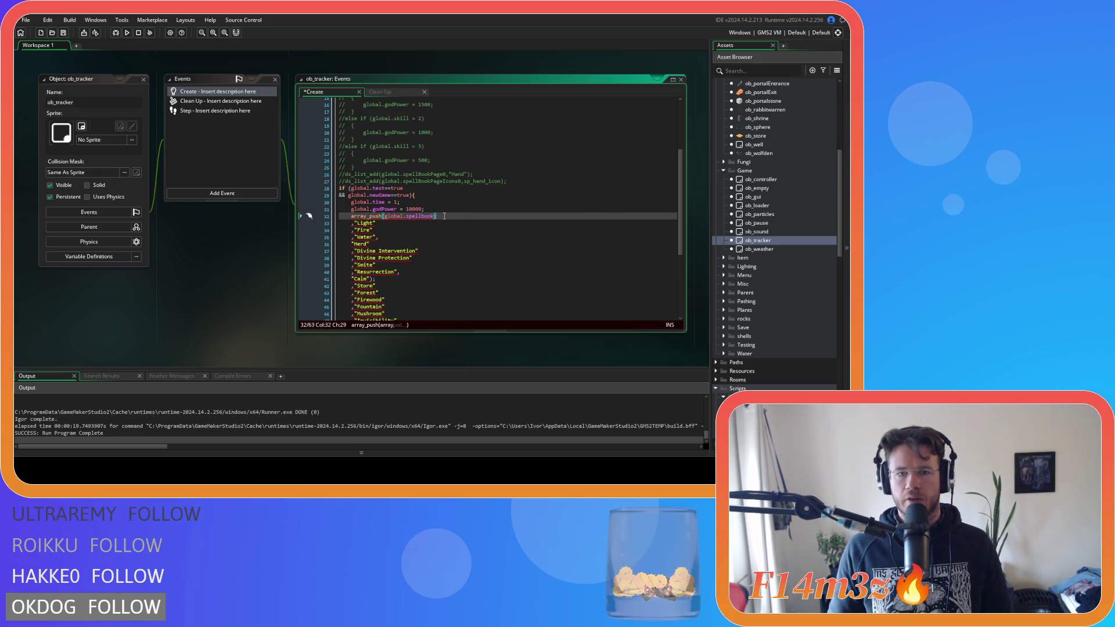
text(,)
key(shift+Home)
click(449, 218)
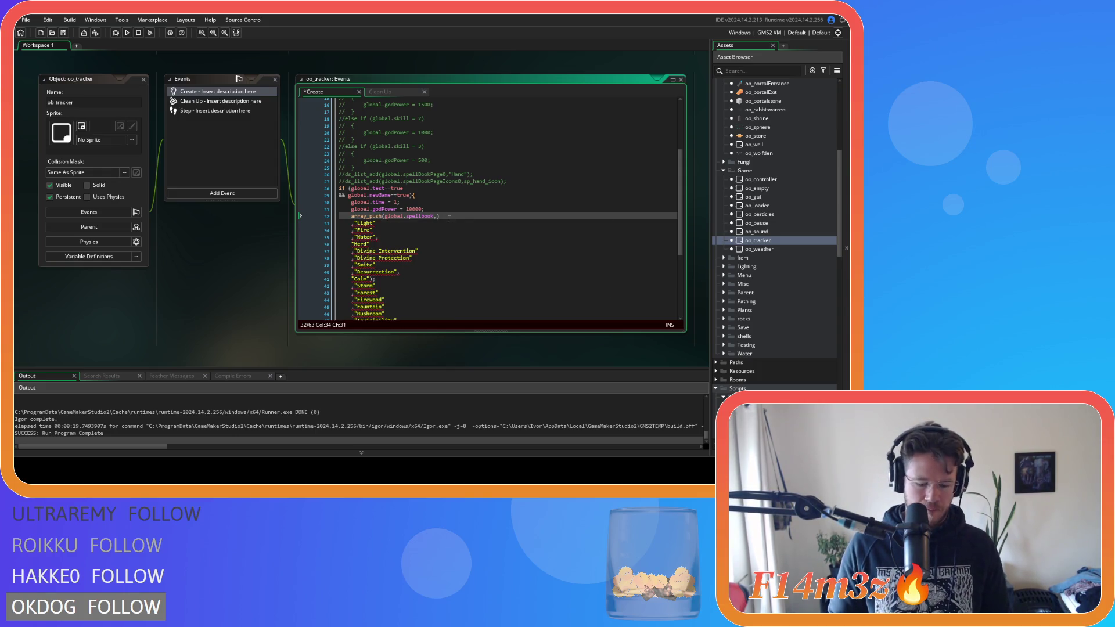
key(shift+Home)
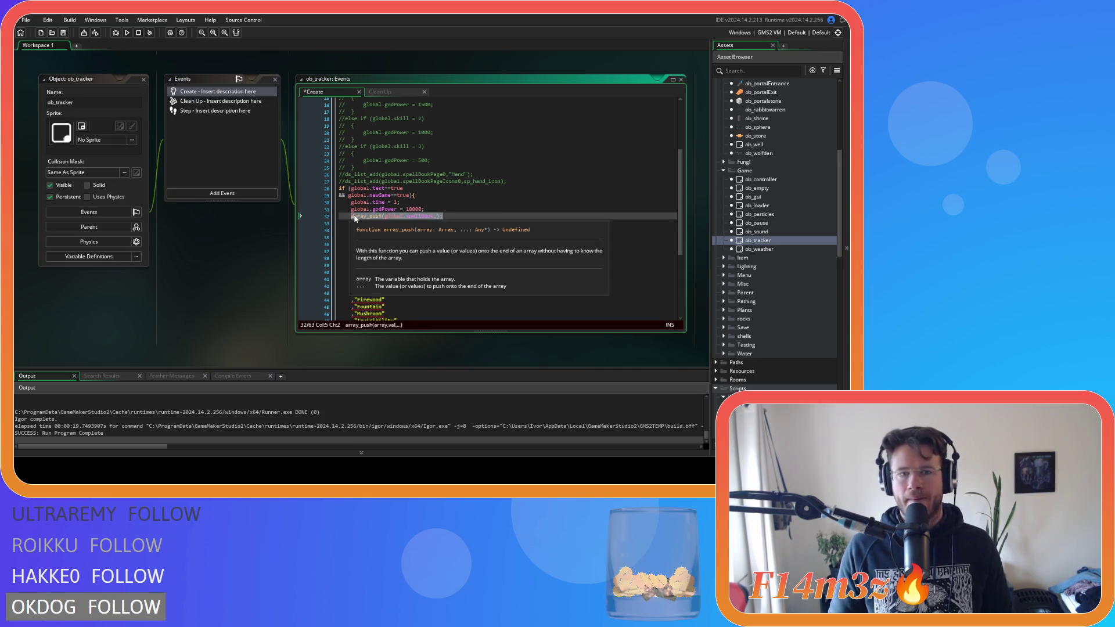
Step: Replace the old Hand ds_list_add lines with array_push(global.spellbook,new miracleHand) and save
click(504, 181)
drag(504, 181, 339, 181)
key(BackSpace)
key(BackSpace)
drag(476, 174, 339, 174)
text(array_push(global.spellbook,);)
text(new)
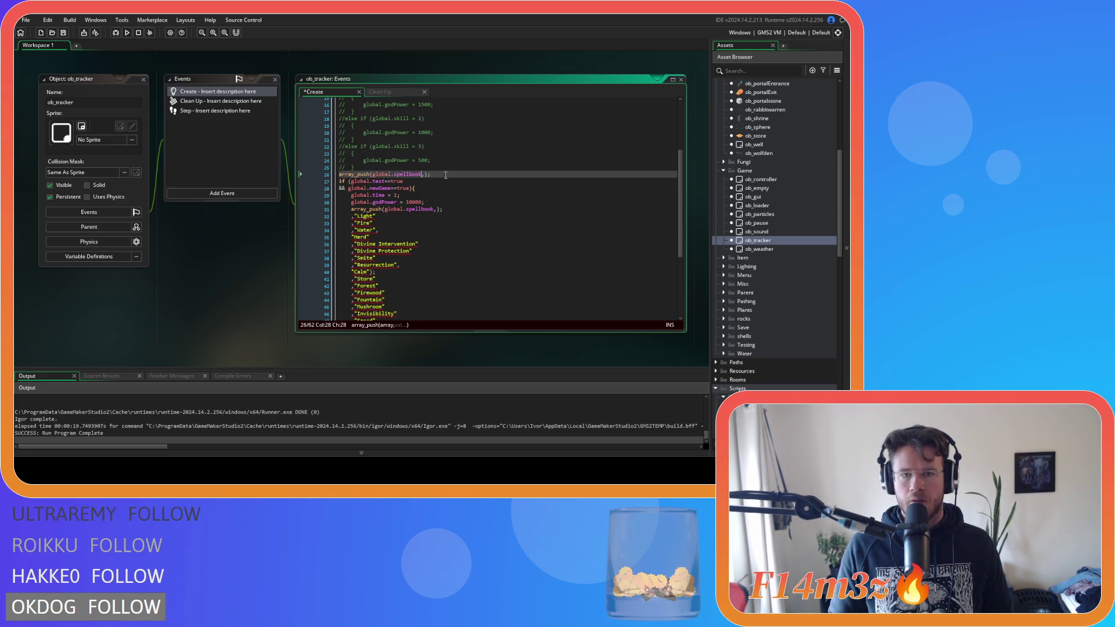
text( mirac)
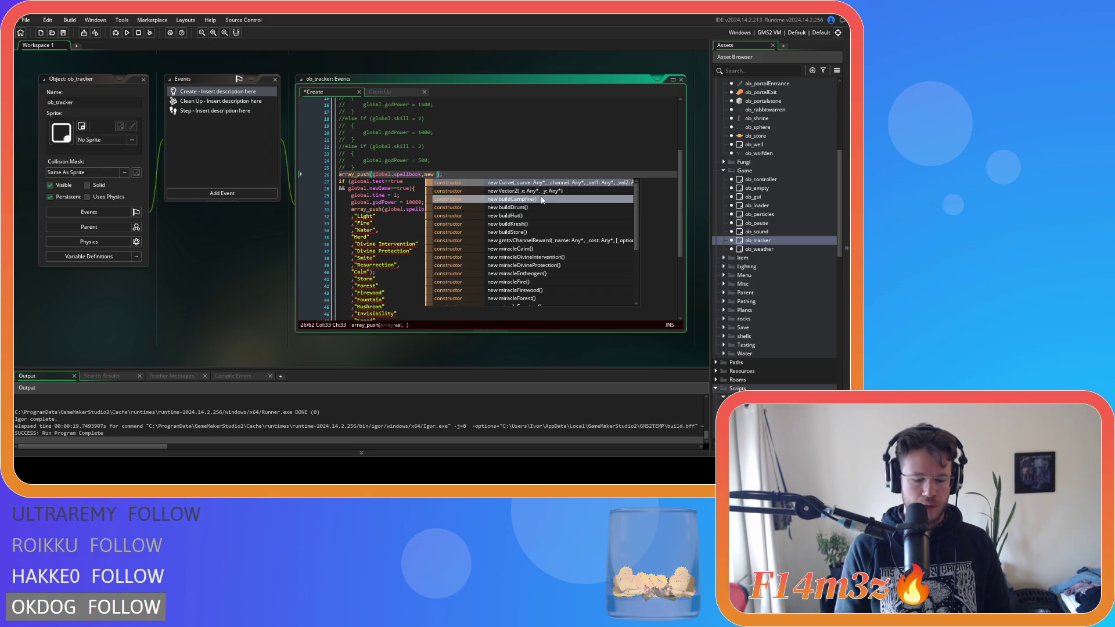
text(leHand)
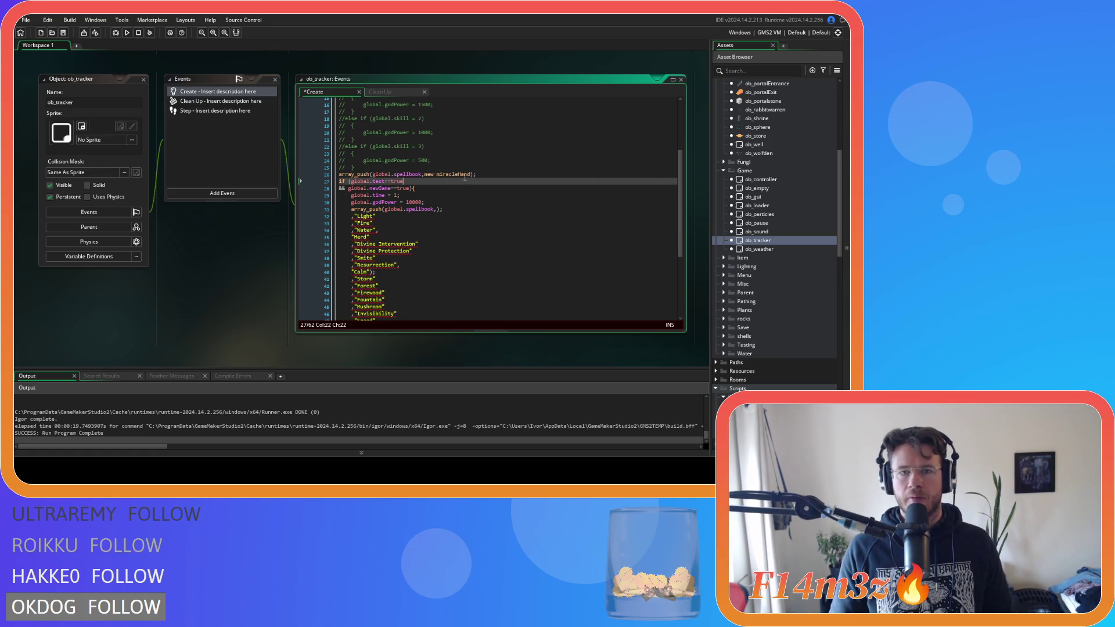
key(ctrl+s)
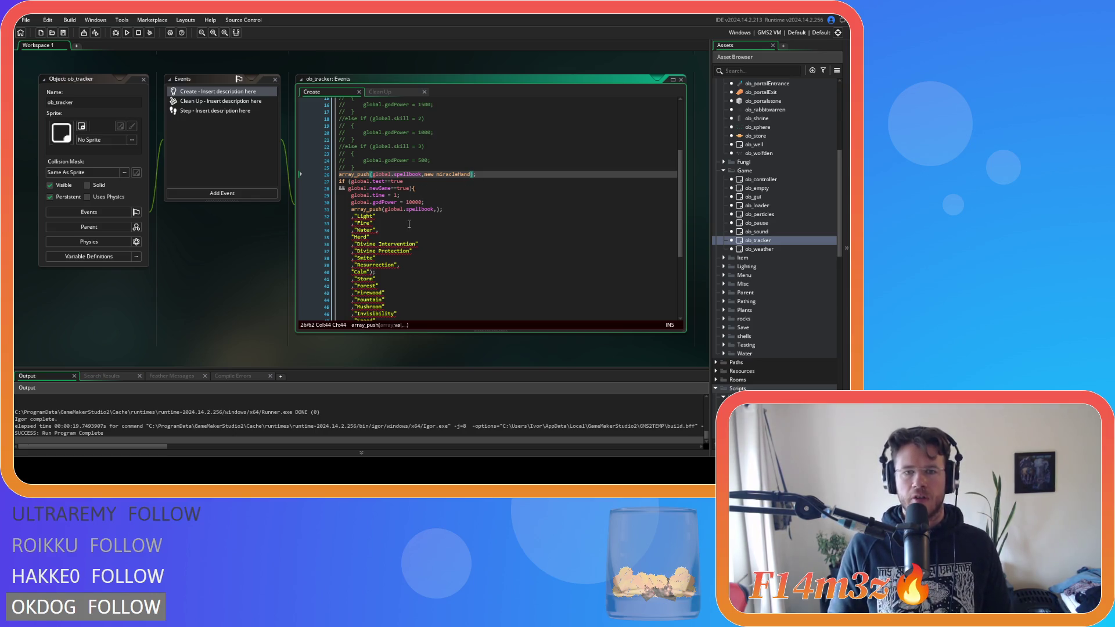
scroll(412, 230, down, 1)
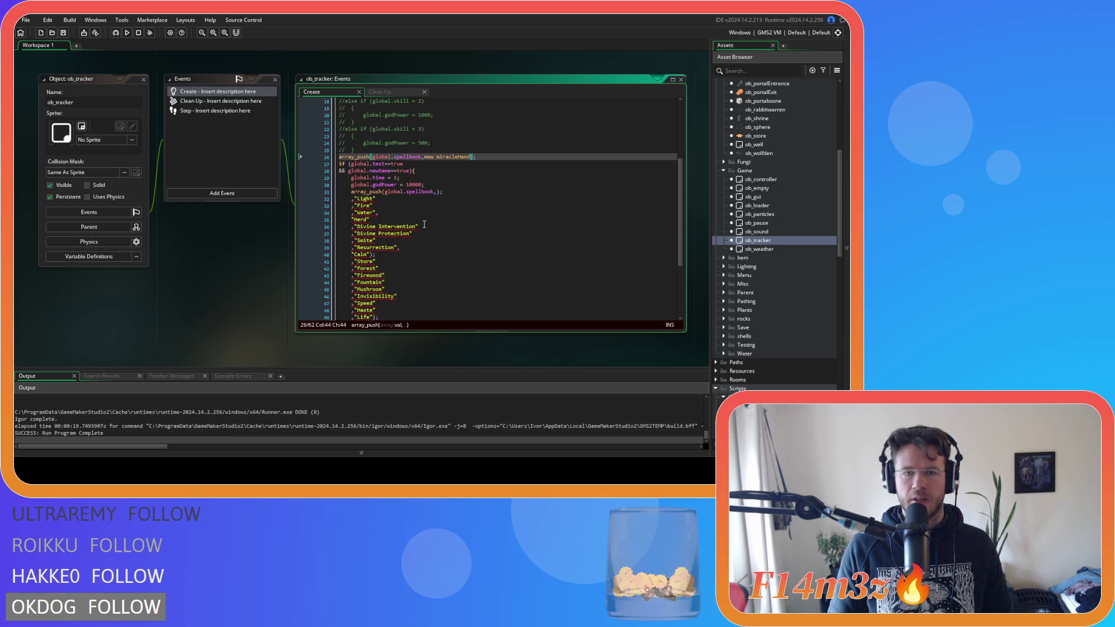
Step: Delete the empty spellbook push line and paste a copy of the miracleHand push below godPower
drag(448, 192, 348, 192)
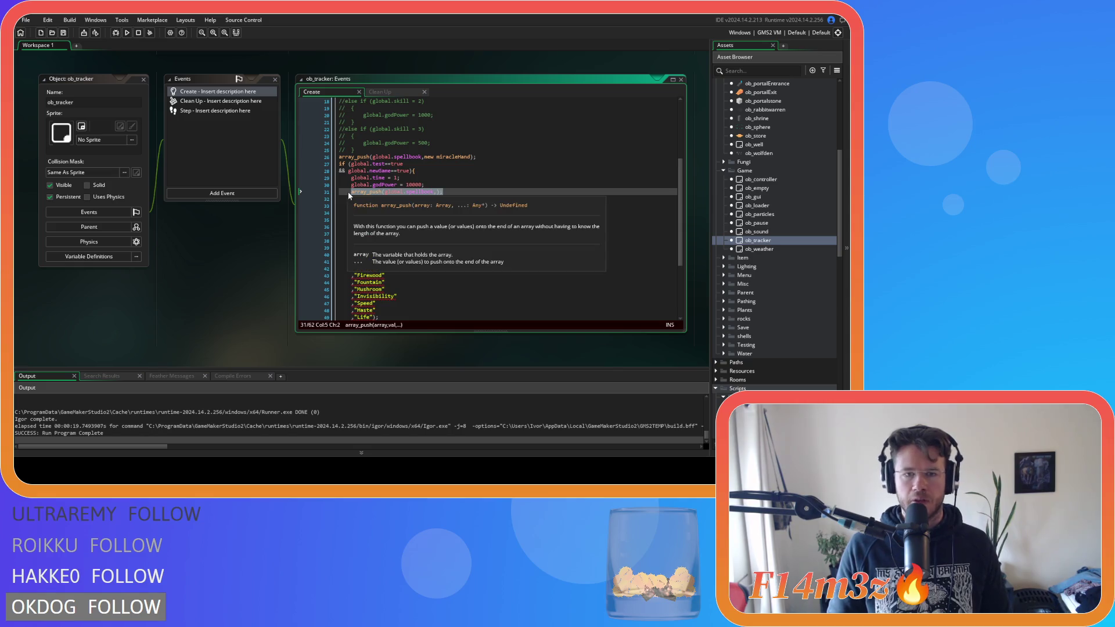
key(BackSpace)
key(BackSpace)
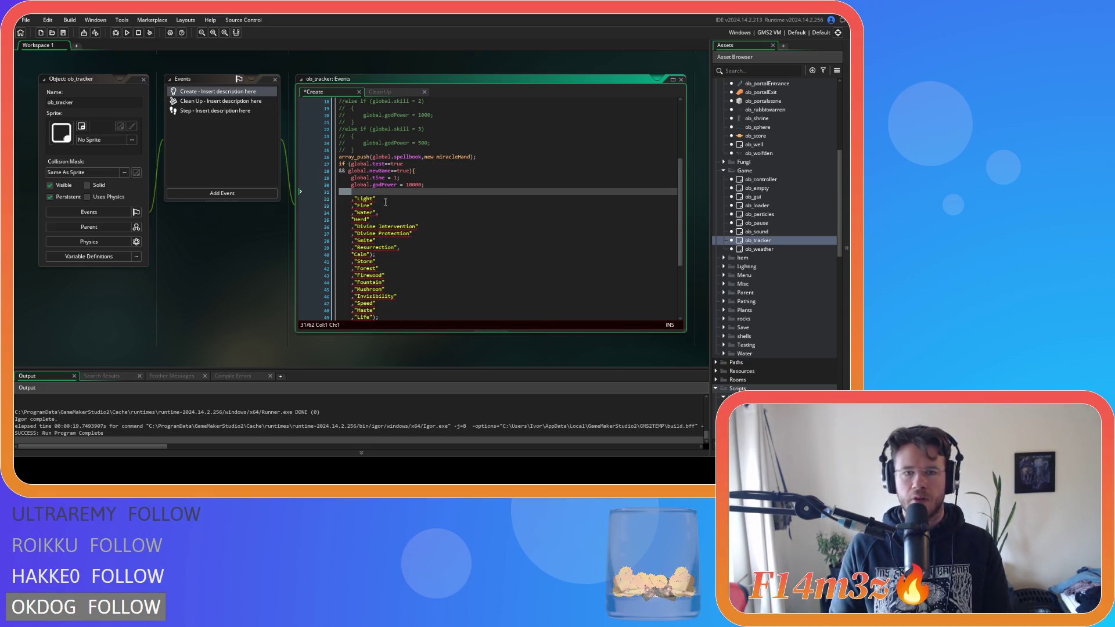
drag(476, 157, 338, 157)
key(ctrl+c)
click(372, 192)
key(BackSpace)
key(BackSpace)
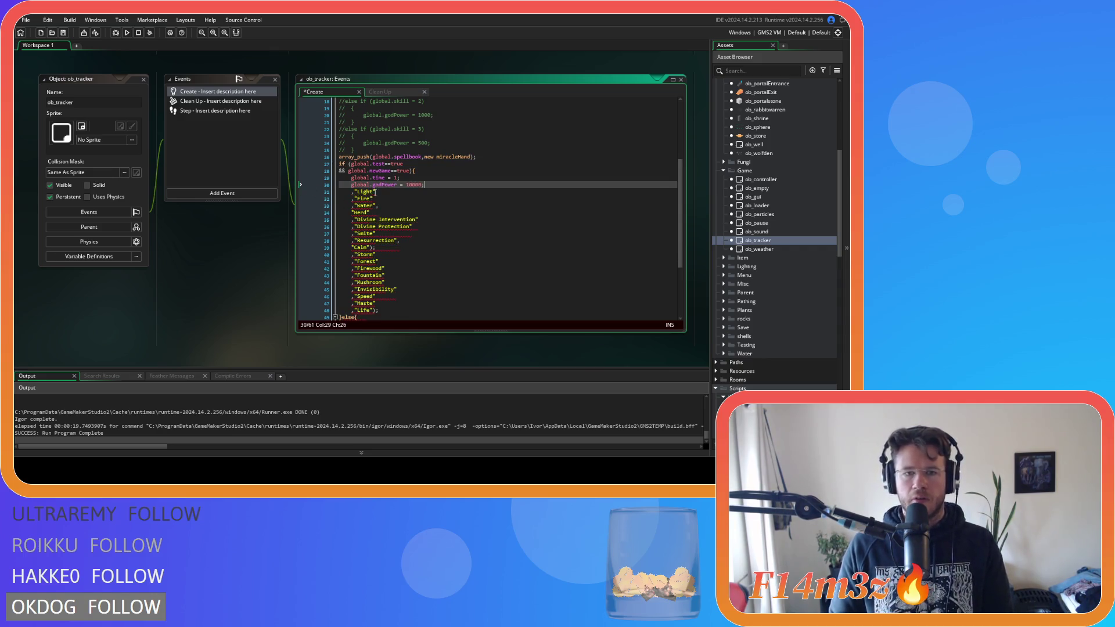
key(Return)
key(ctrl+v)
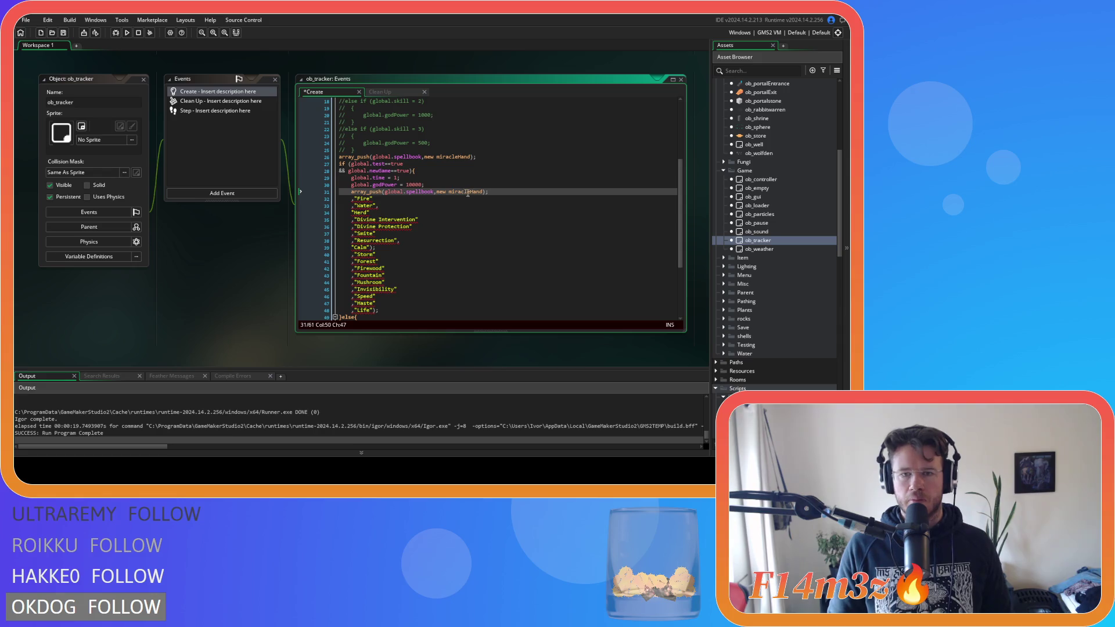
Step: Rename the pasted constructor so the line pushes new miracleLight onto global.spellbook
drag(468, 192, 482, 194)
text(Light)
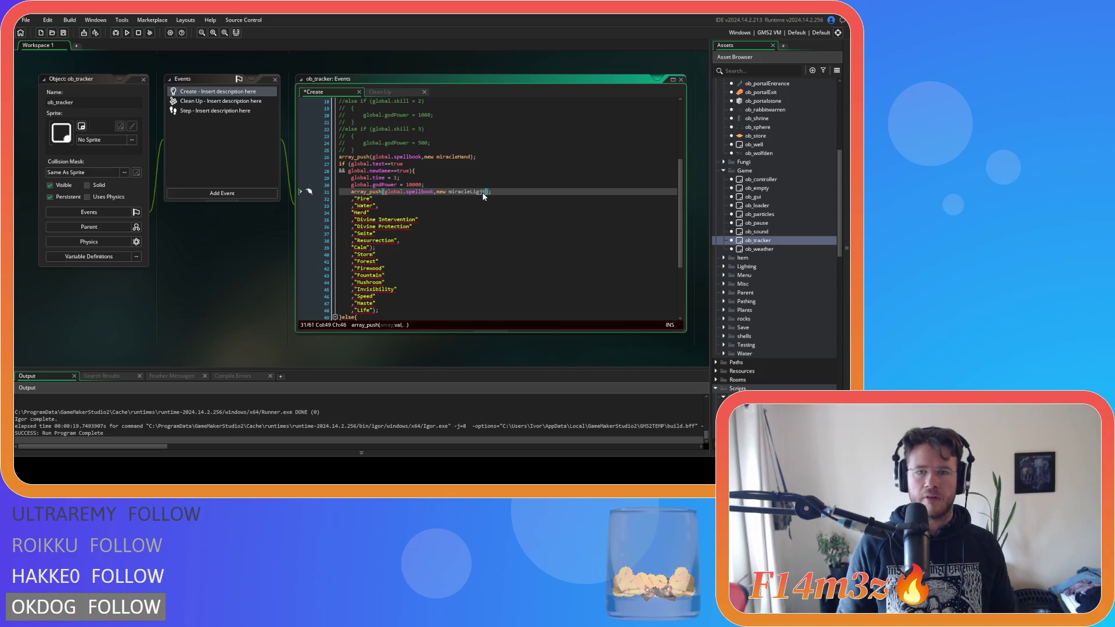
key(BackSpace)
text(ht)
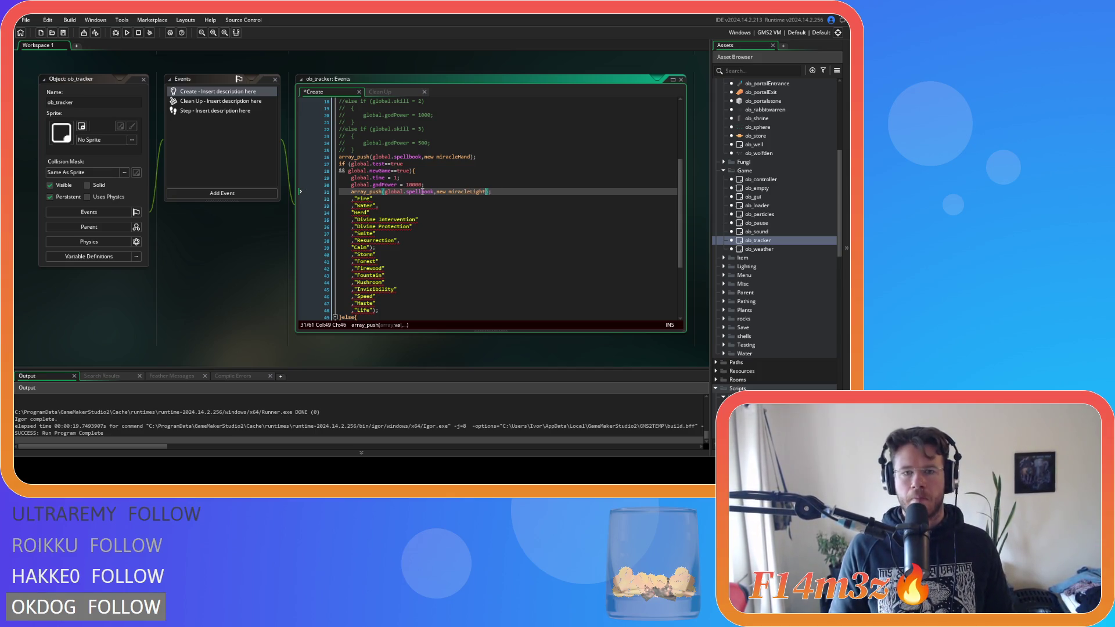
mouse_move(478, 195)
key(BackSpace)
key(BackSpace)
key(BackSpace)
click(323, 192)
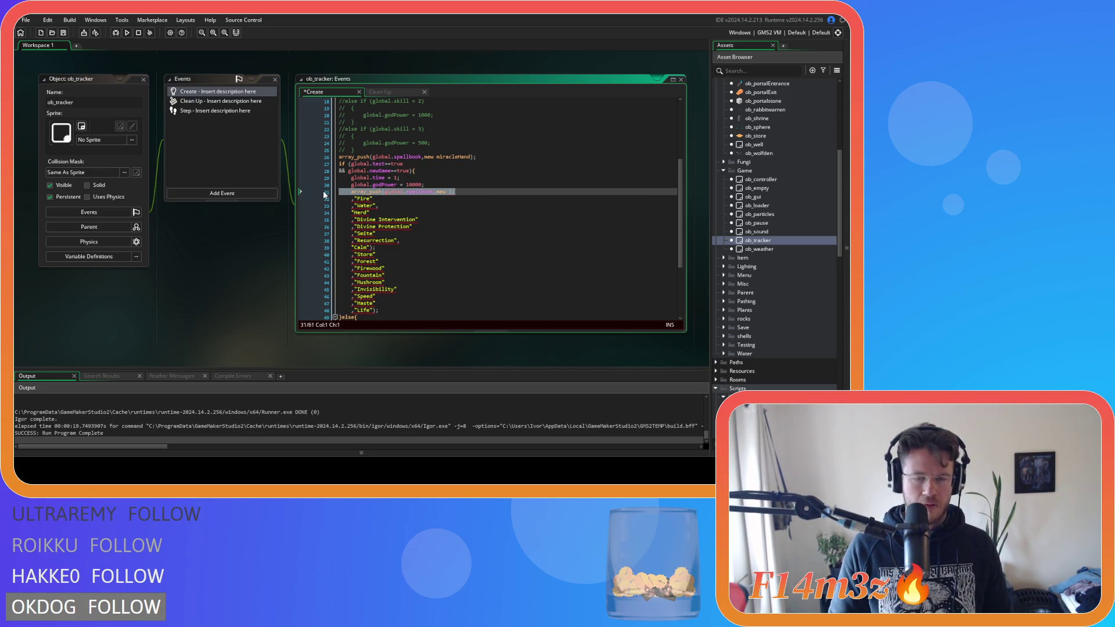
key(ctrl+z)
key(ctrl+z)
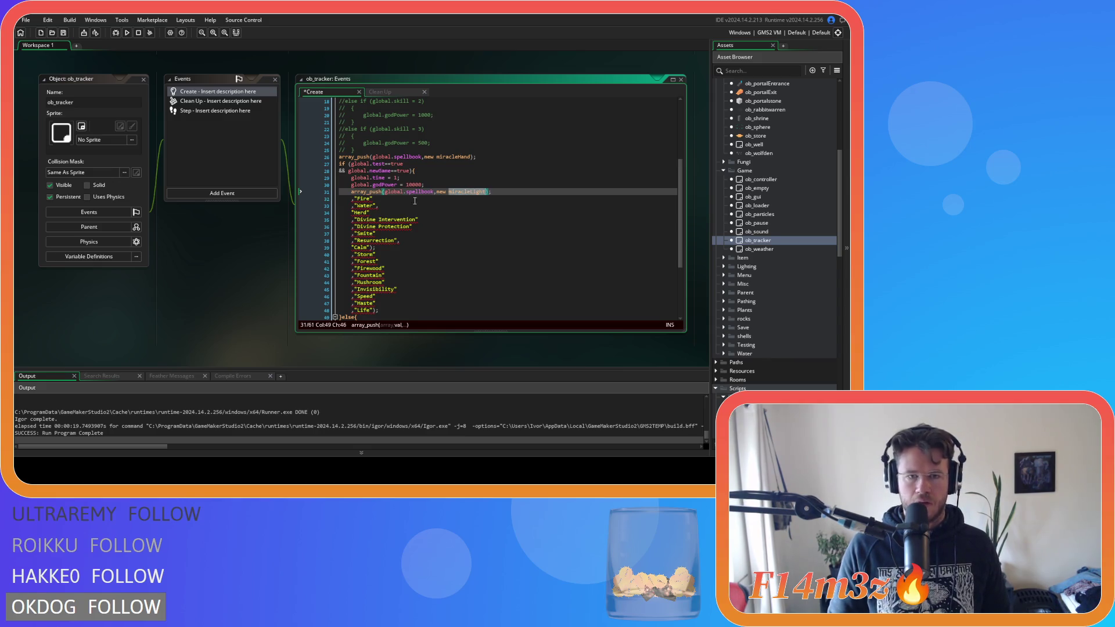
Step: Replace the Fire and Water entries with miracleFire and miracleWater pushes, fixing their indentation
click(352, 199)
text(array_push(global.spellbook,new );)
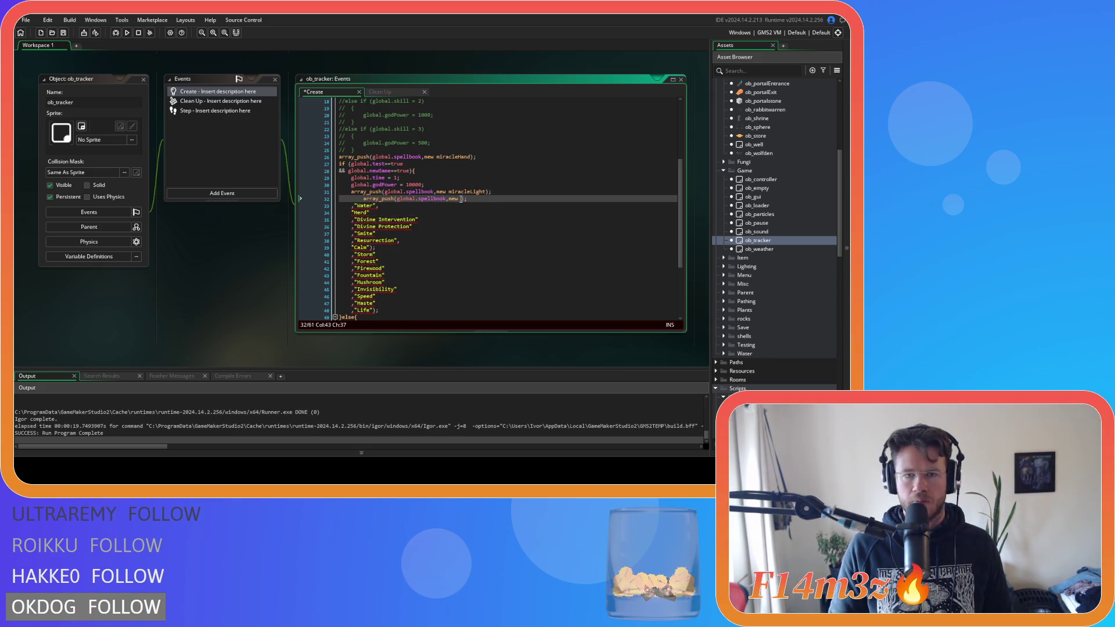
text(miracleFire)
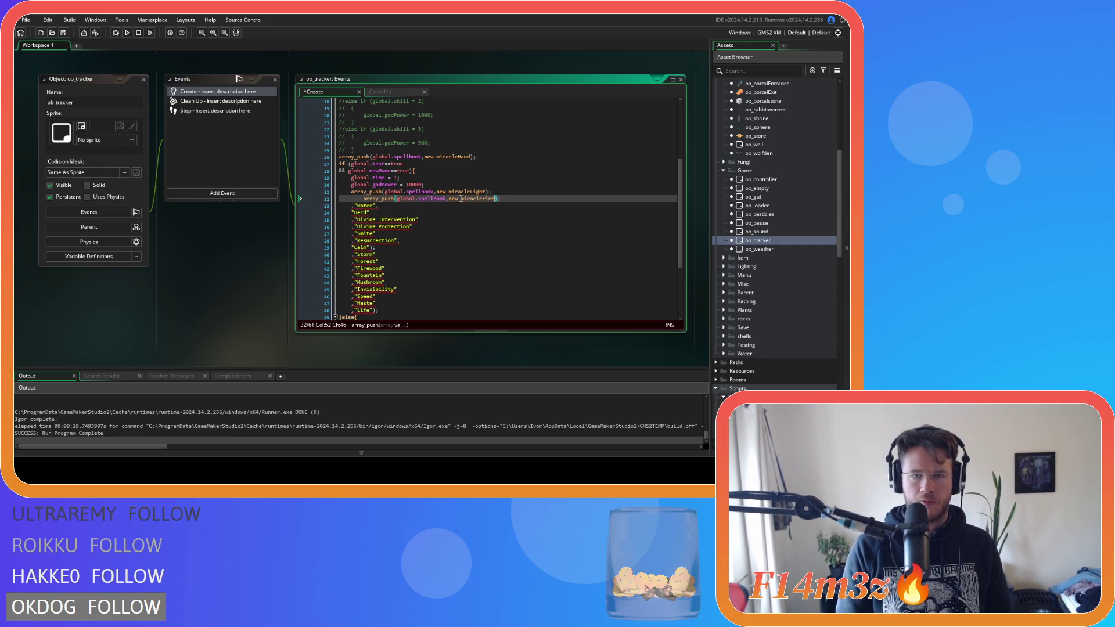
triple_click(427, 206)
key(ctrl+v)
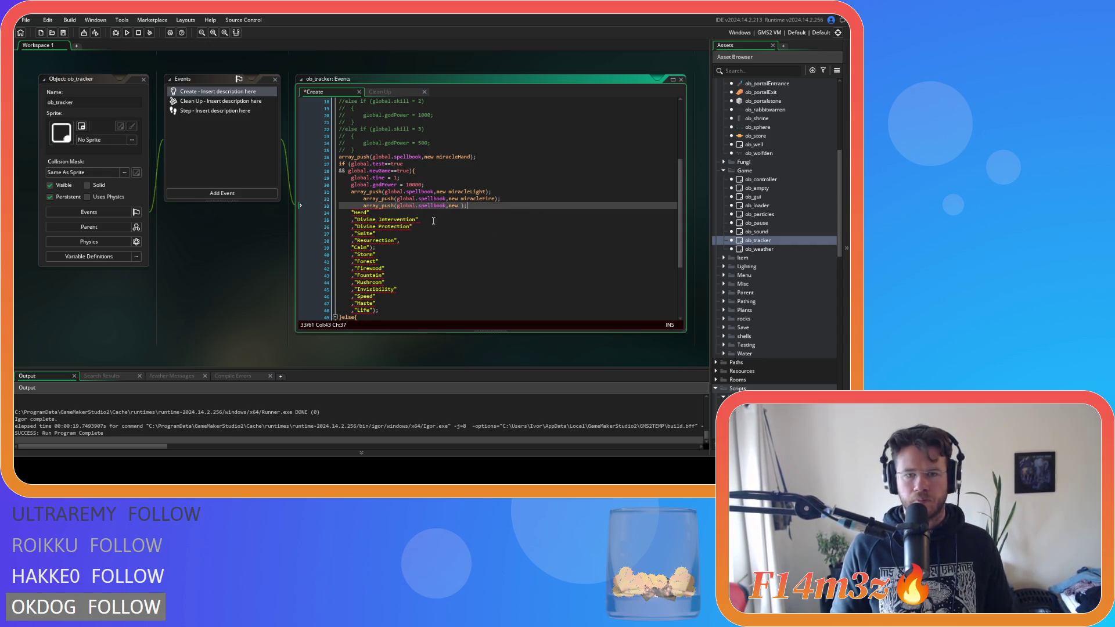
text(miracleWa)
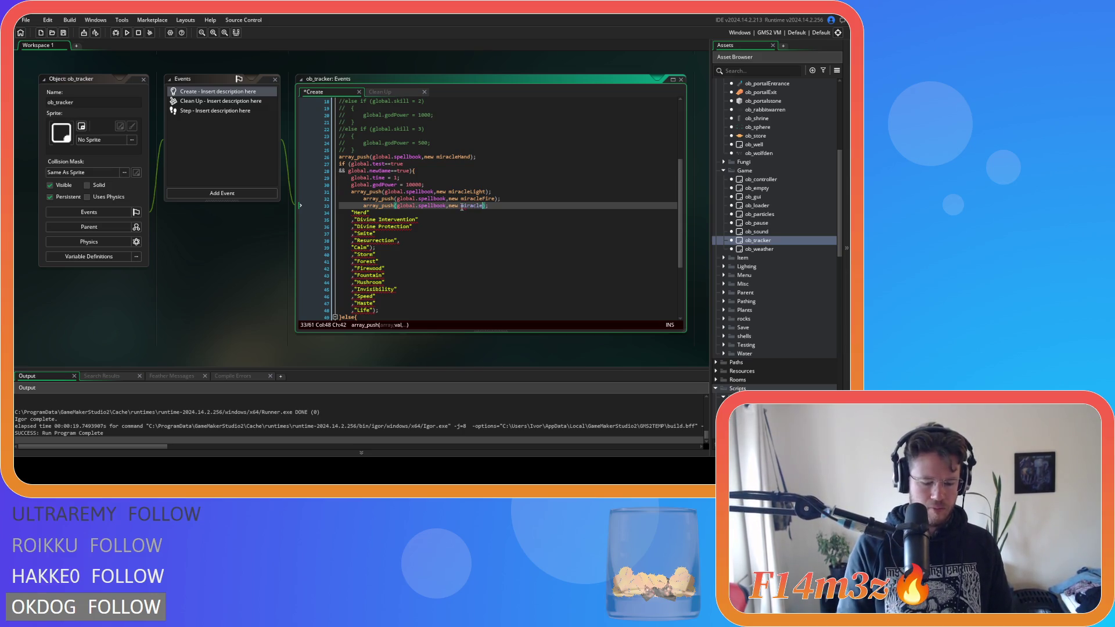
text(ter)
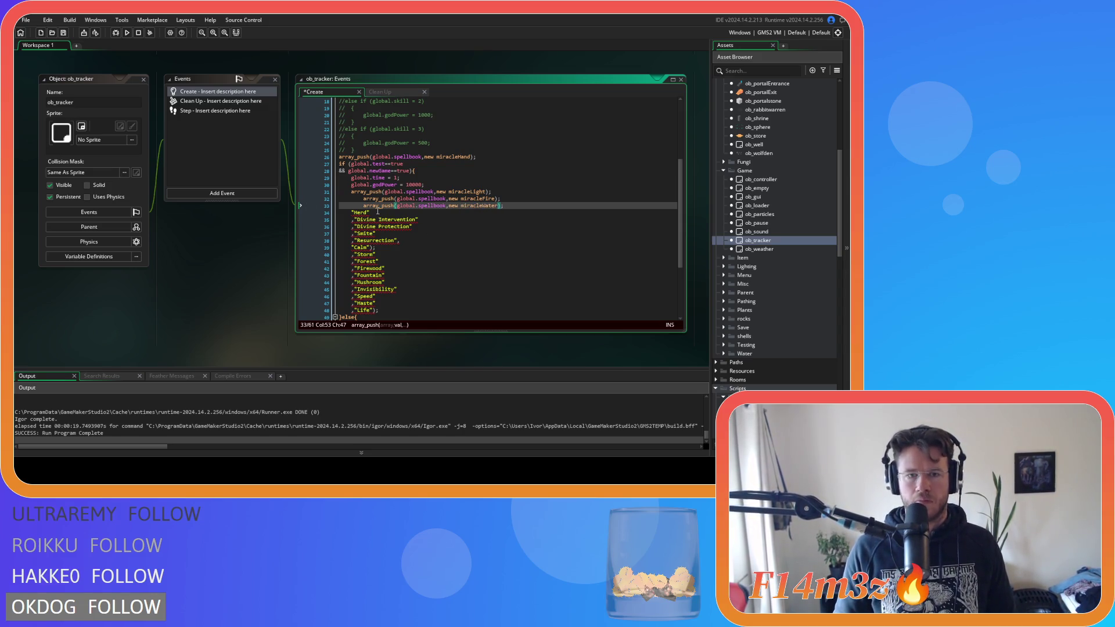
key(Up)
key(Home)
key(BackSpace)
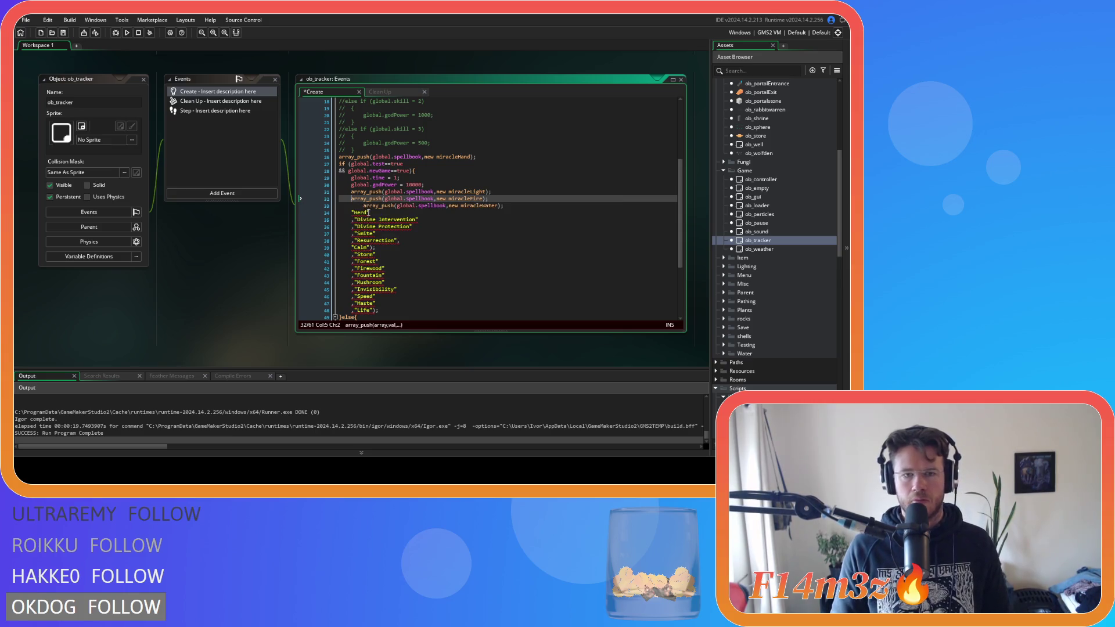
click(494, 206)
key(Home)
key(BackSpace)
Step: Add spellbook pushes for miracleSmite, miracleDivineIntervention and miracleDivineProtection over the old spell entries
text(array_push(global.spellbook,new );)
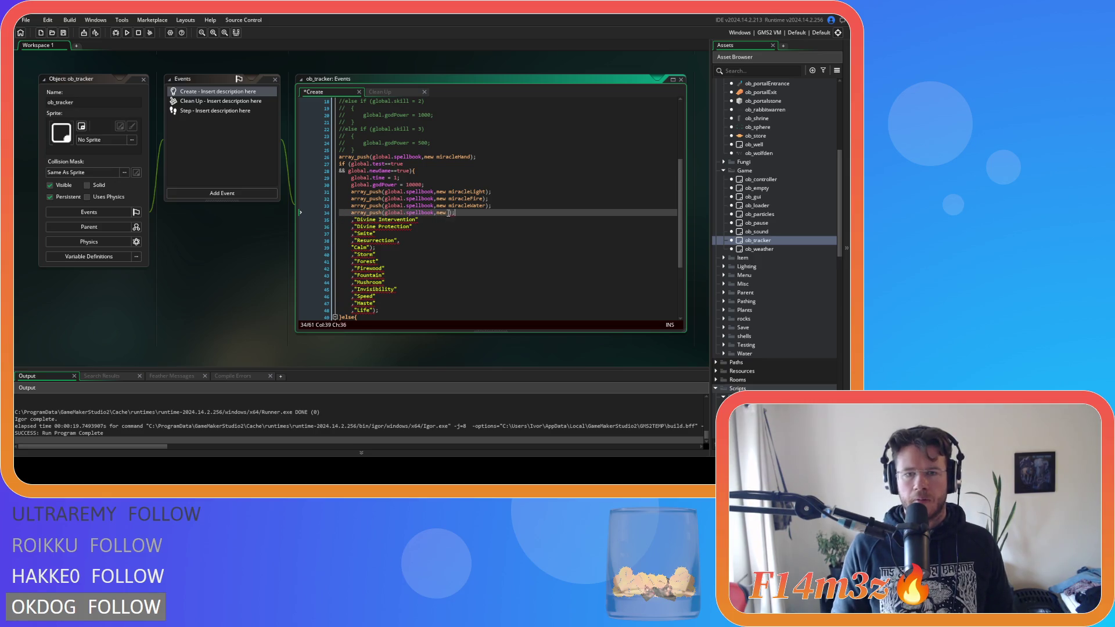
text(m)
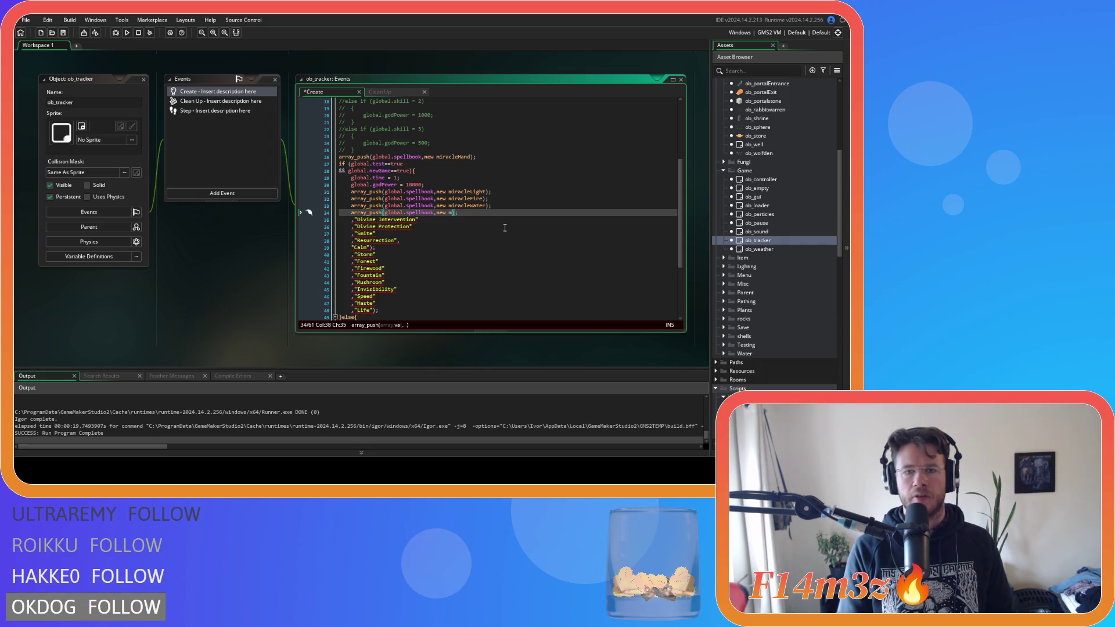
text(ira)
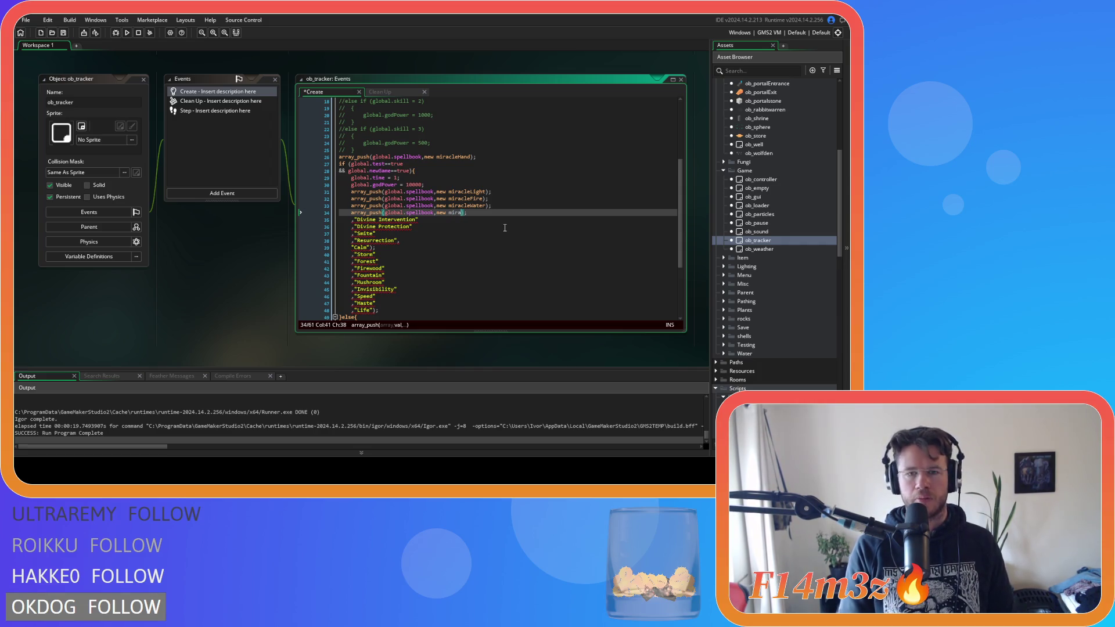
text(cleSmite)
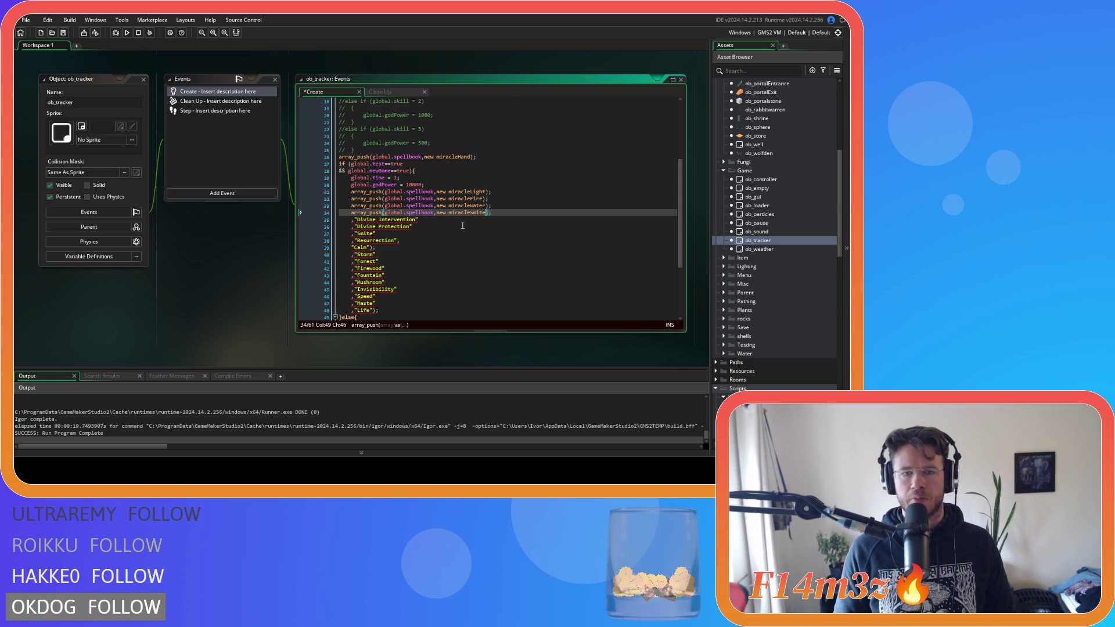
click(321, 219)
key(ctrl+v)
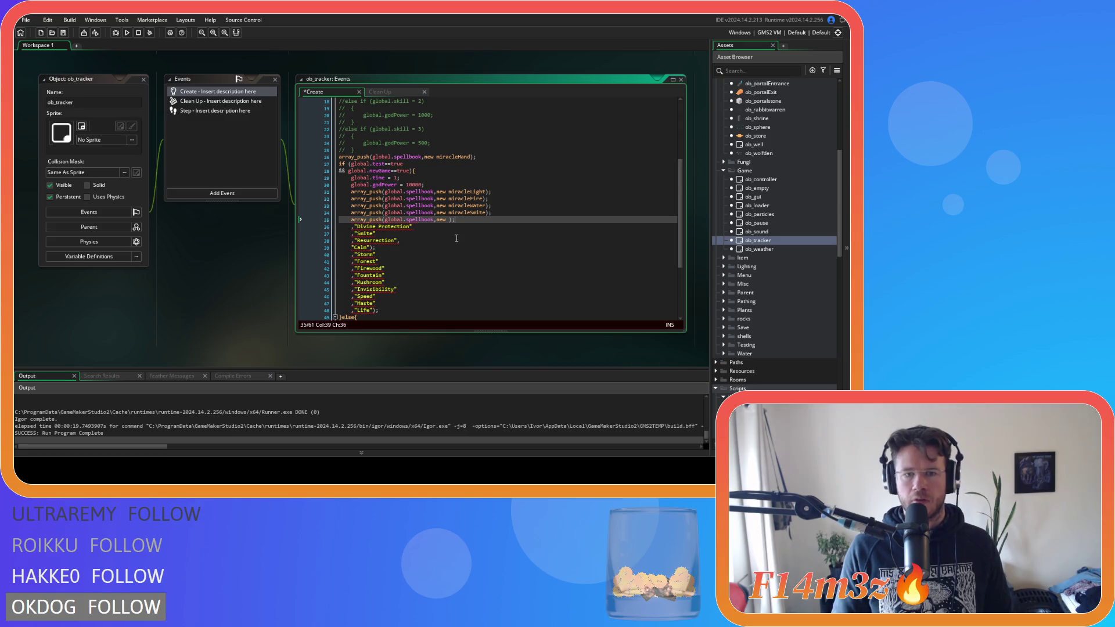
text(miracleD)
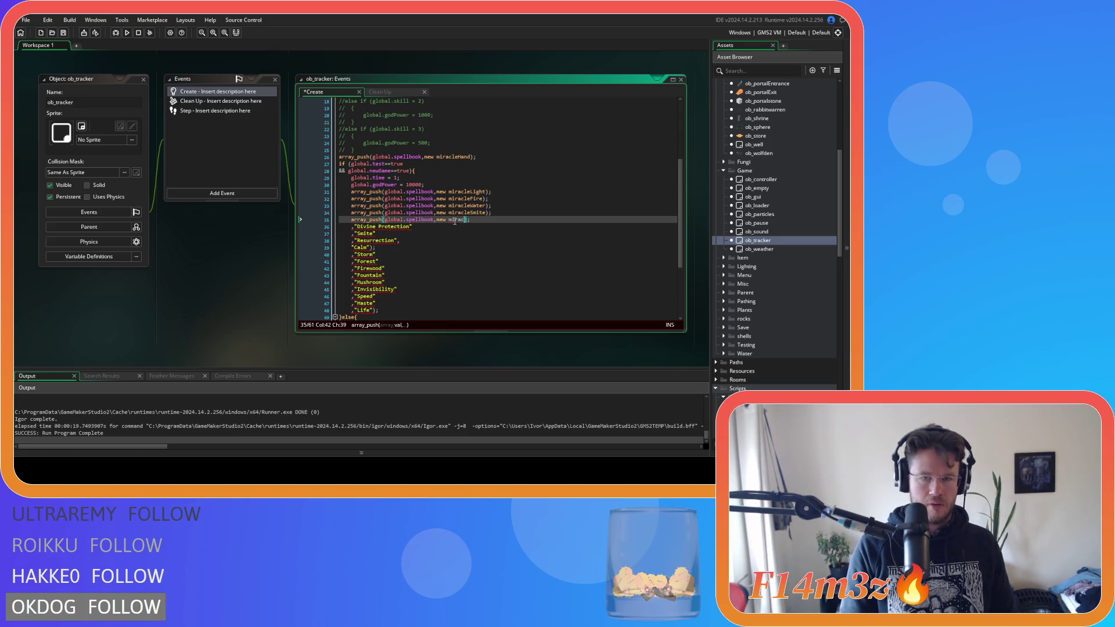
text(ivineInterve)
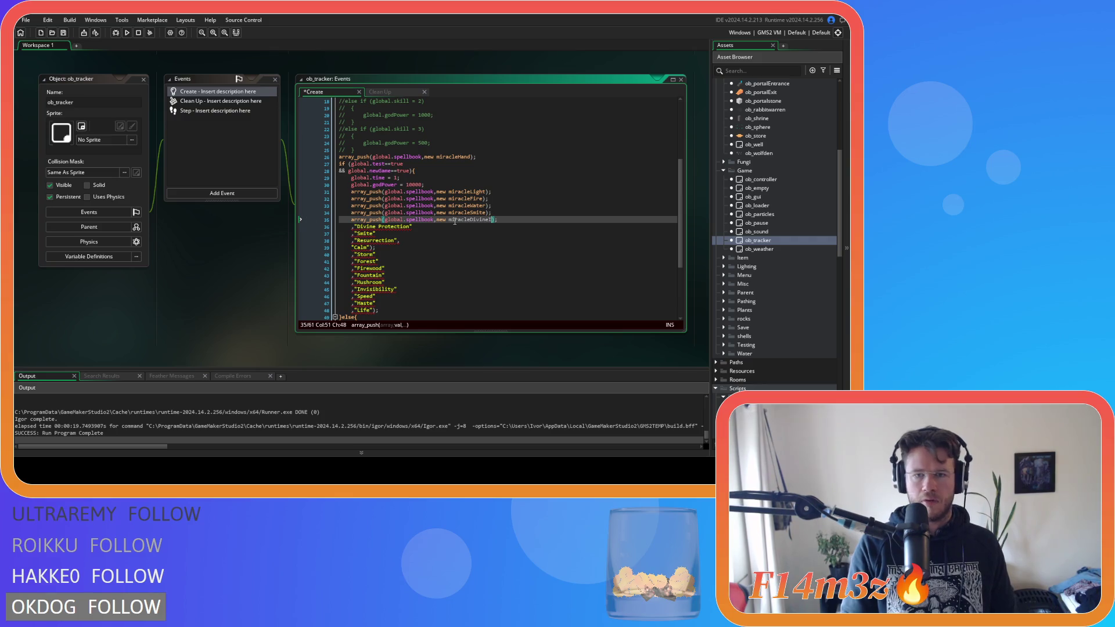
text(ntion)
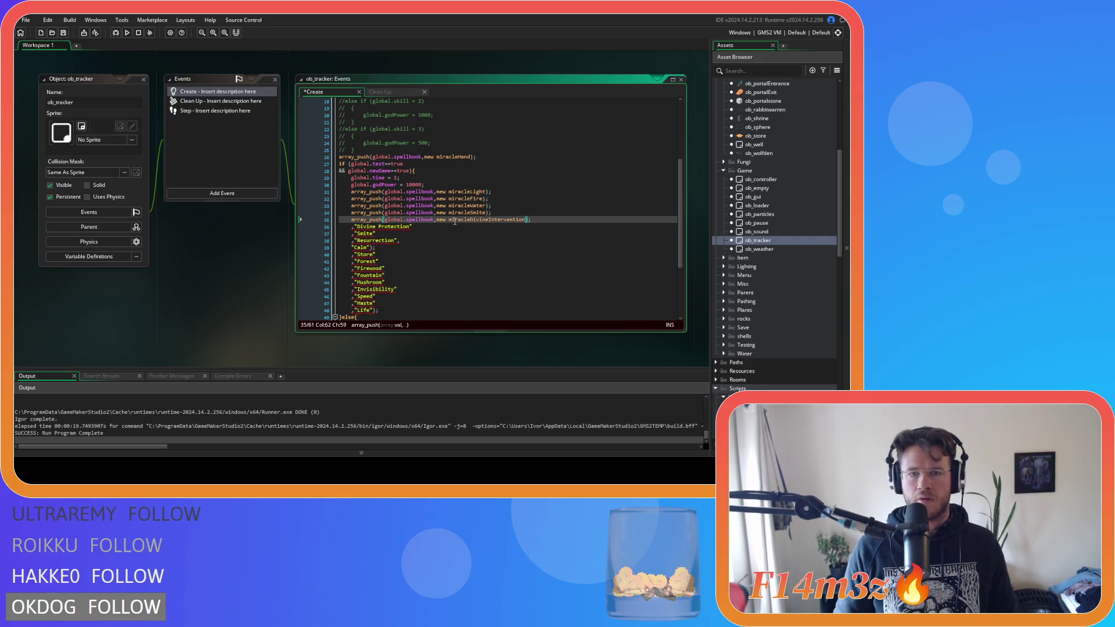
drag(412, 226, 357, 231)
text(array_push(global.spellbook,new );)
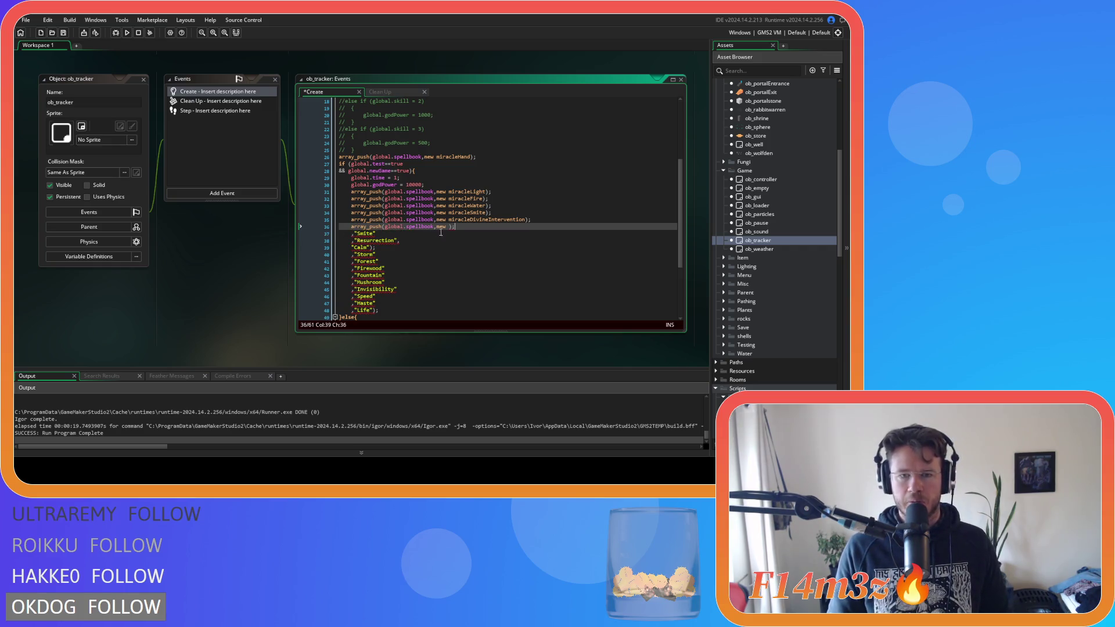
text(miracle)
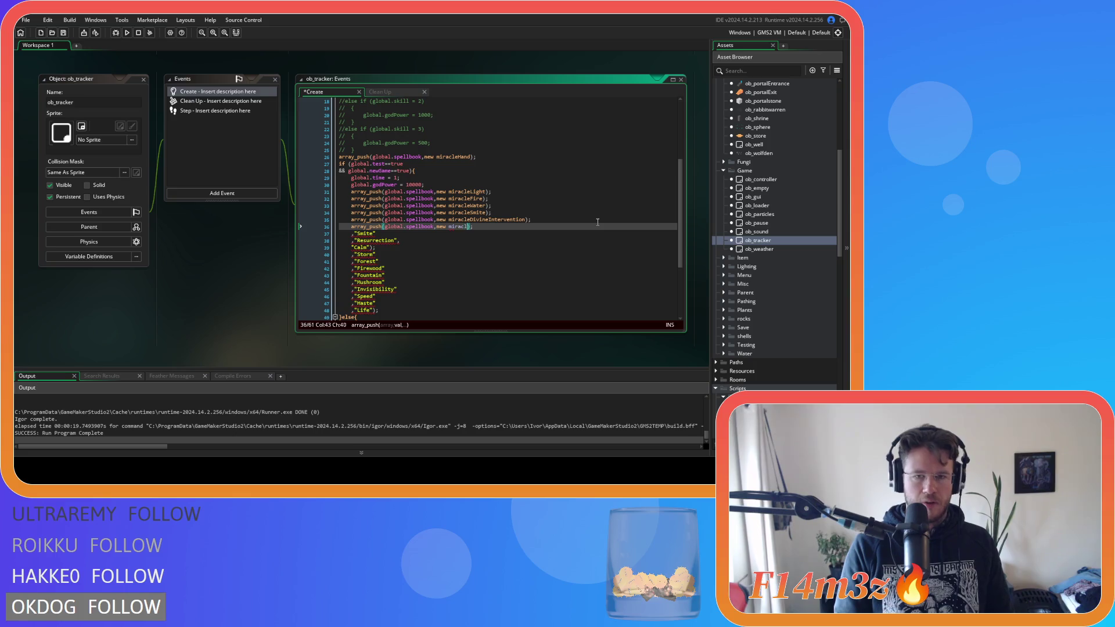
text(DivineProtect)
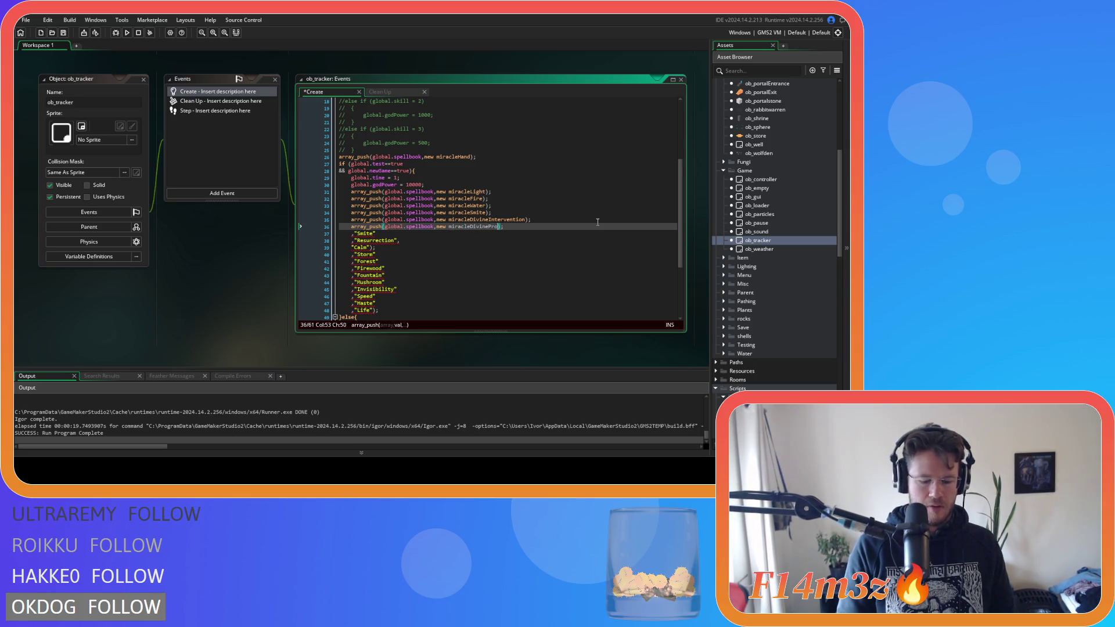
text(ion)
Step: Replace the entry on line 37 with an array_push of new miracleHerd
drag(377, 233, 354, 233)
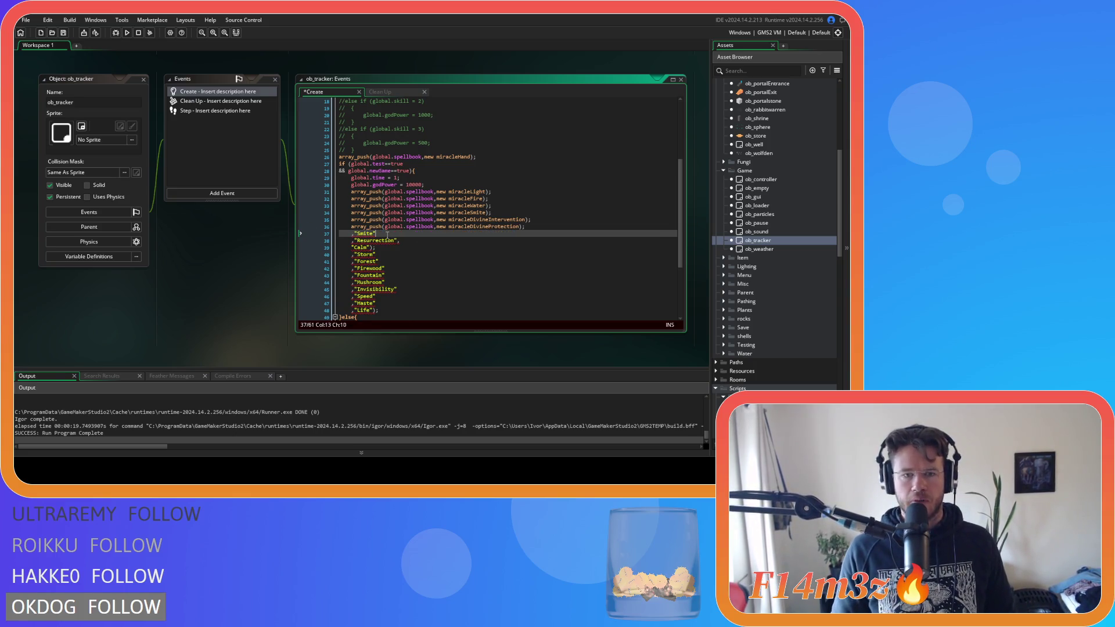
text(array_push(global.spellbook,new );)
click(447, 234)
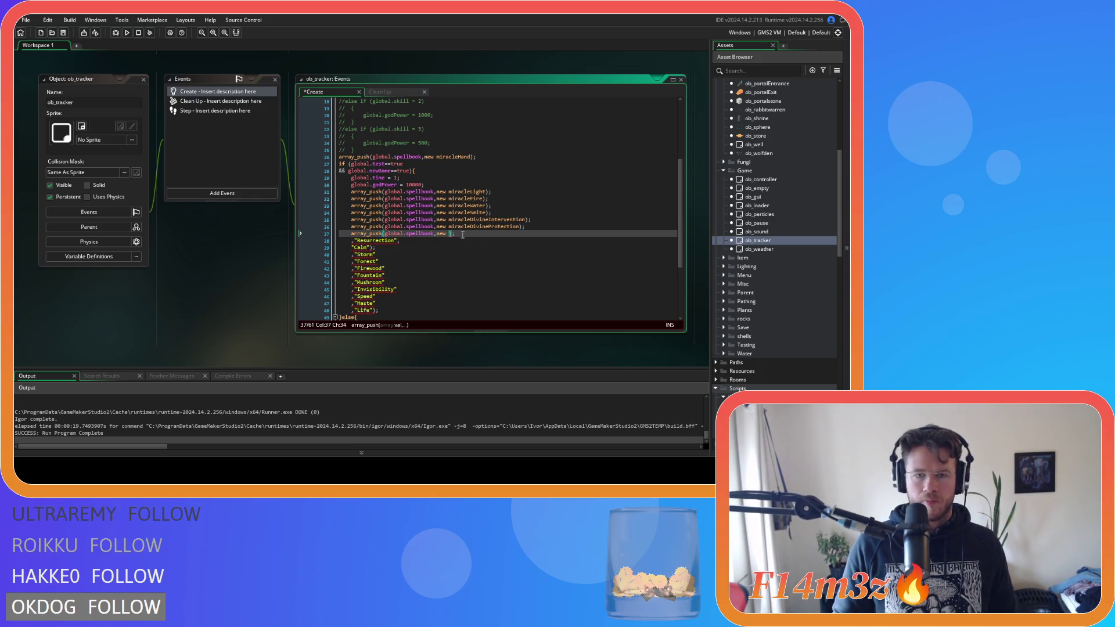
text(miracle)
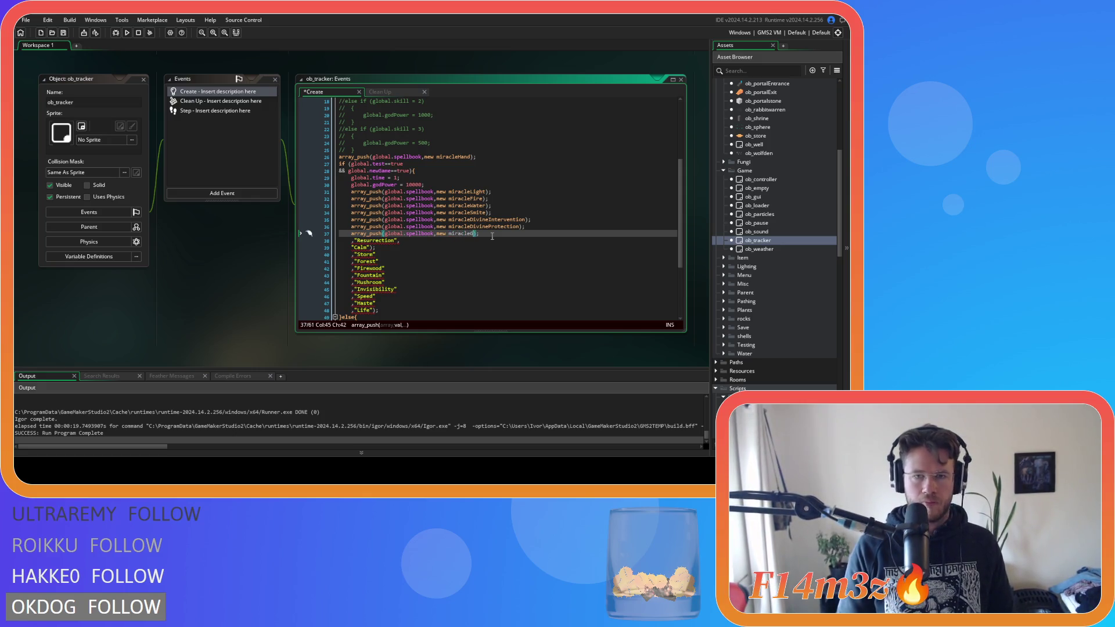
text(Herd)
click(401, 247)
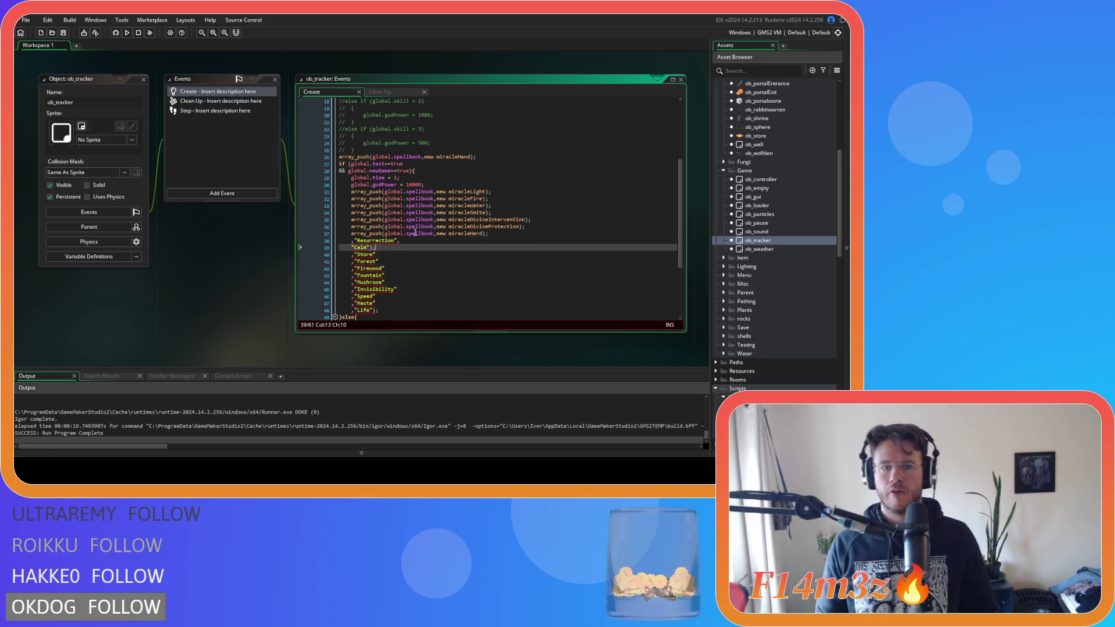
Step: Replace the "Resurrection" string with array_push(global.spellbook,new miracleResurrection); and move to the Calm entry
drag(400, 241, 342, 244)
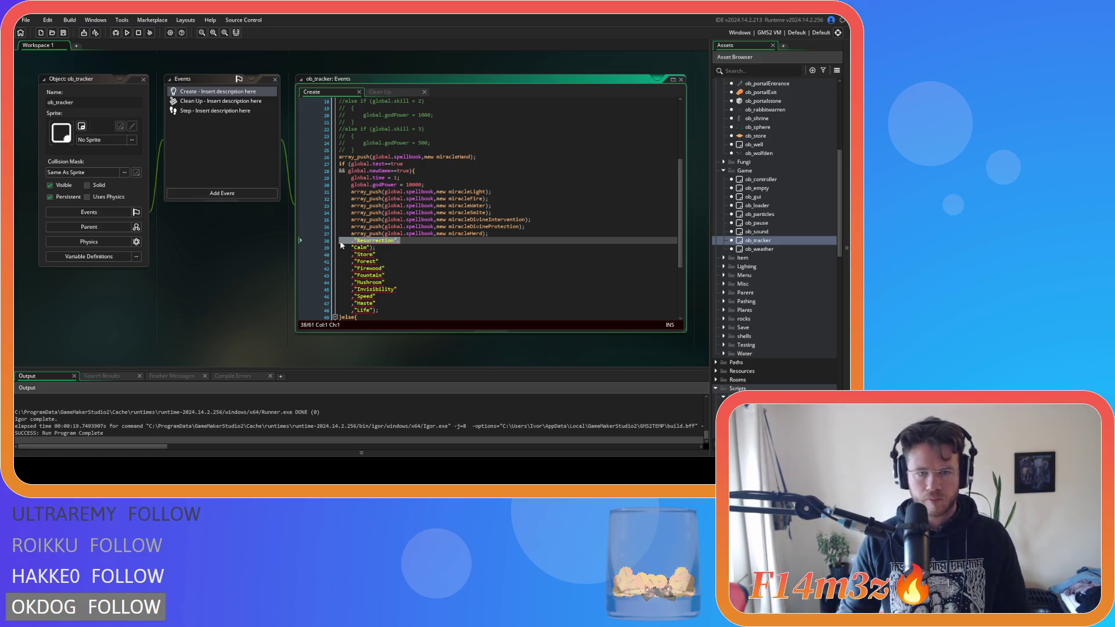
text(array_push(global.spellbook,new );)
key(Left)
key(Left)
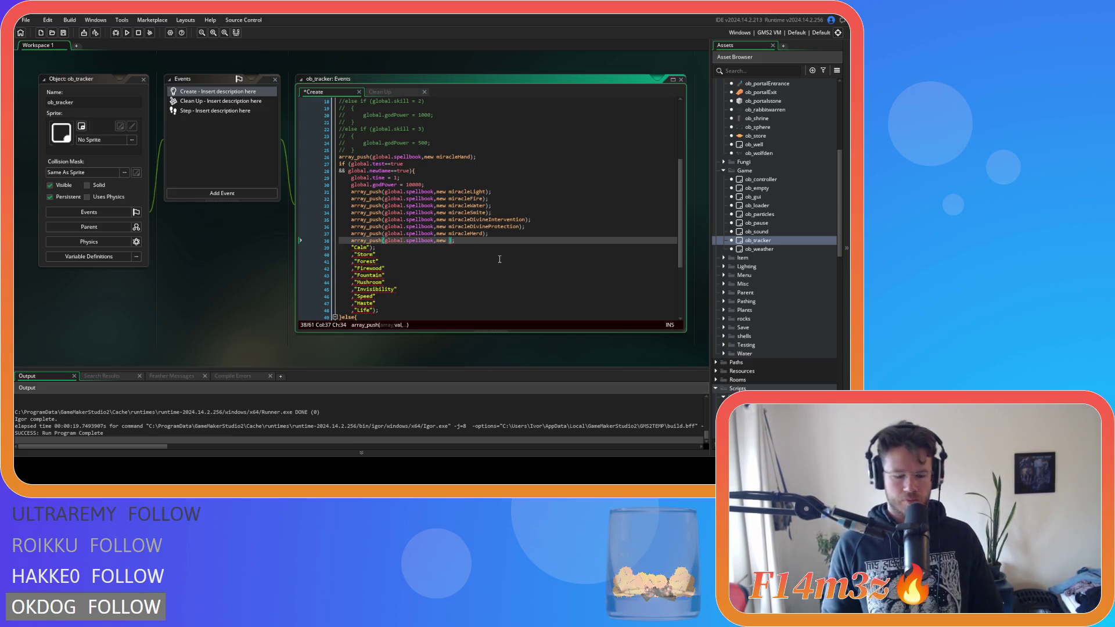
text(miracleRes)
text(urrection)
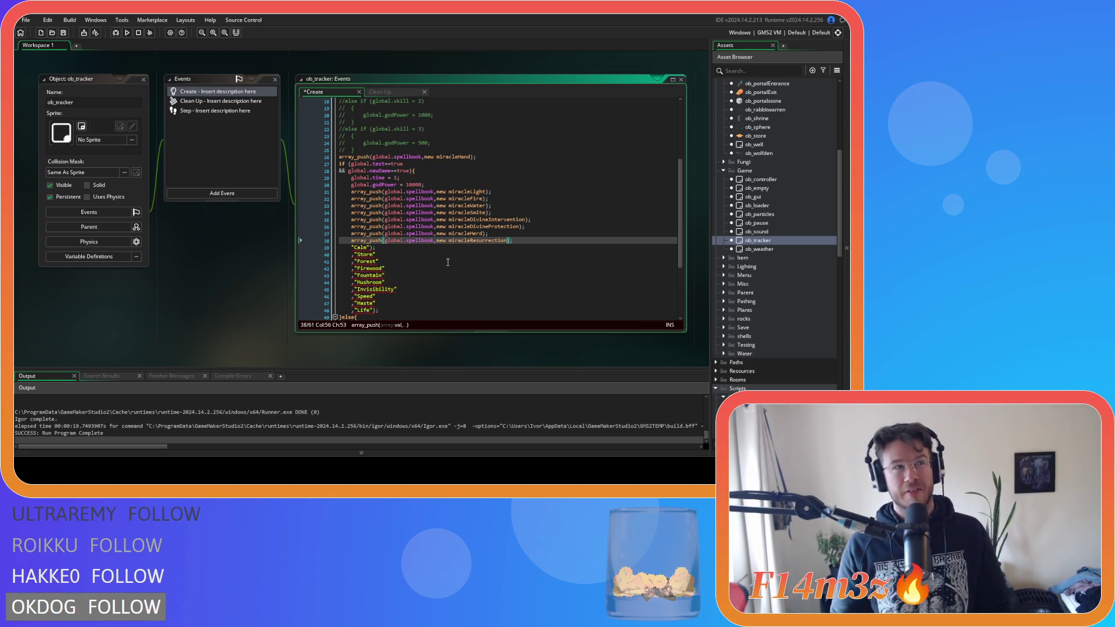
click(358, 249)
key(Home)
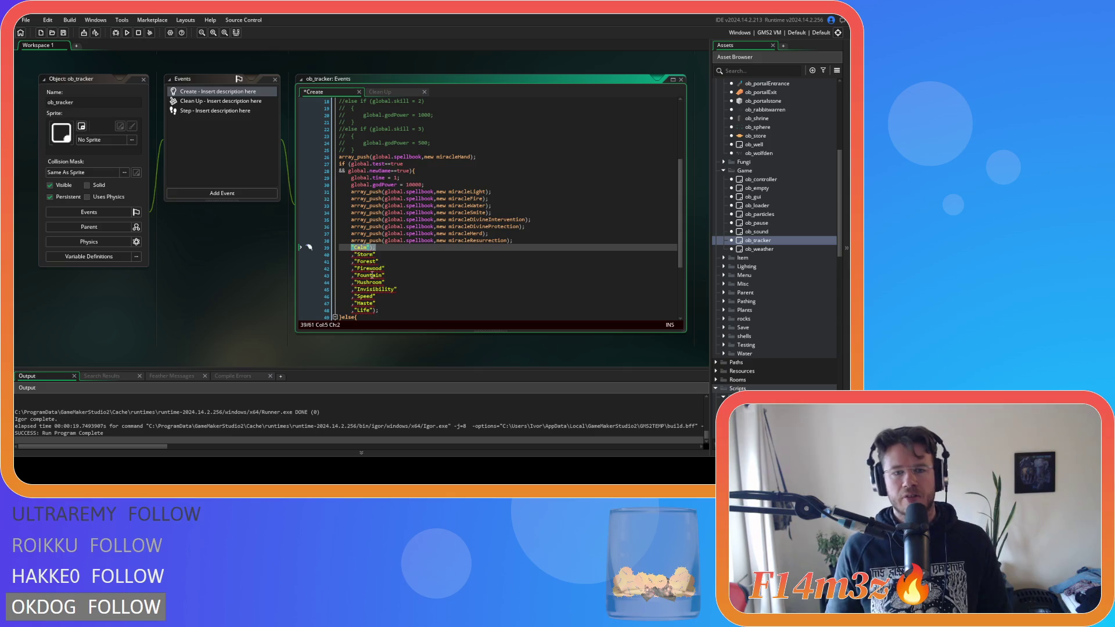
mouse_move(376, 282)
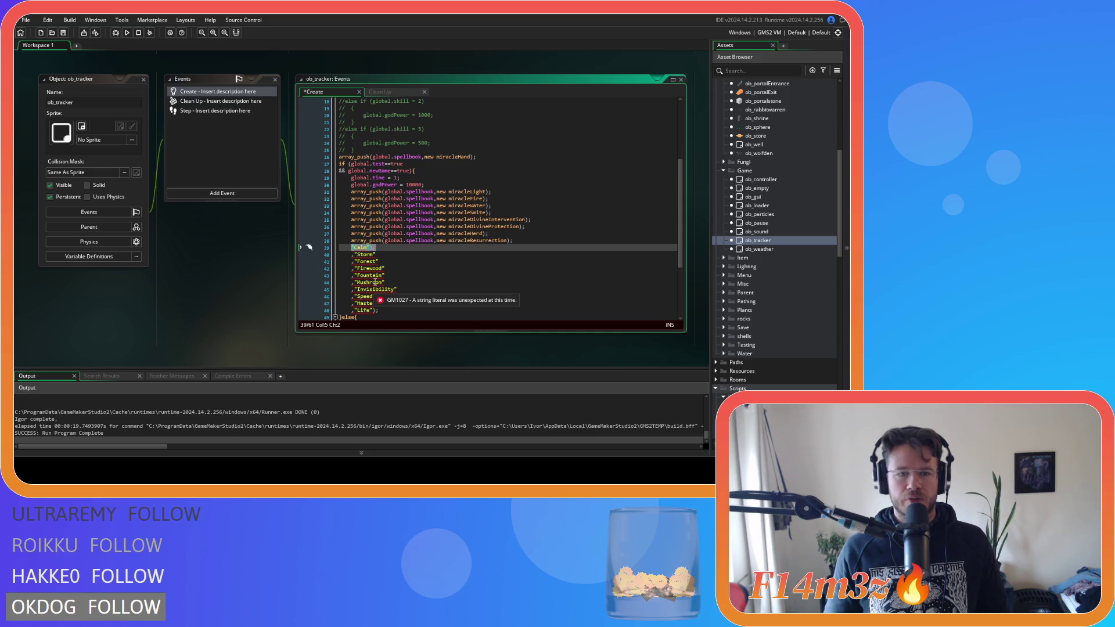
Step: Turn "Calm" and "Storm" into spellbook pushes of new miracleCalm and new miracleStorm
text(array_push(global.spellbook,new );)
text(miracle)
text(Calm)
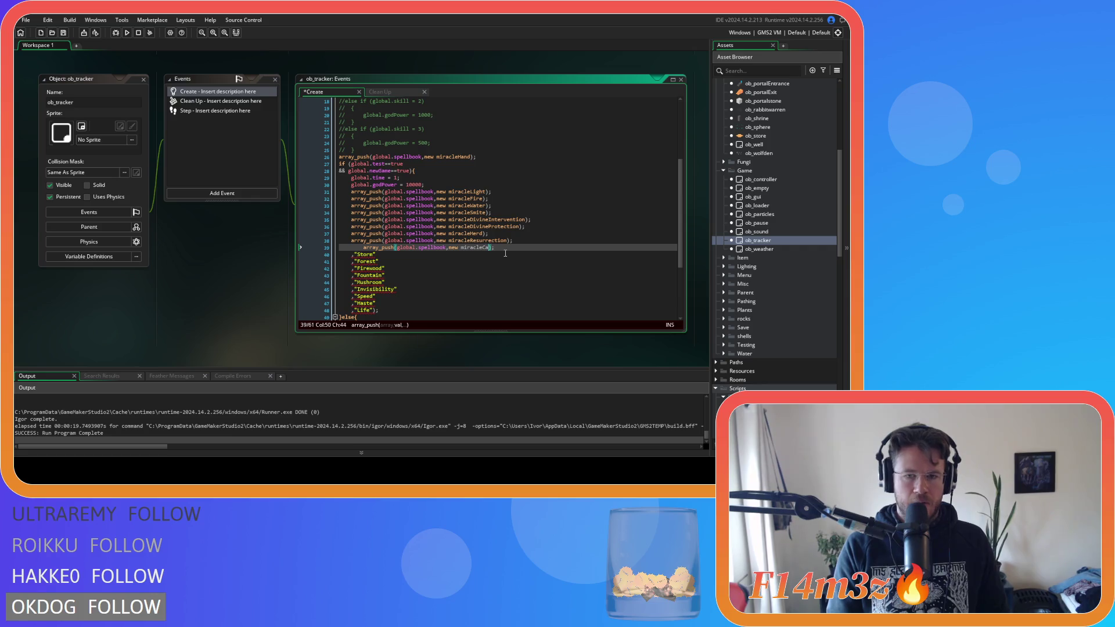
key(Home)
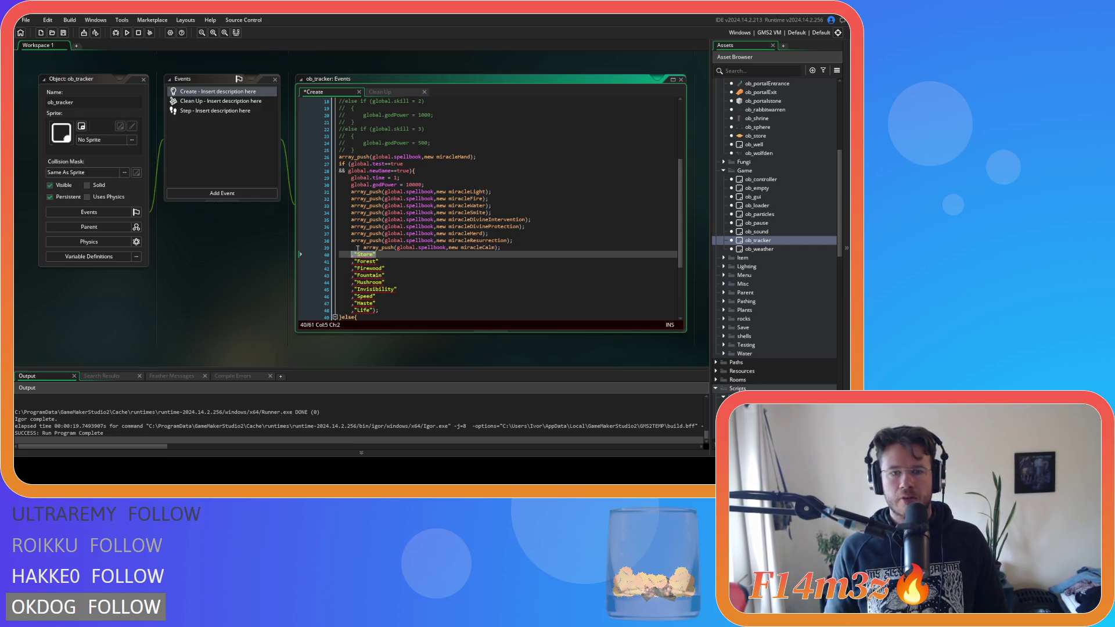
key(BackSpace)
drag(382, 254, 332, 260)
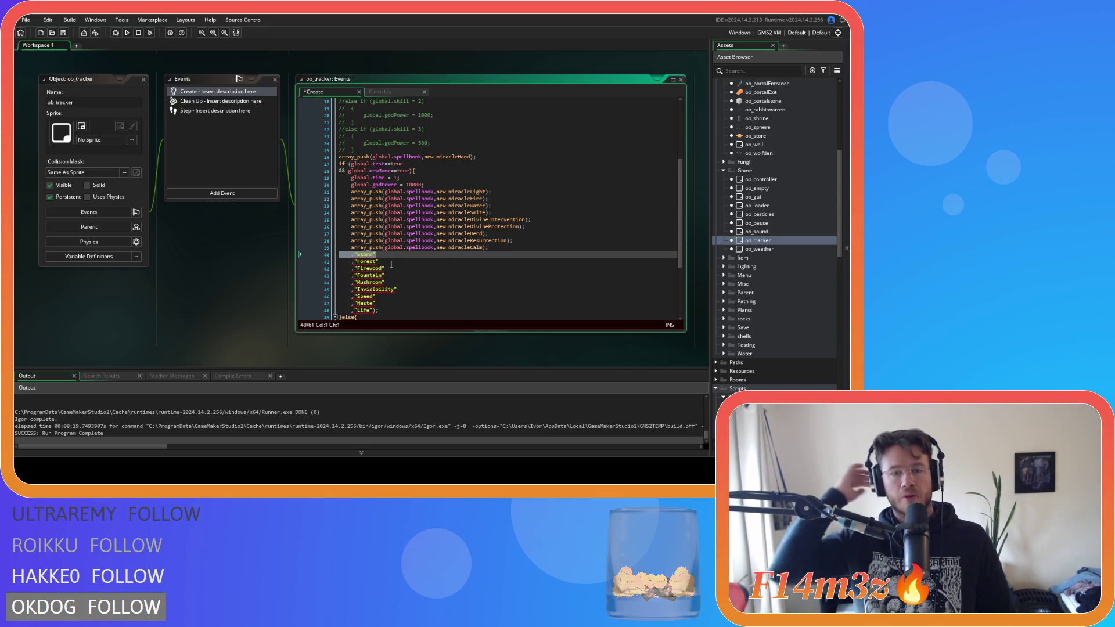
key(ctrl+v)
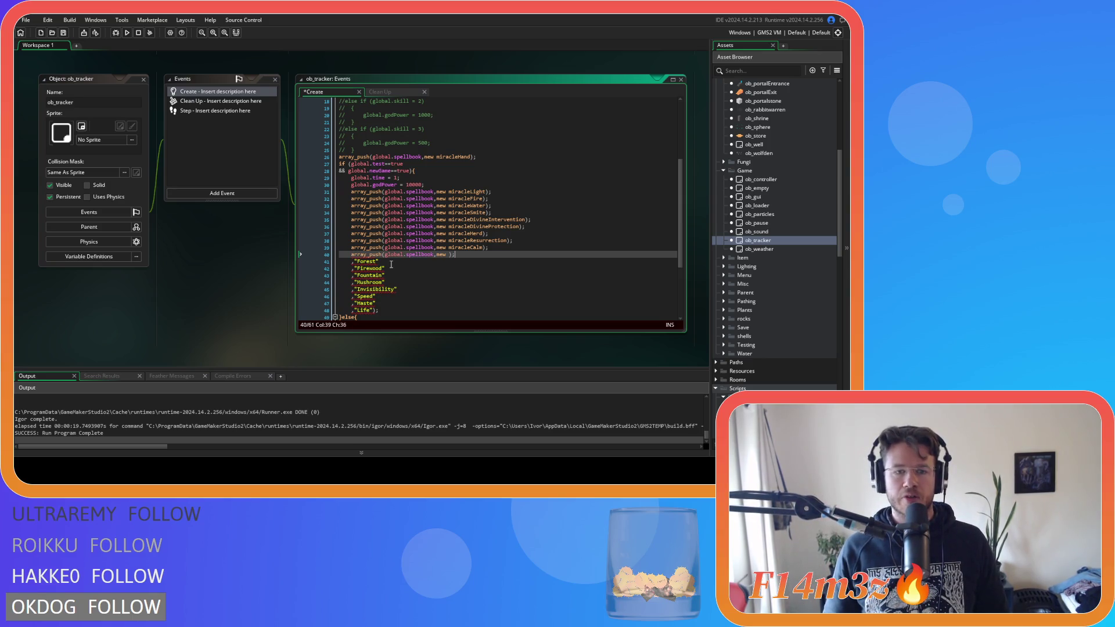
click(449, 254)
text(new m)
text(iracle)
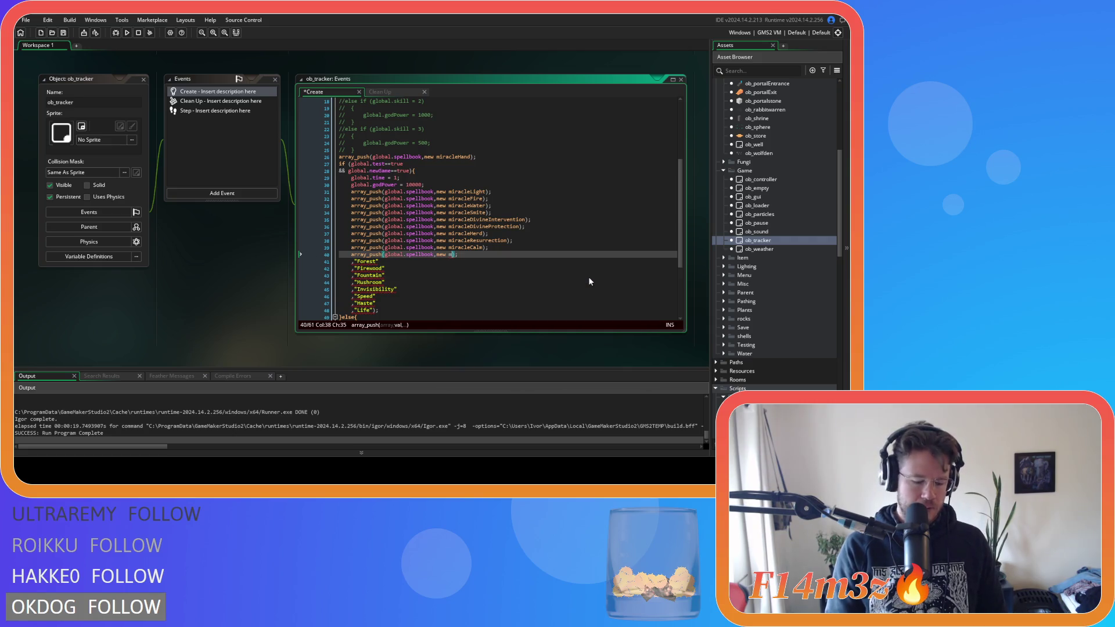
text(Storm)
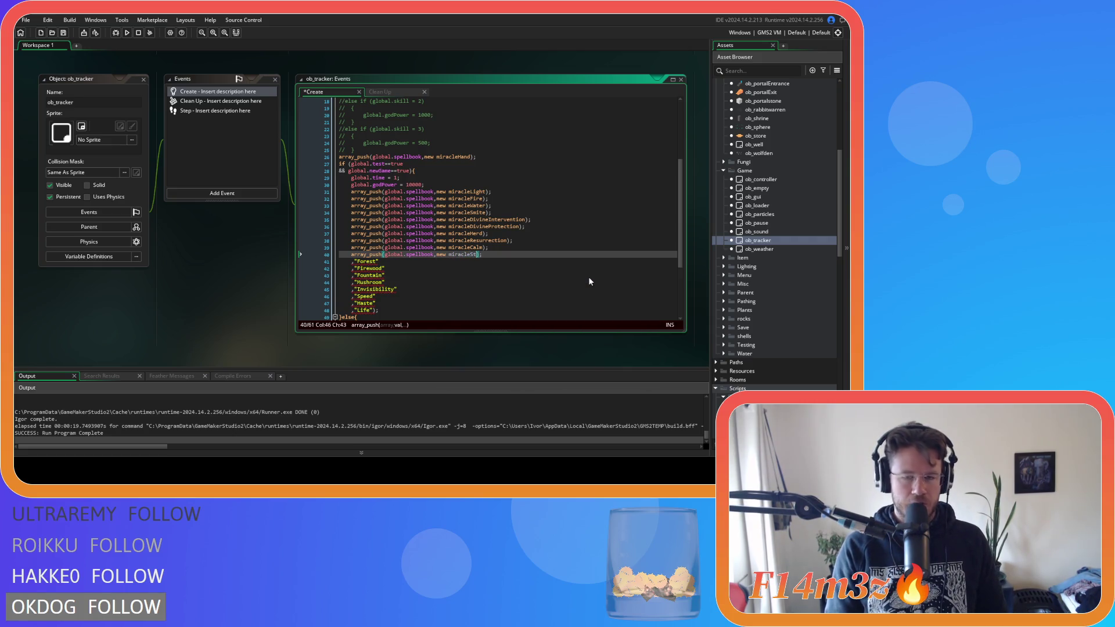
Step: Add a miracleForest spellbook push, then undo the unfinished Firewood conversion
key(ctrl+v)
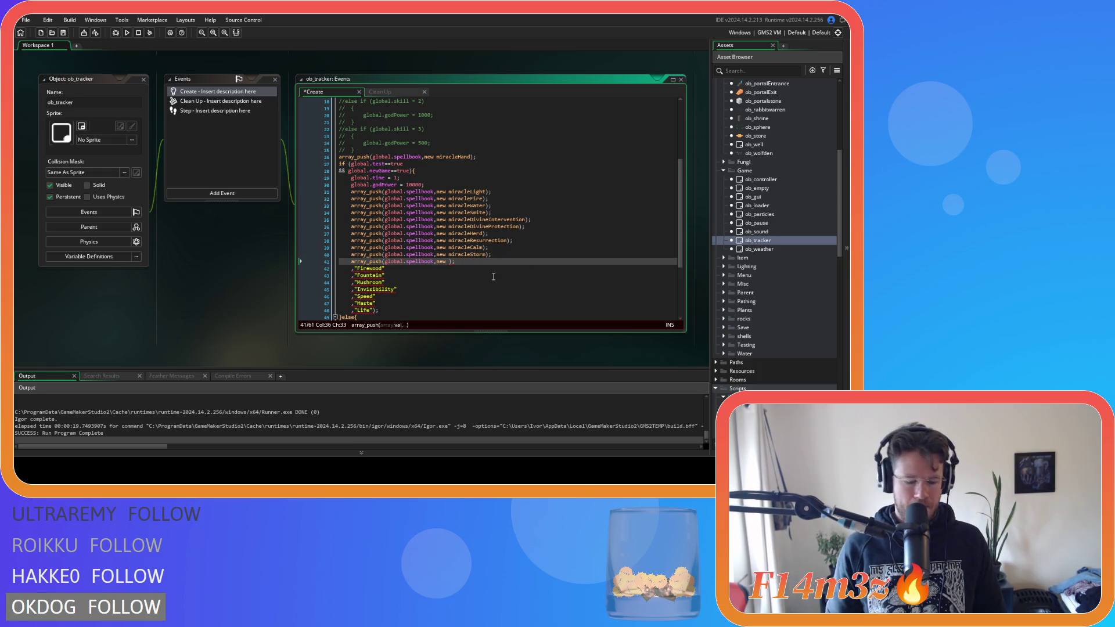
text(miracleForest)
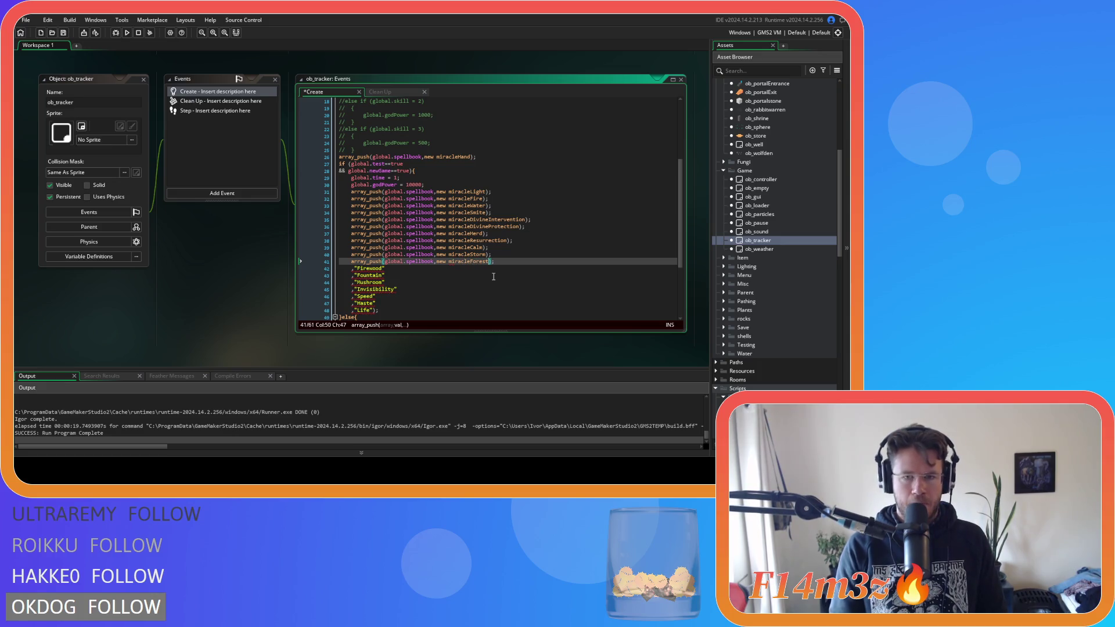
click(316, 268)
text(array_push(global.spellbook,new );)
text(mi)
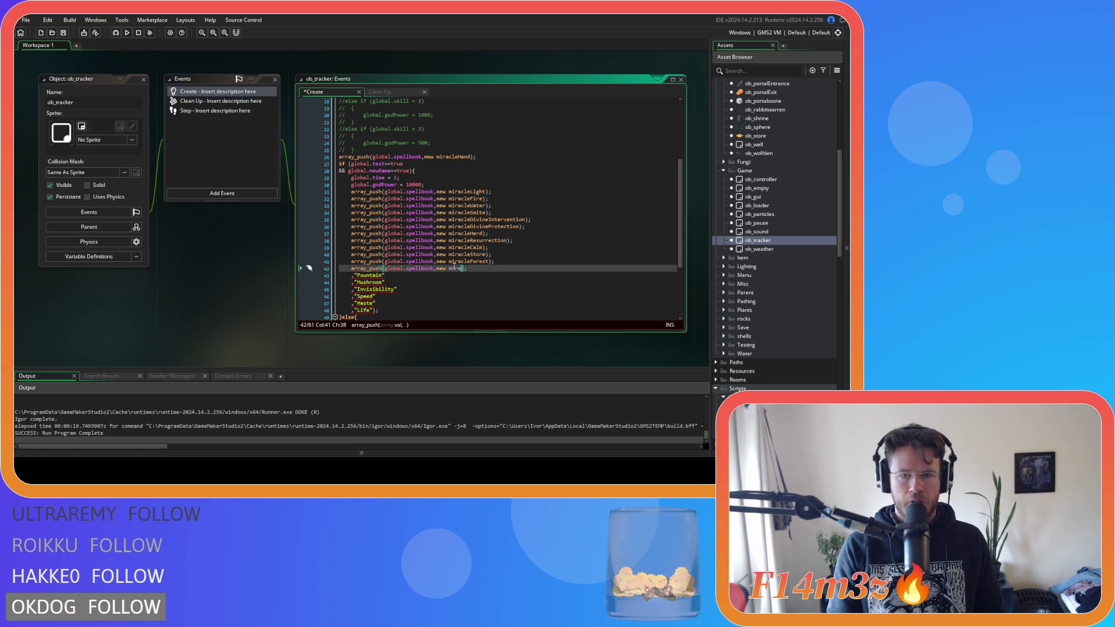
click(488, 191)
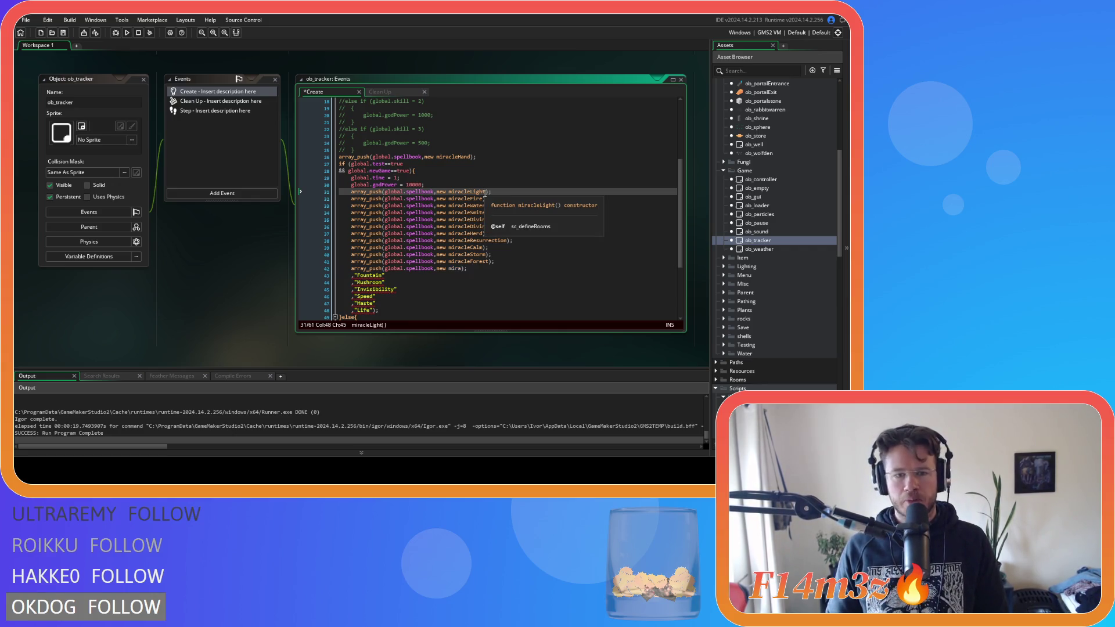
click(437, 192)
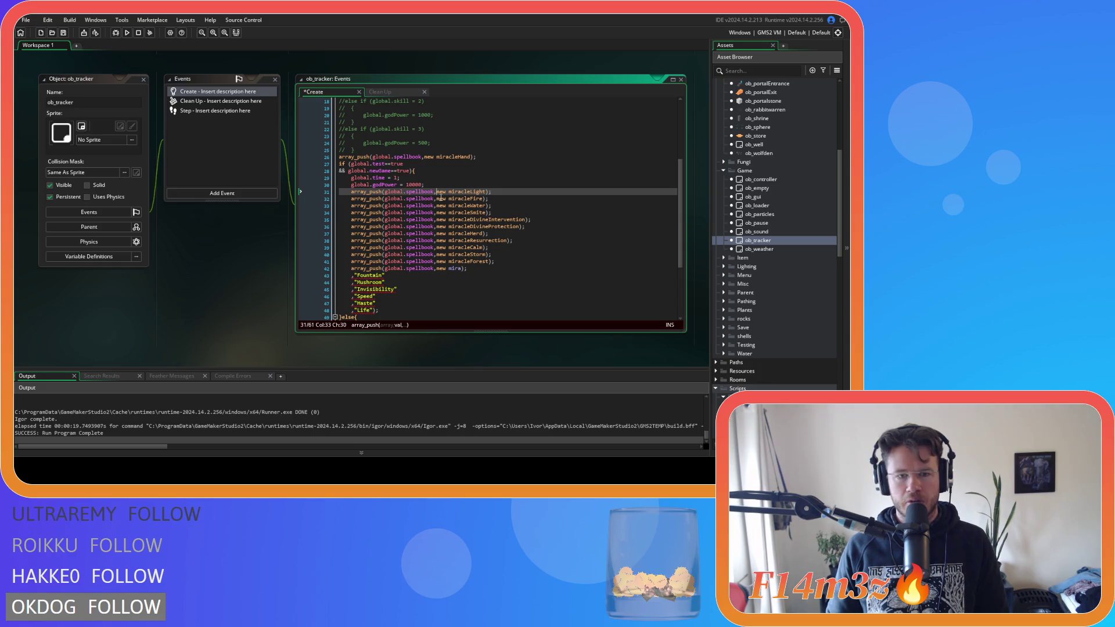
mouse_move(481, 269)
mouse_down()
mouse_move(280, 214)
mouse_move(276, 266)
mouse_up()
key(ctrl+z)
key(ctrl+z)
key(ctrl+z)
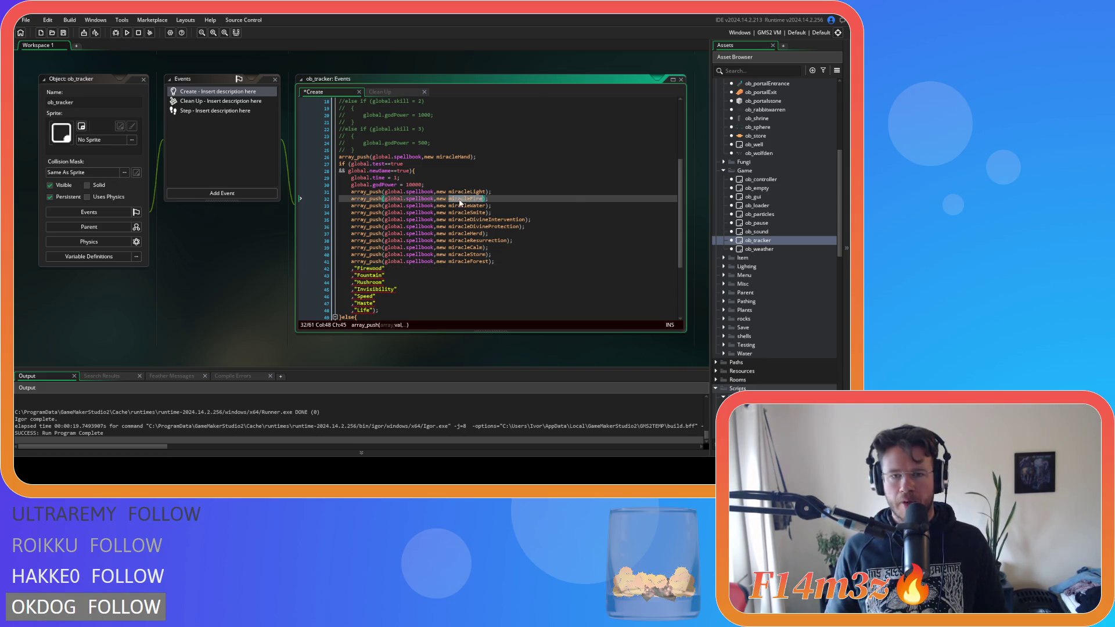
Step: Split the miracleLight push so new miracleLight and the closing bracket sit on separate lines
double_click(478, 191)
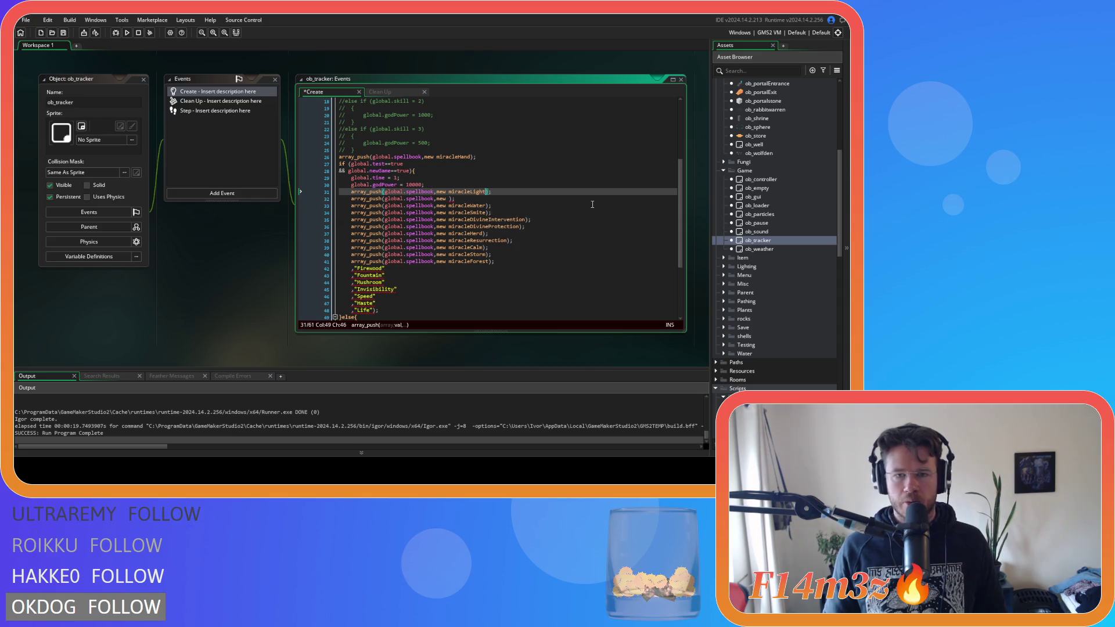
click(436, 192)
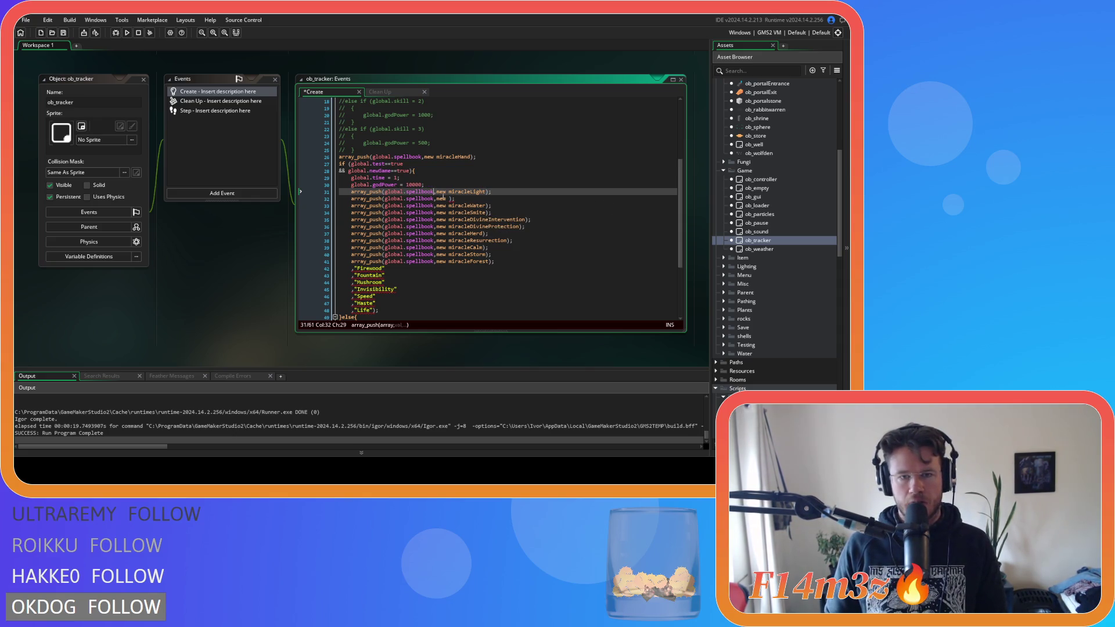
key(Return)
click(403, 199)
key(Return)
Step: Append ',miracleFire' to the combined push and delete the emptied push line
text(,miracleFire);)
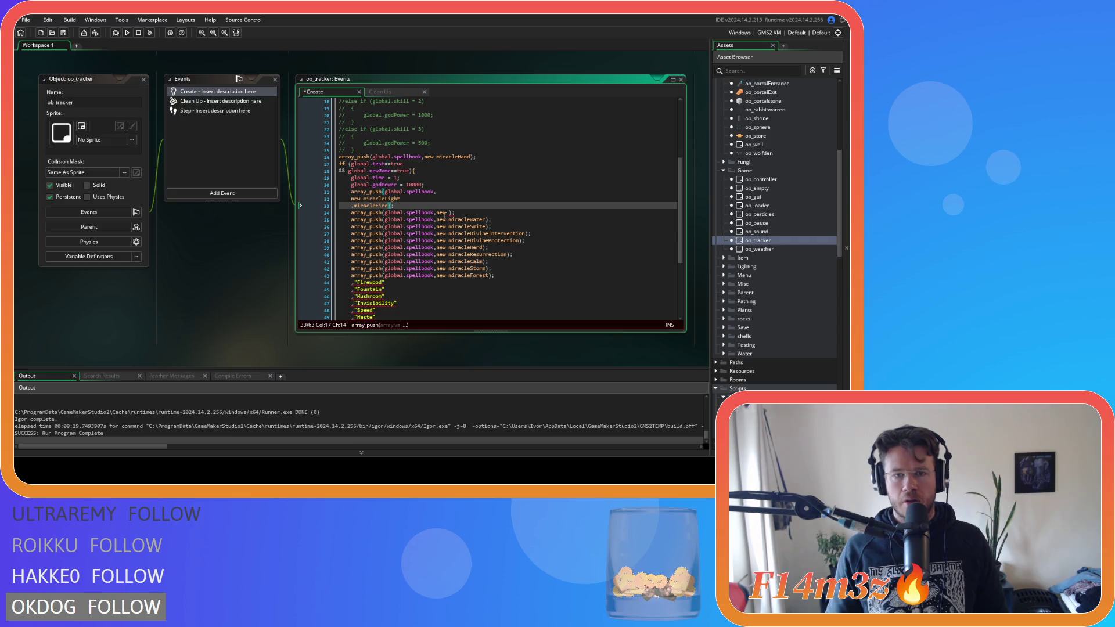
triple_click(401, 213)
key(BackSpace)
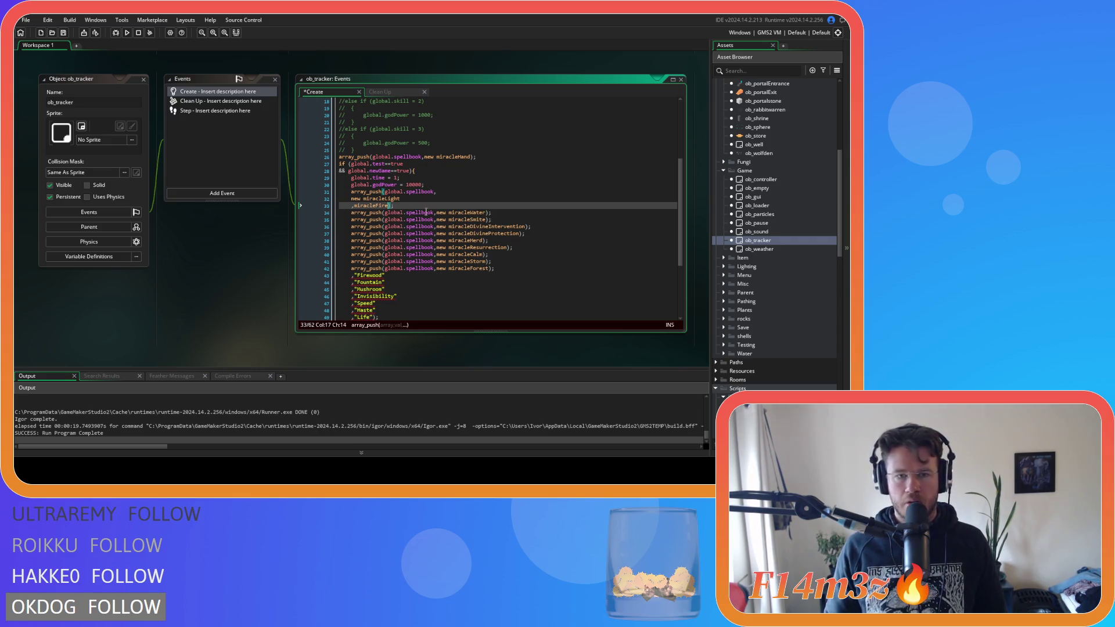
key(Return)
text(,);)
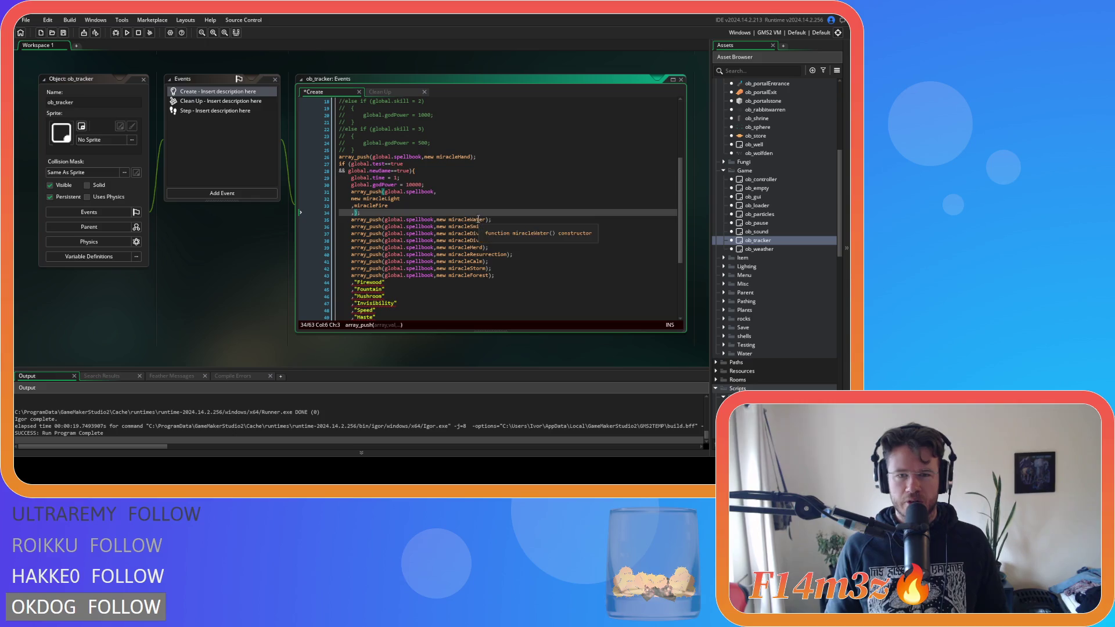
Step: Move 'new miracleWater' into the combined list and remove its duplicate push line
double_click(467, 220)
click(351, 206)
text(,new)
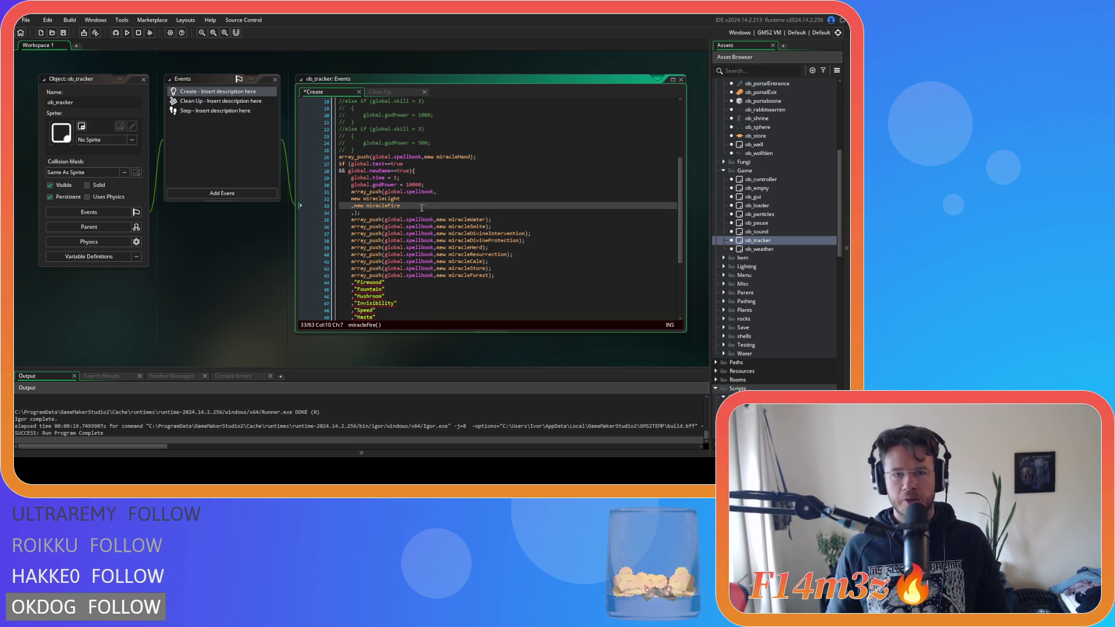
drag(486, 220, 438, 223)
key(ctrl+c)
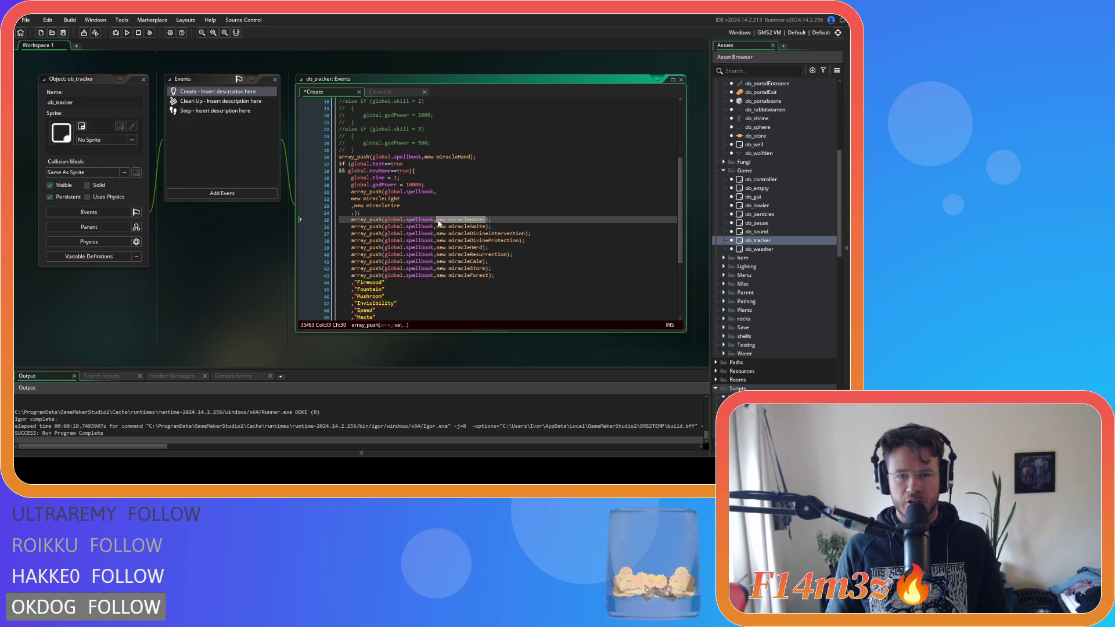
click(354, 217)
click(355, 212)
key(ctrl+v)
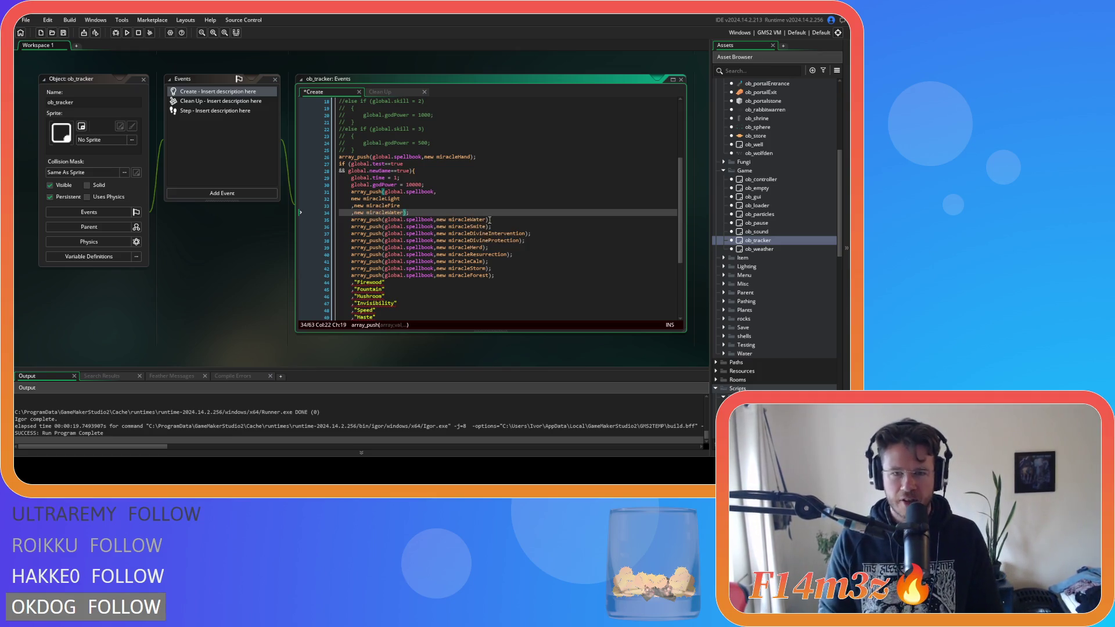
mouse_move(486, 220)
mouse_down()
mouse_move(315, 224)
mouse_move(404, 213)
mouse_up()
key(BackSpace)
key(Return)
key(ctrl+v)
text();)
Step: Cut the Smite entry from its own line and paste it below Water
drag(486, 226, 319, 229)
key(ctrl+x)
key(BackSpace)
key(BackSpace)
click(404, 219)
key(Return)
key(ctrl+v)
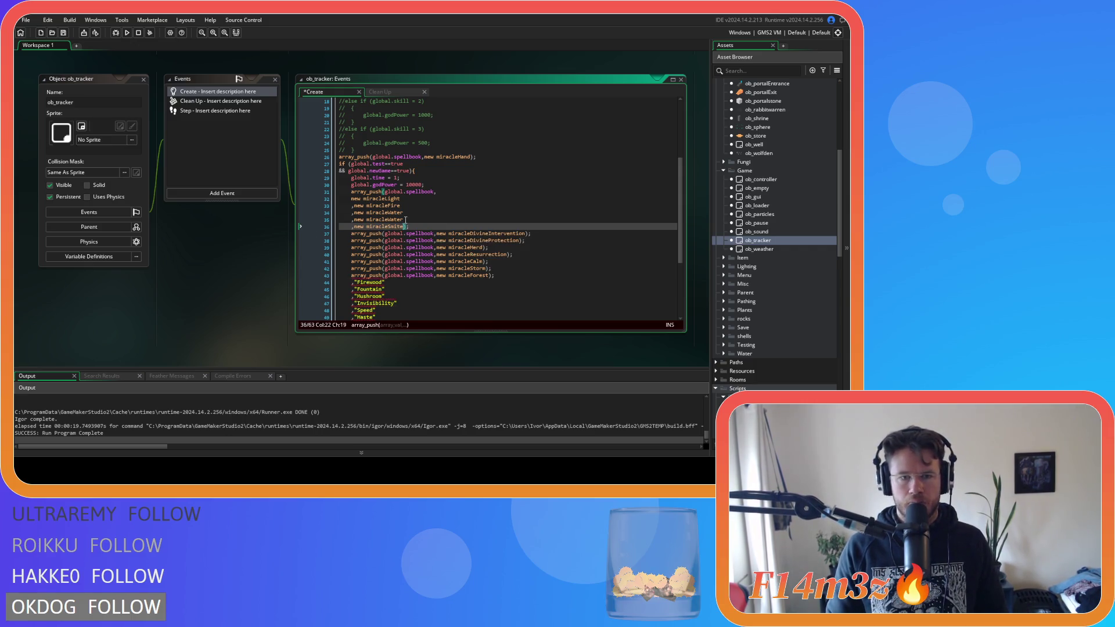
Step: Move DivineIntervention below Smite, delete its emptied line, and cut DivineProtection
drag(527, 234, 439, 238)
key(ctrl+x)
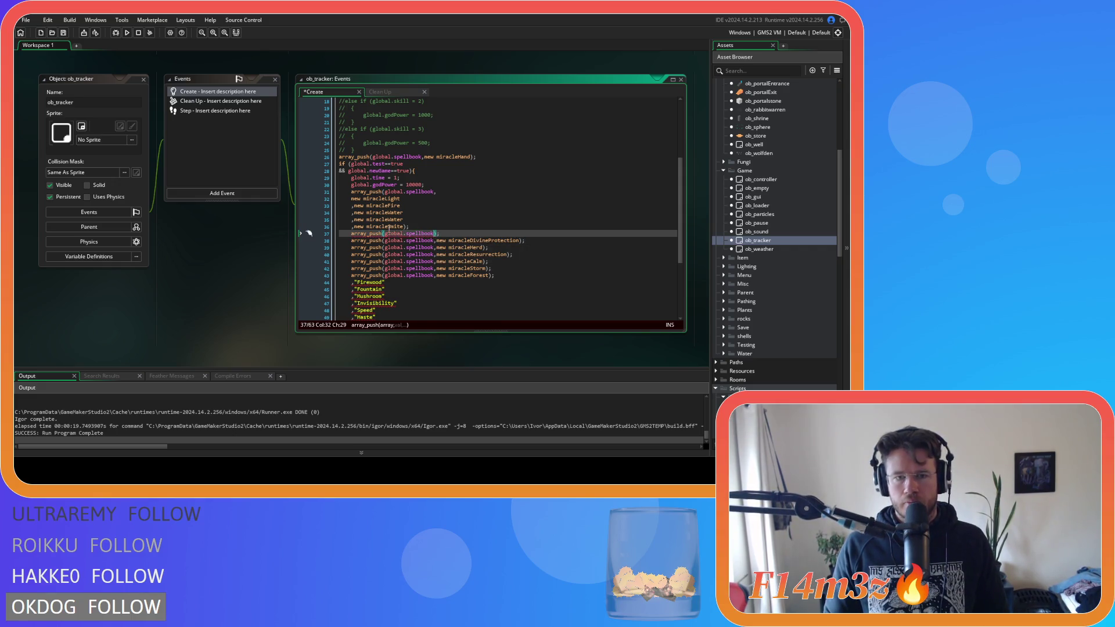
click(405, 226)
key(Return)
key(ctrl+v)
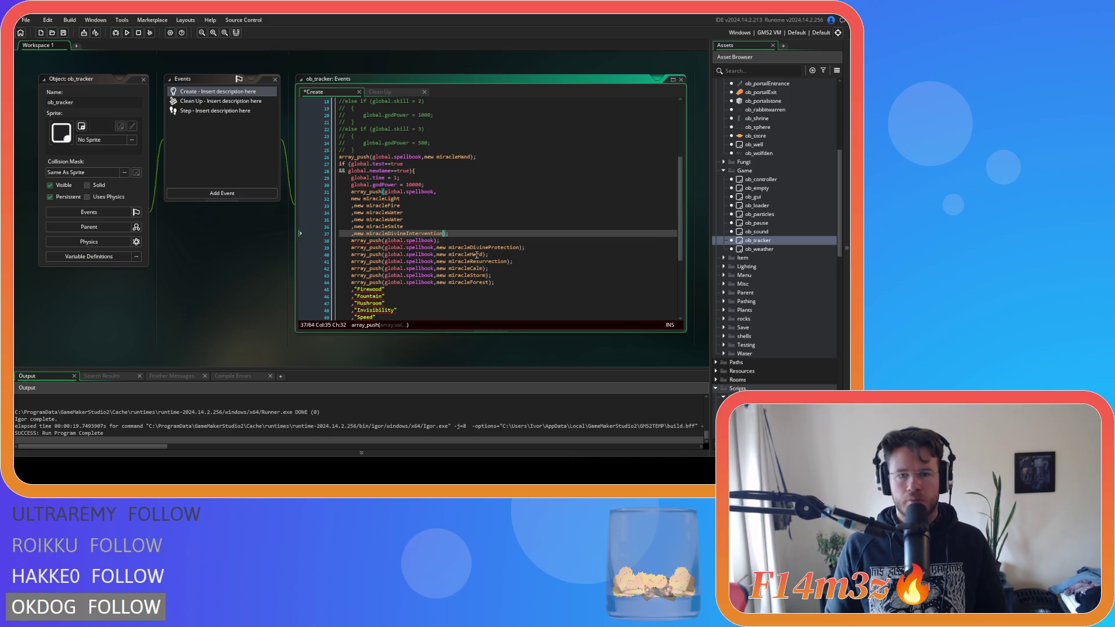
drag(439, 240, 323, 249)
key(Delete)
drag(523, 241, 437, 241)
key(ctrl+x)
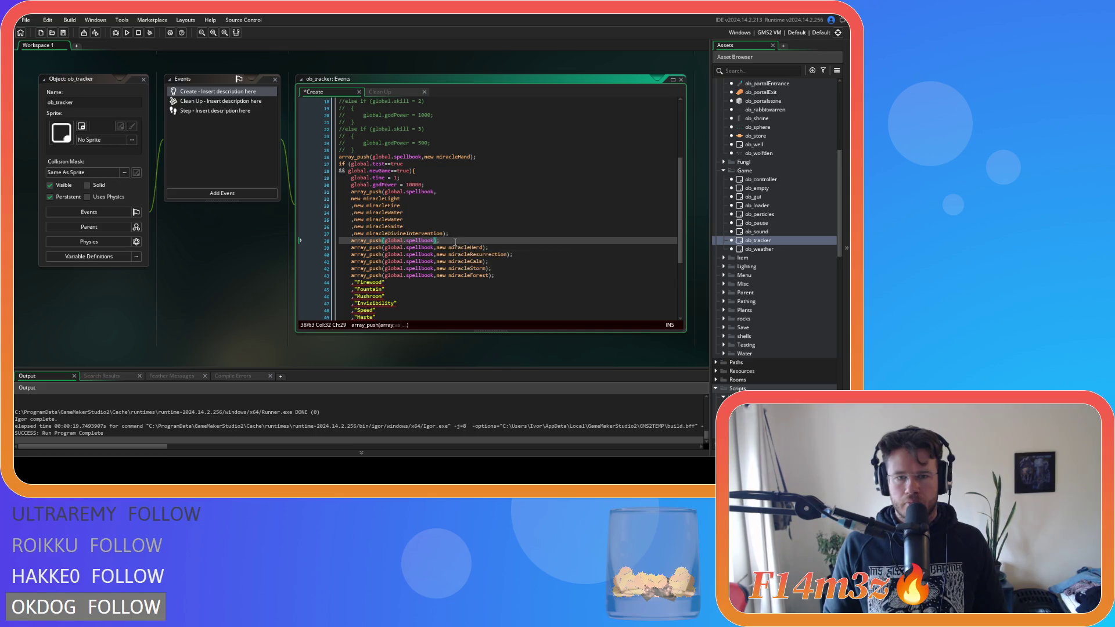
Step: Add DivineProtection below DivineIntervention and delete the leftover Heal push lines
click(496, 232)
key(Return)
key(ctrl+v)
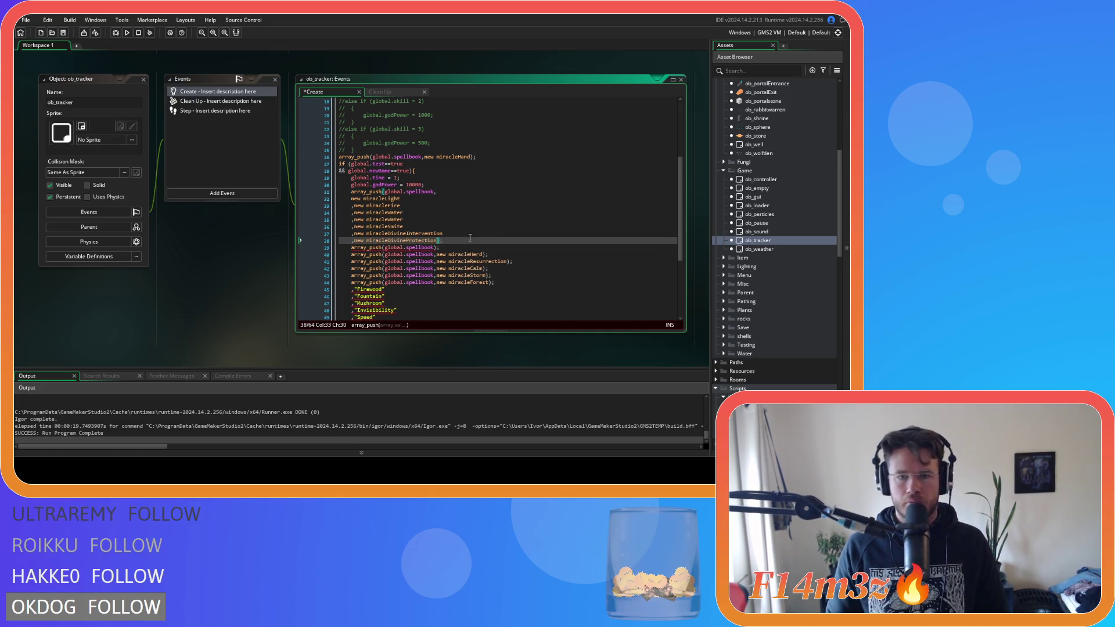
drag(486, 256, 437, 256)
key(Delete)
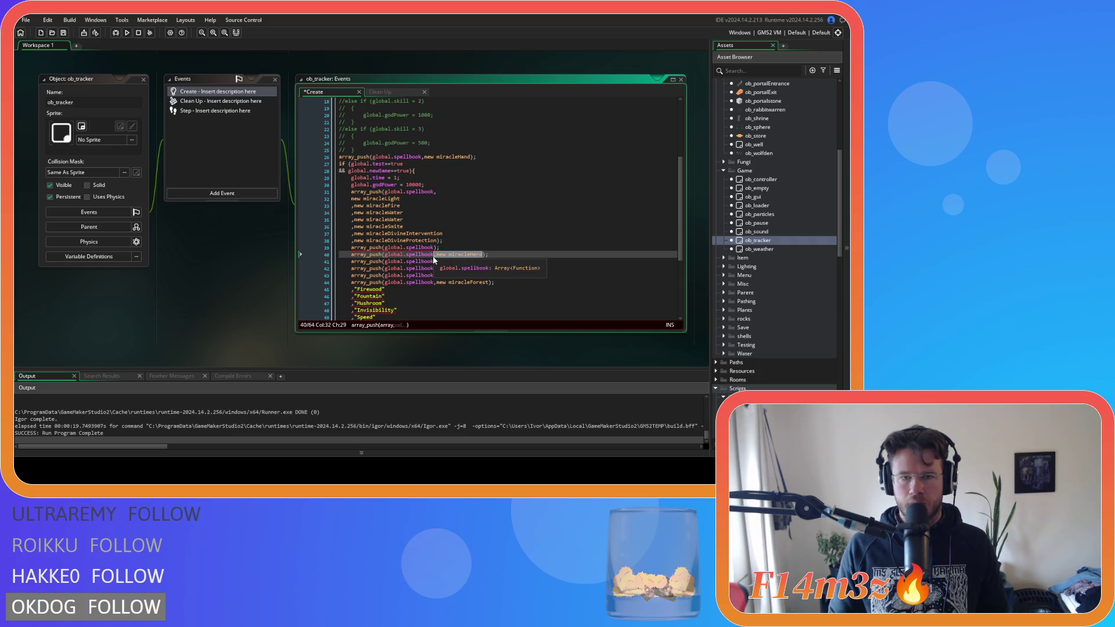
drag(446, 256, 440, 241)
key(Delete)
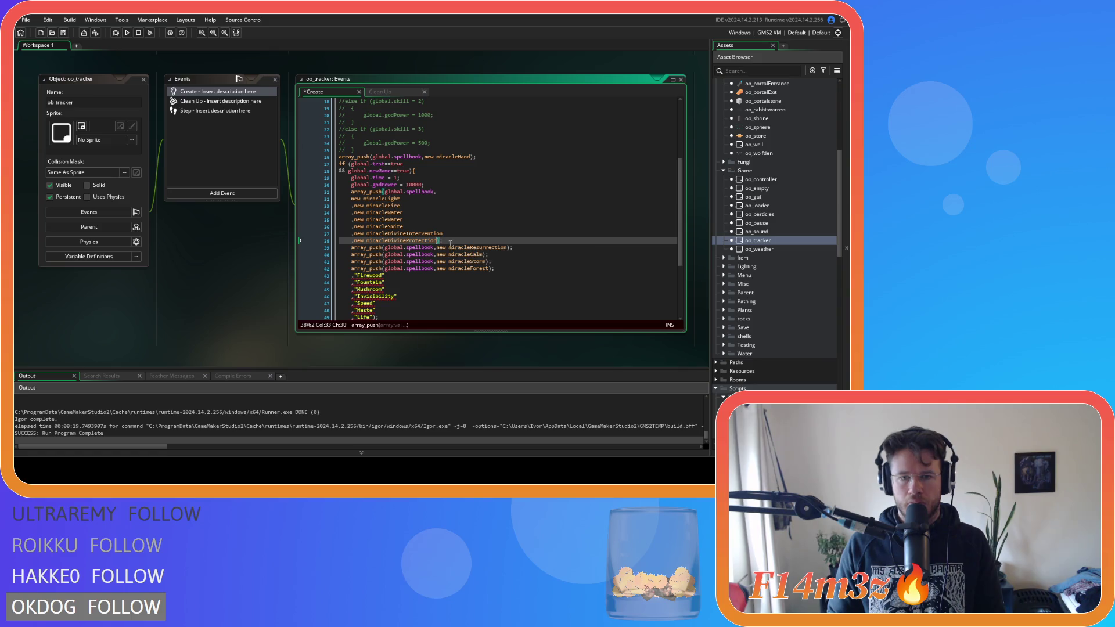
Step: Add ',new miracleHerd' and ',new miracleResurrection' entries, deleting their old push lines
key(Return)
text(,new miracleHerd);)
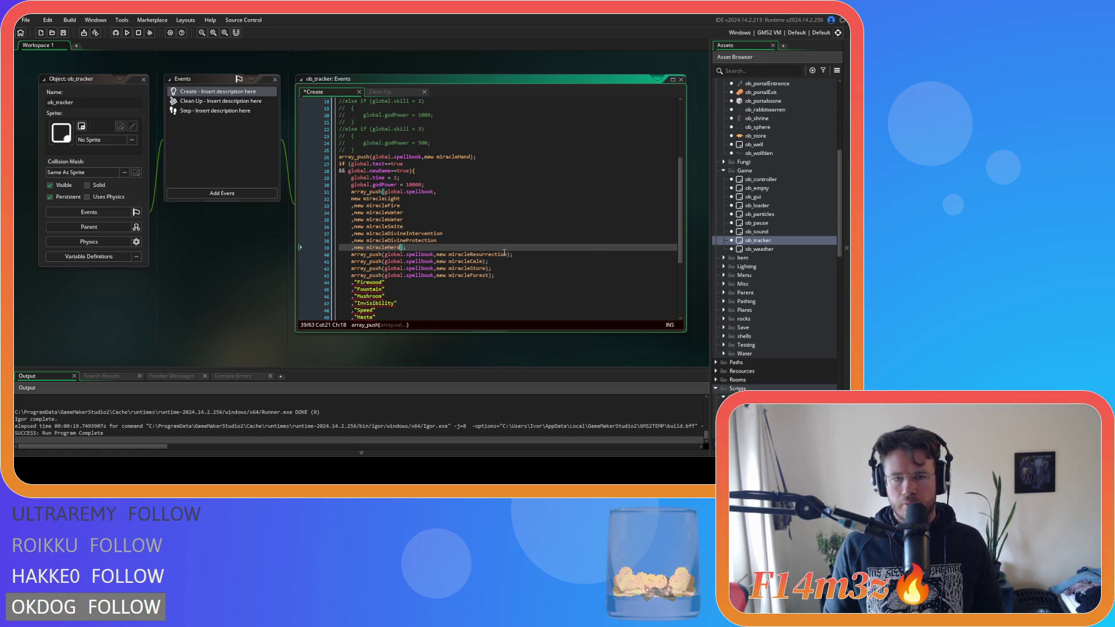
drag(512, 254, 420, 252)
text(book)
click(300, 254)
key(BackSpace)
key(Left)
key(Left)
key(Return)
text(,new miracleResurrection)
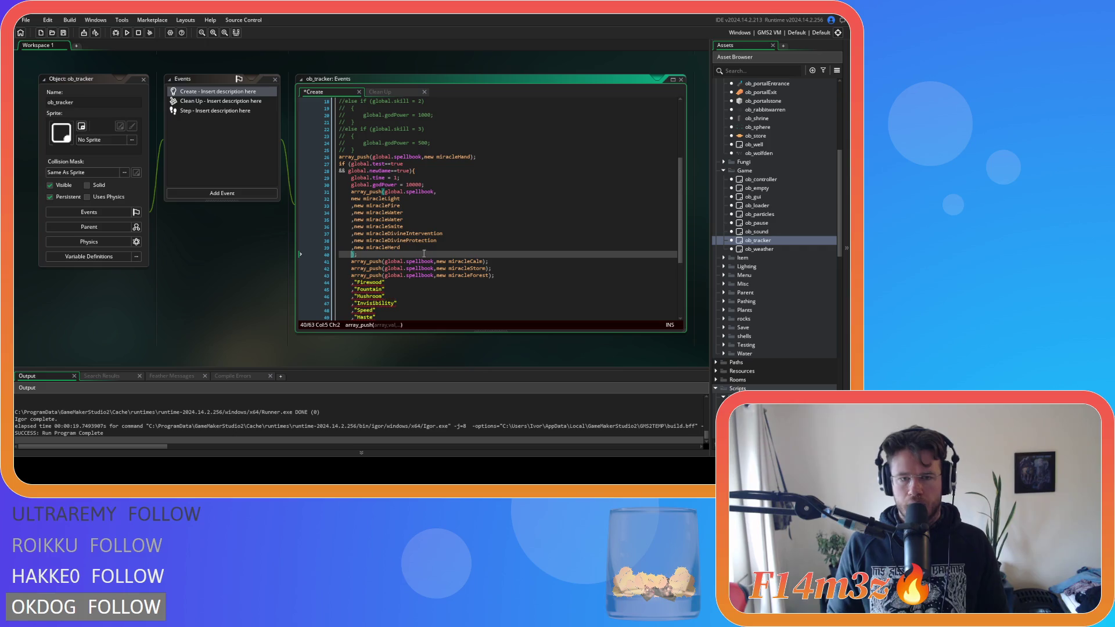
Step: Replace the old Calm push line with a ',new miracleCalm' list entry
drag(485, 261, 322, 267)
key(BackSpace)
key(BackSpace)
key(BackSpace)
key(Left)
key(Left)
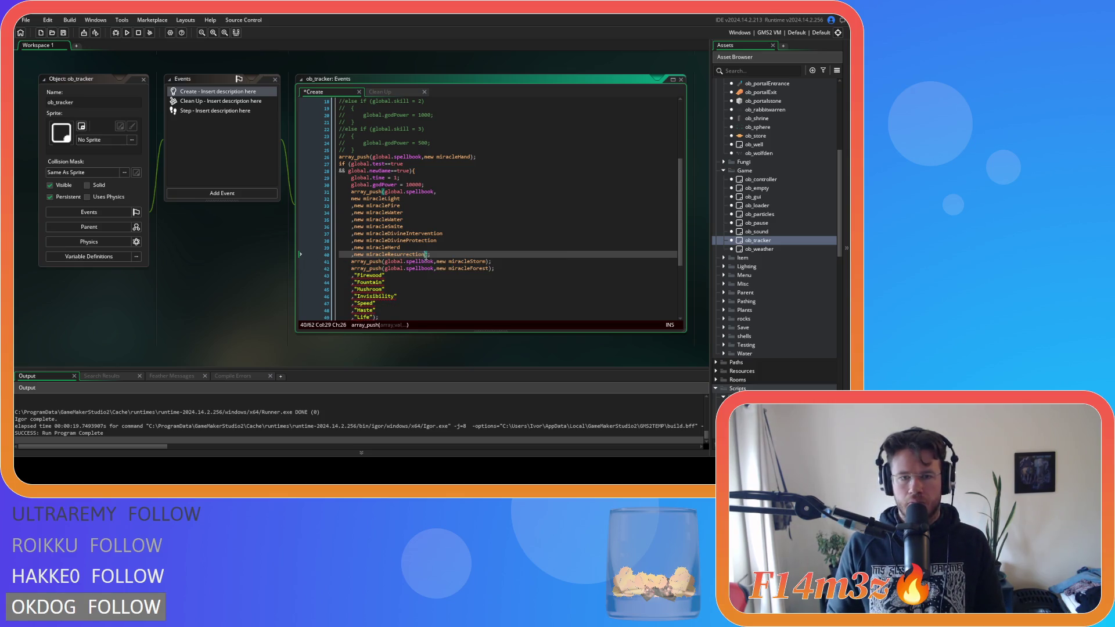
key(Return)
text(,new miracleCalm)
Step: Move miracleStorm below Calm, remove its empty push line, then undo to restore the full list
drag(488, 268, 433, 268)
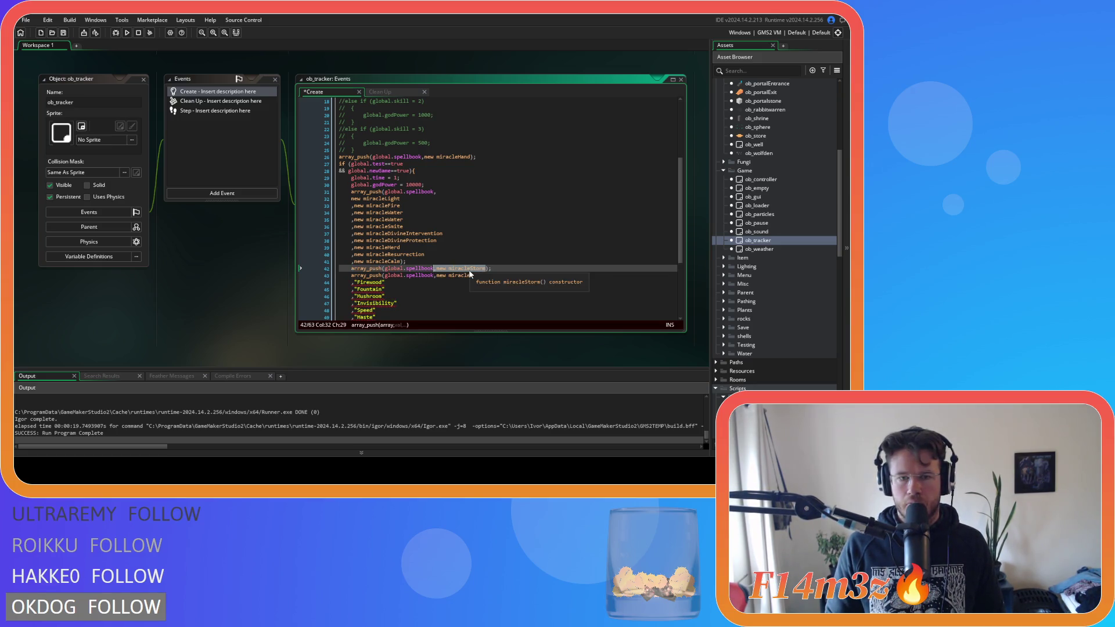
key(ctrl+x)
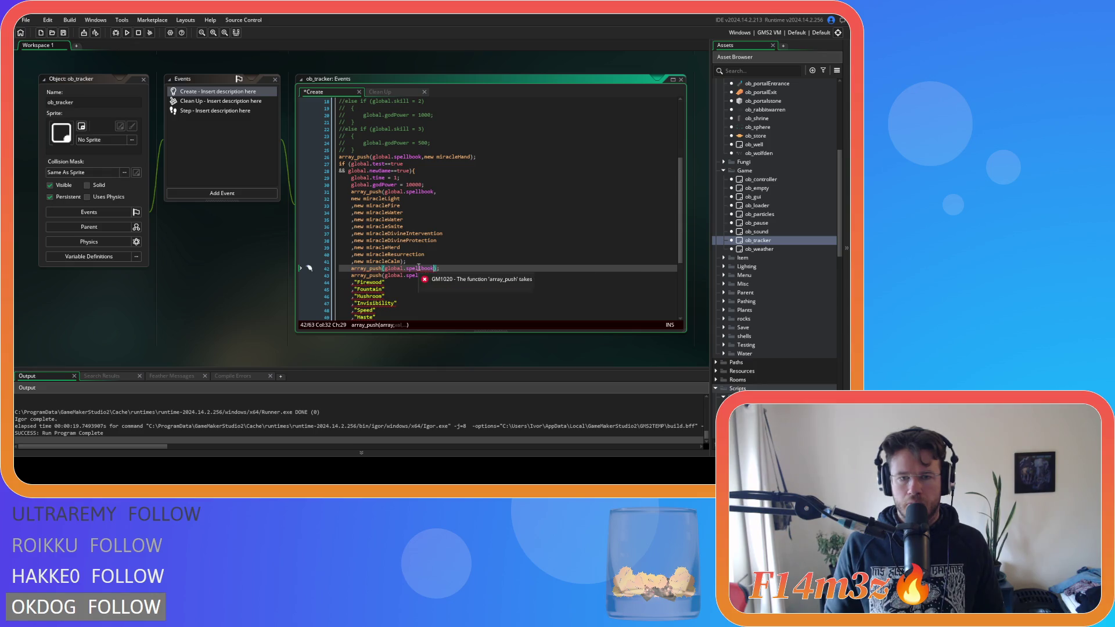
click(401, 261)
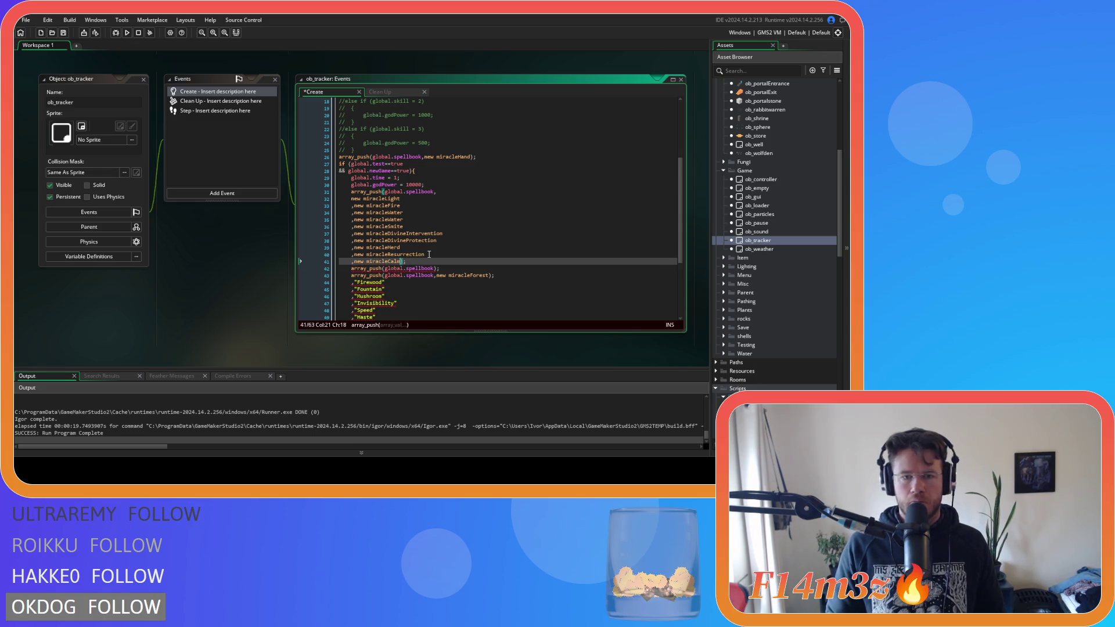
key(Return)
key(ctrl+v)
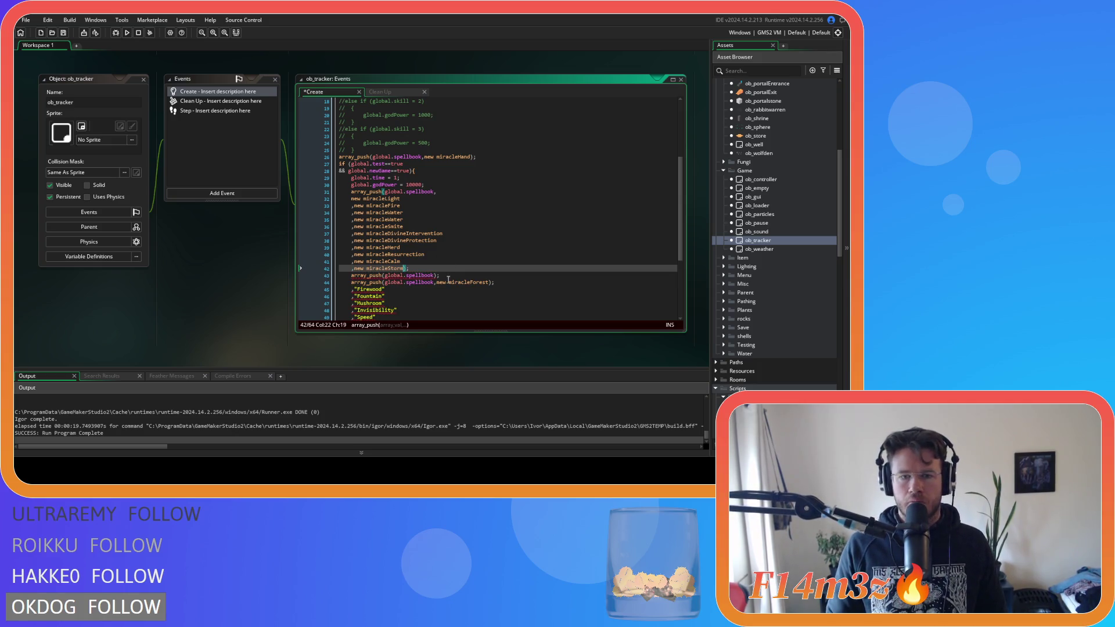
key(End)
key(shift+Down)
key(shift+End)
key(Delete)
drag(489, 276, 443, 279)
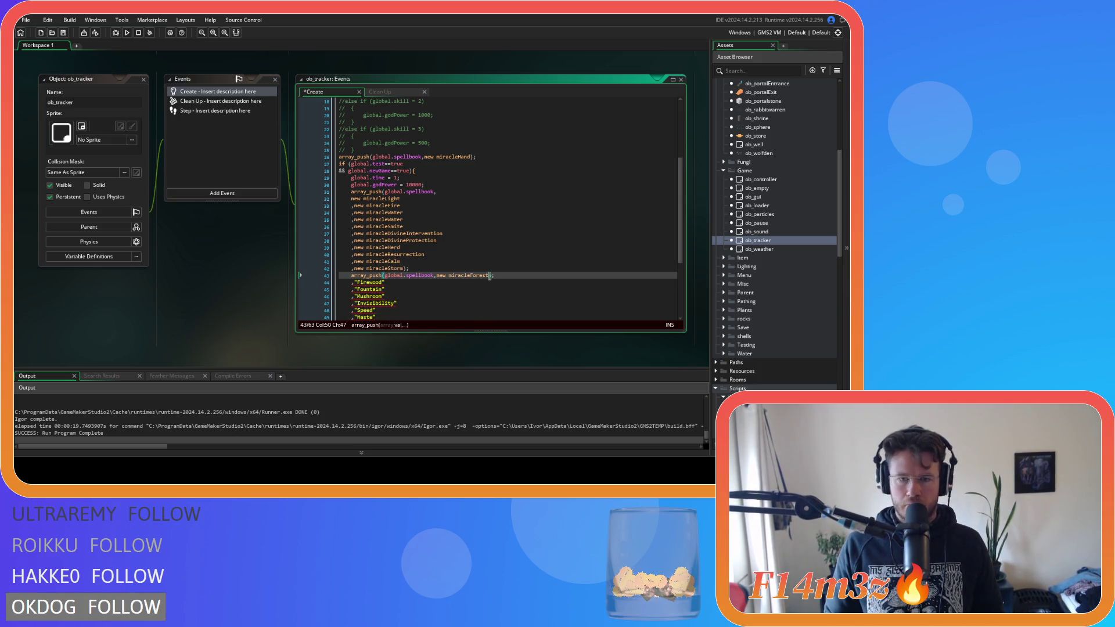
key(ctrl+z)
key(ctrl+z)
key(ctrl+z)
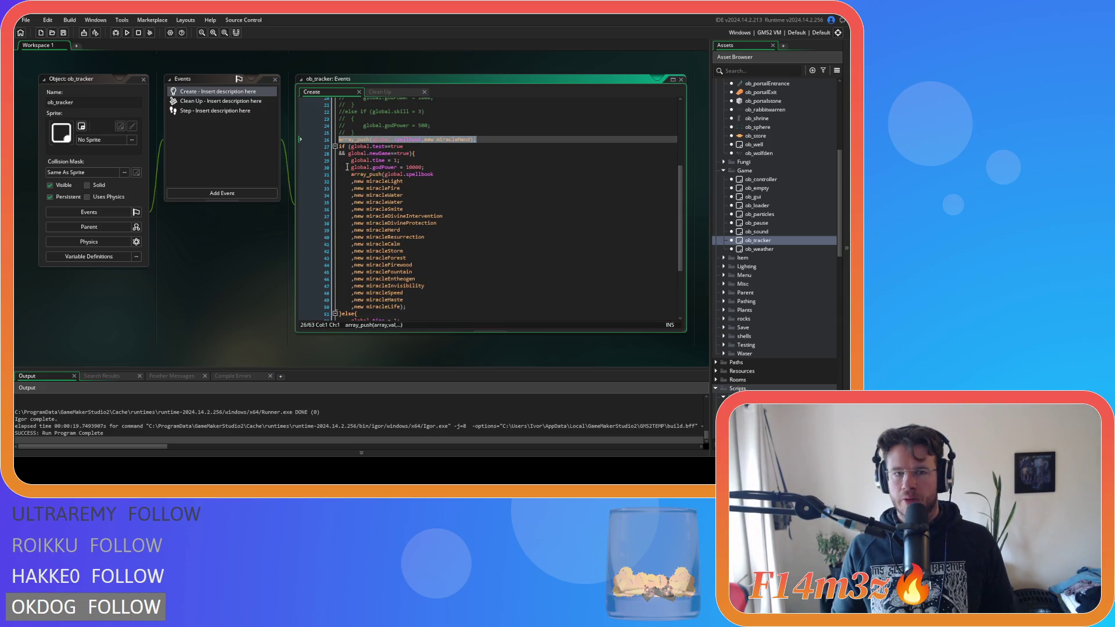
Step: Copy ob_tracker's whole spellbook array_push block
click(541, 260)
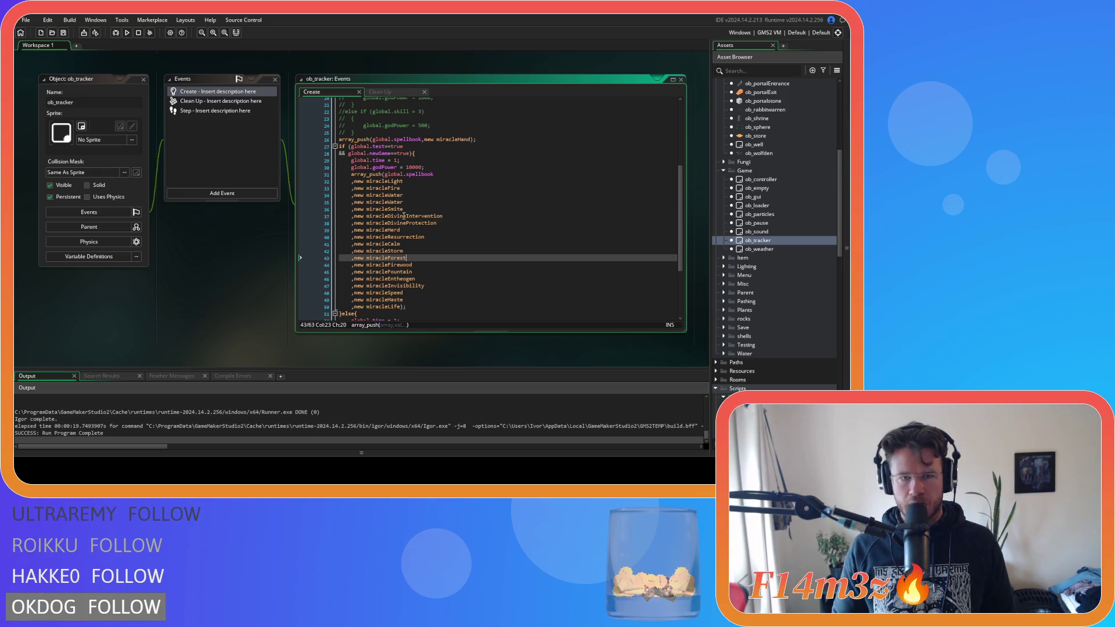
drag(414, 306, 347, 175)
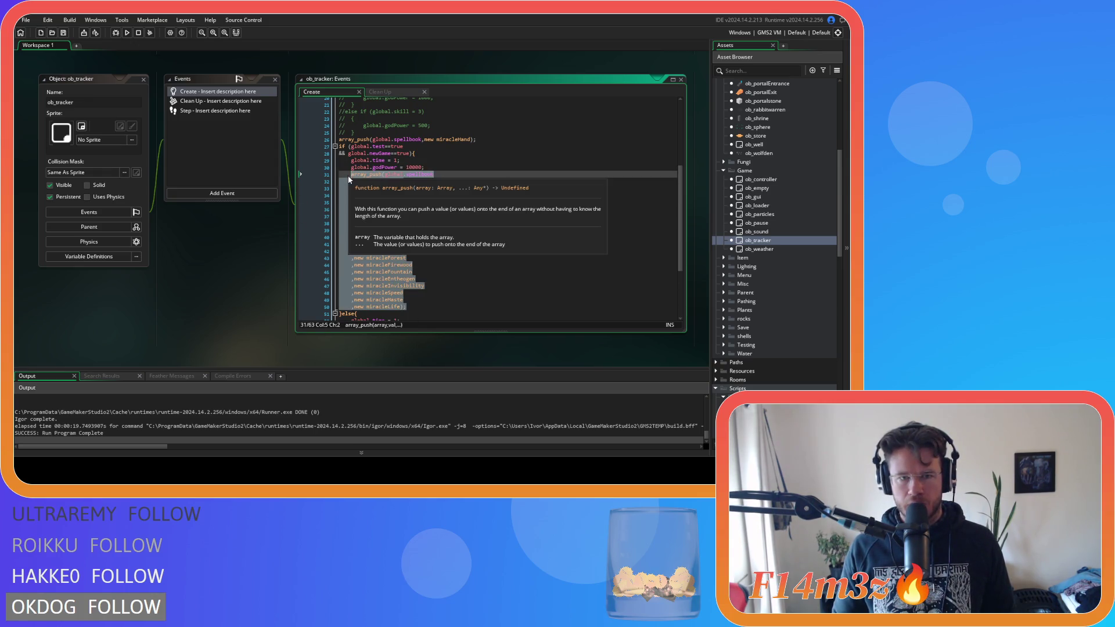
right_click(368, 207)
click(403, 225)
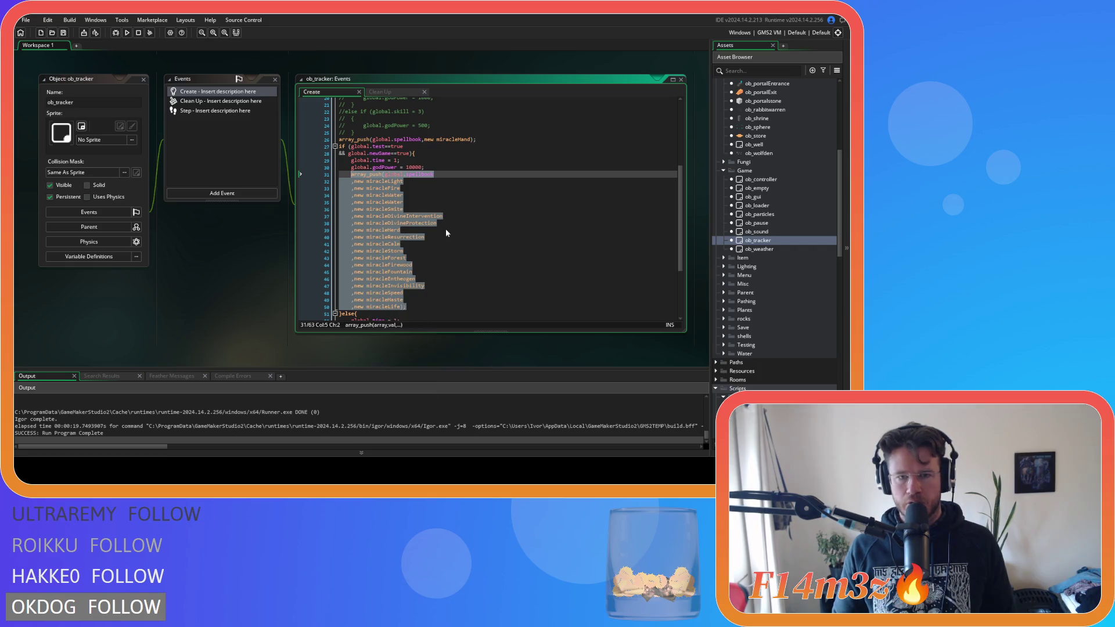
Step: Expand the Menu folder in the Asset Browser and open ob_menu
scroll(816, 278, down, 2)
scroll(811, 271, up, 2)
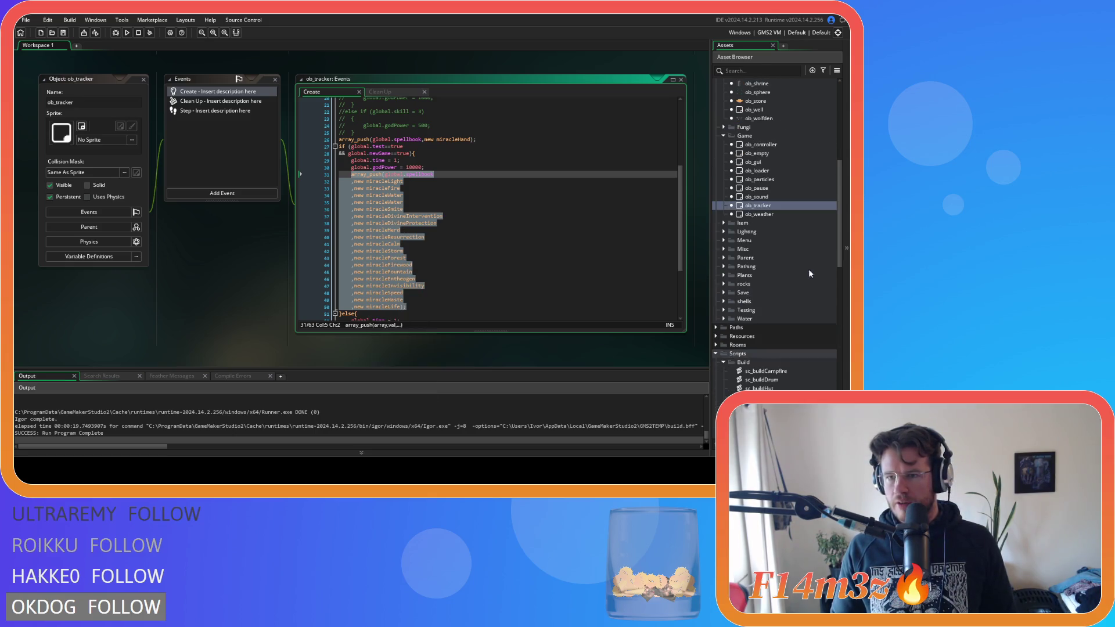
click(724, 240)
double_click(758, 275)
Step: Paste the spellbook block over the commented ds_list_add lines in the Enter event and indent it
scroll(207, 170, down, 3)
click(230, 128)
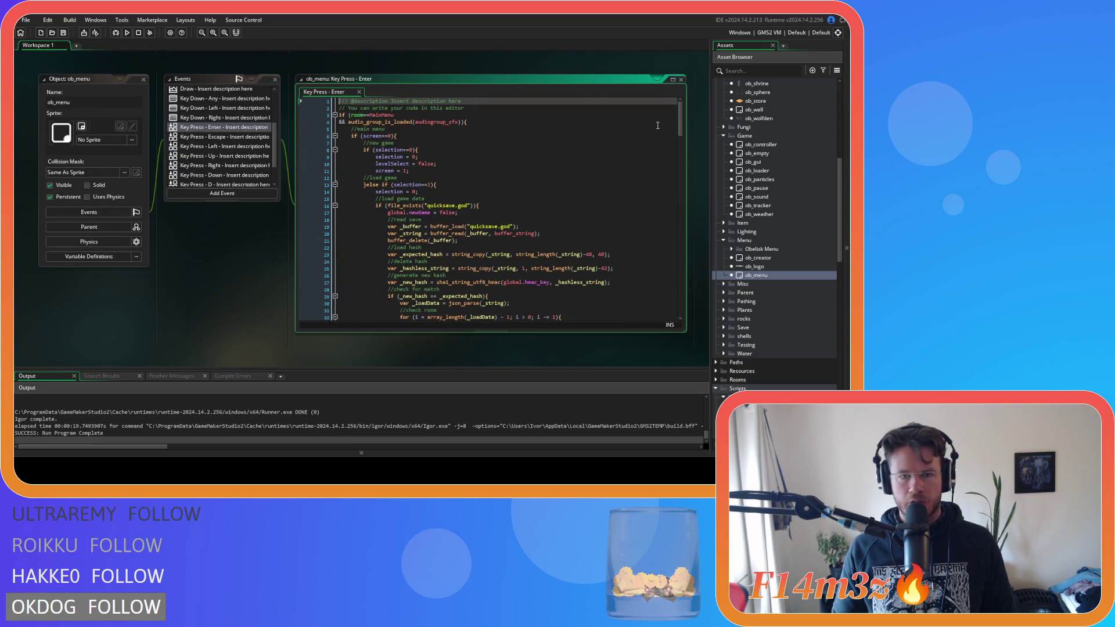
drag(678, 117, 662, 284)
click(388, 241)
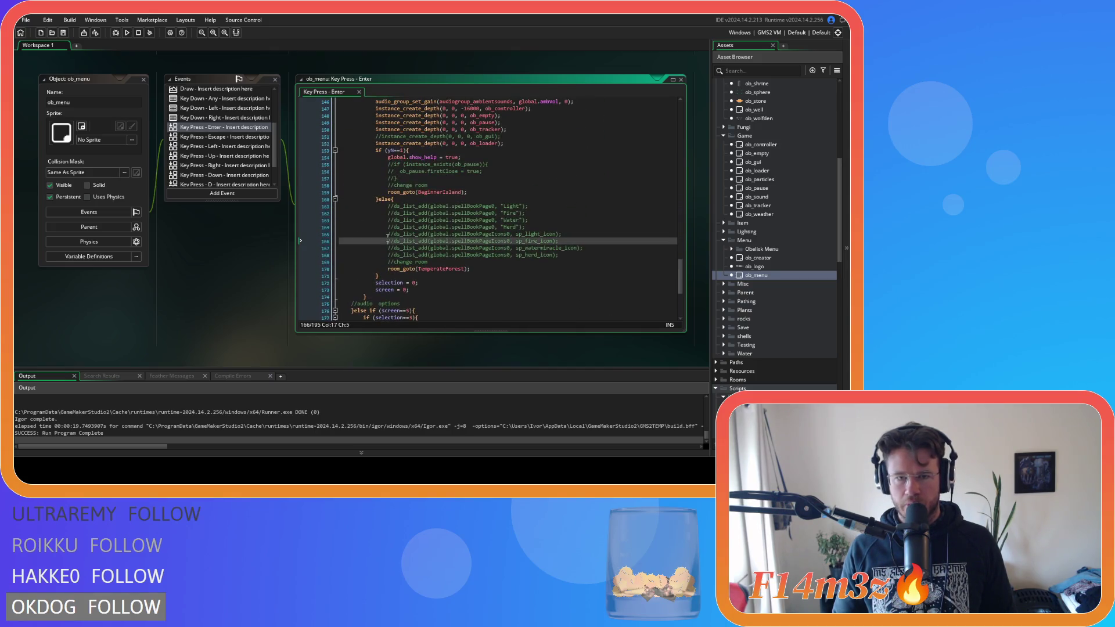
mouse_move(564, 255)
mouse_down()
mouse_move(430, 239)
mouse_move(382, 205)
mouse_up()
key(ctrl+v)
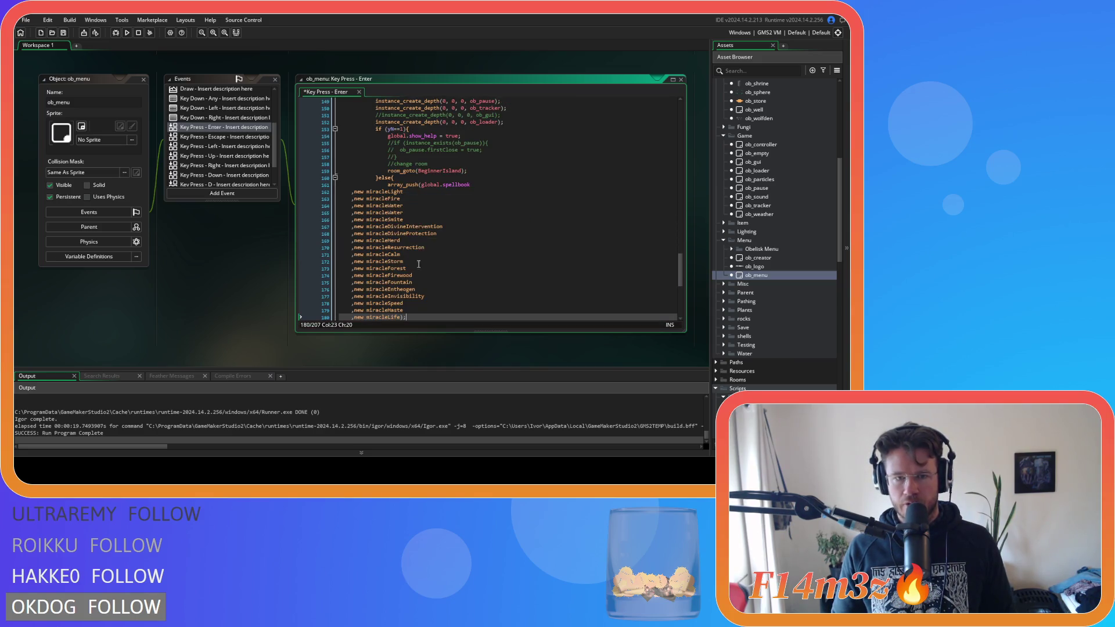
drag(414, 300, 269, 172)
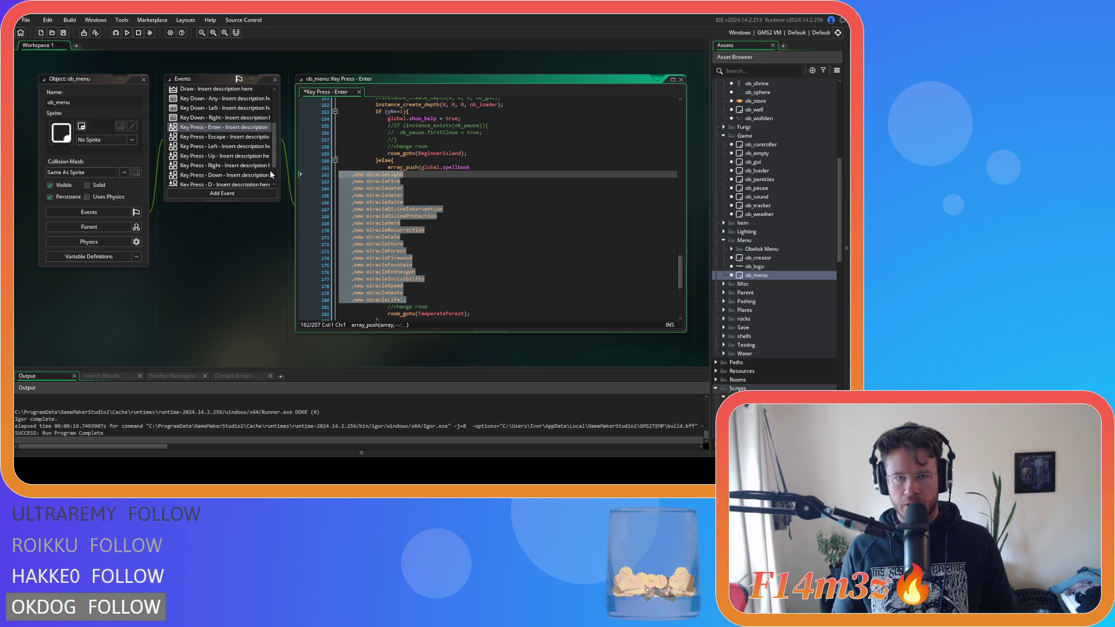
key(Tab)
key(Tab)
key(Tab)
click(443, 300)
Step: Delete the duplicate miracleWater line and every entry from DivineIntervention through Life
mouse_move(443, 300)
mouse_down()
mouse_move(348, 264)
mouse_move(329, 195)
mouse_up()
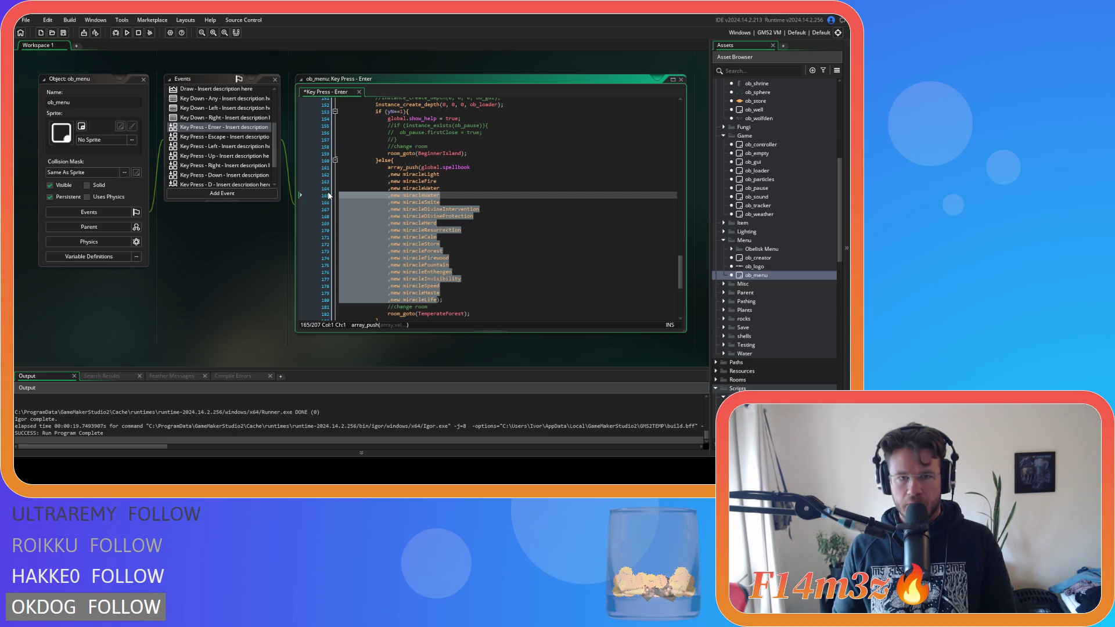
click(415, 199)
drag(440, 196, 318, 196)
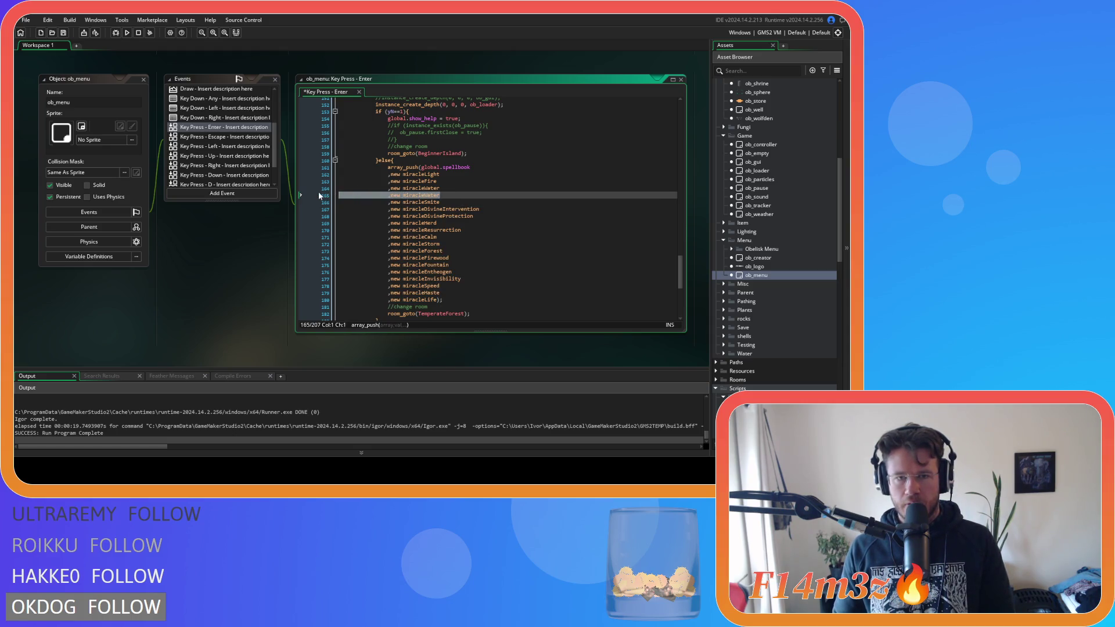
key(BackSpace)
key(BackSpace)
click(435, 293)
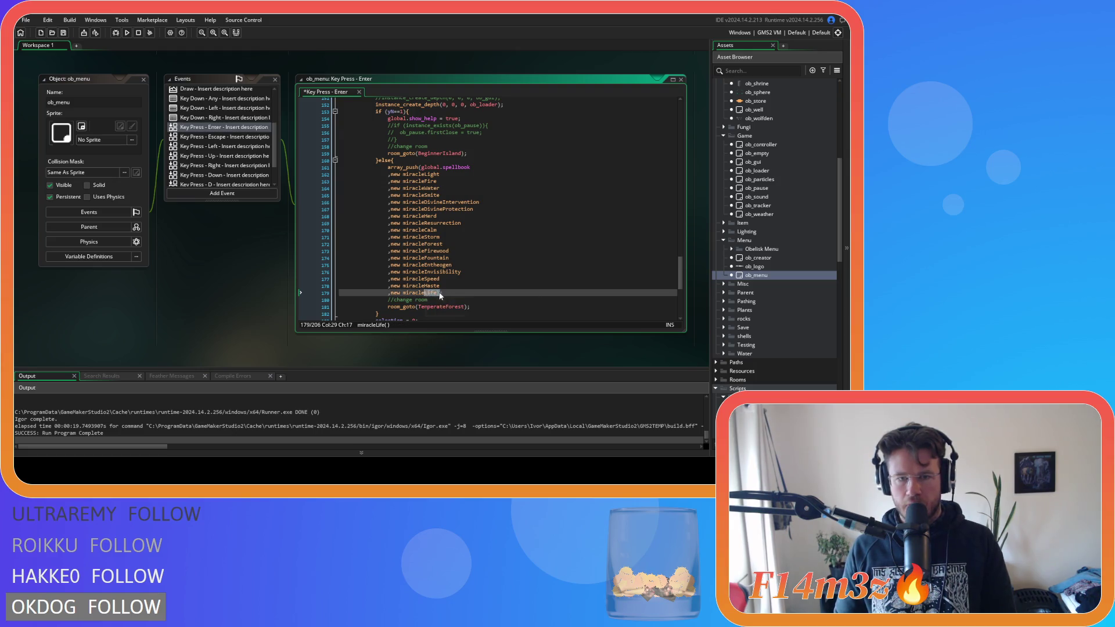
mouse_move(432, 294)
mouse_down()
mouse_move(278, 235)
mouse_move(257, 206)
mouse_up()
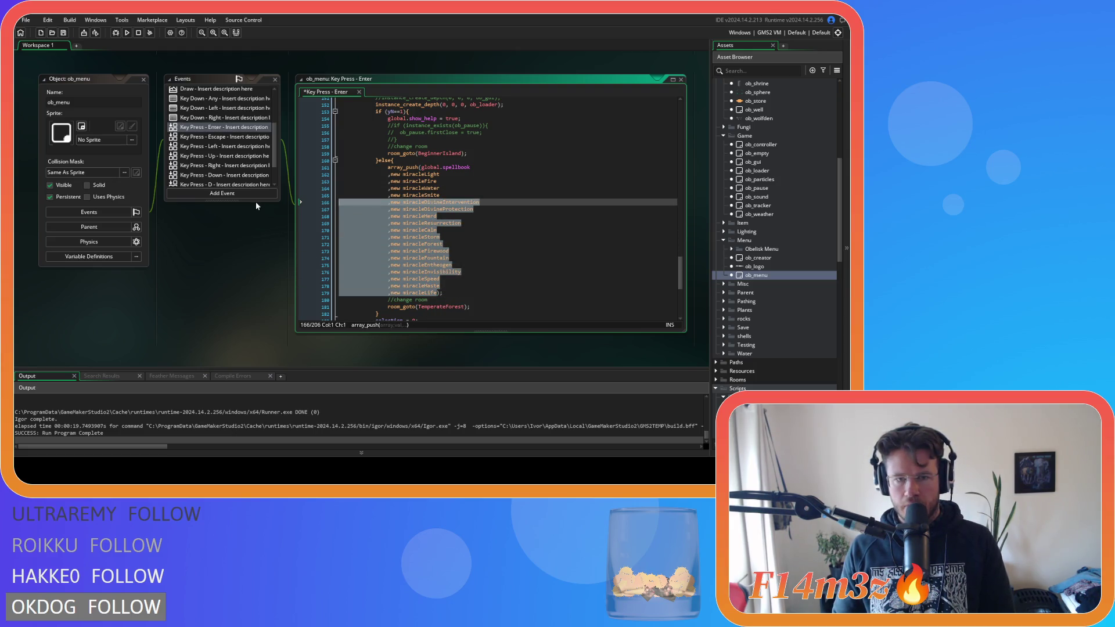
key(BackSpace)
key(BackSpace)
Step: Save ob_menu's Key Press - Enter event
click(486, 199)
click(487, 195)
key(ctrl+s)
Step: Remove the duplicate miracleWater line from ob_tracker's Create event and save it
scroll(770, 248, up, 8)
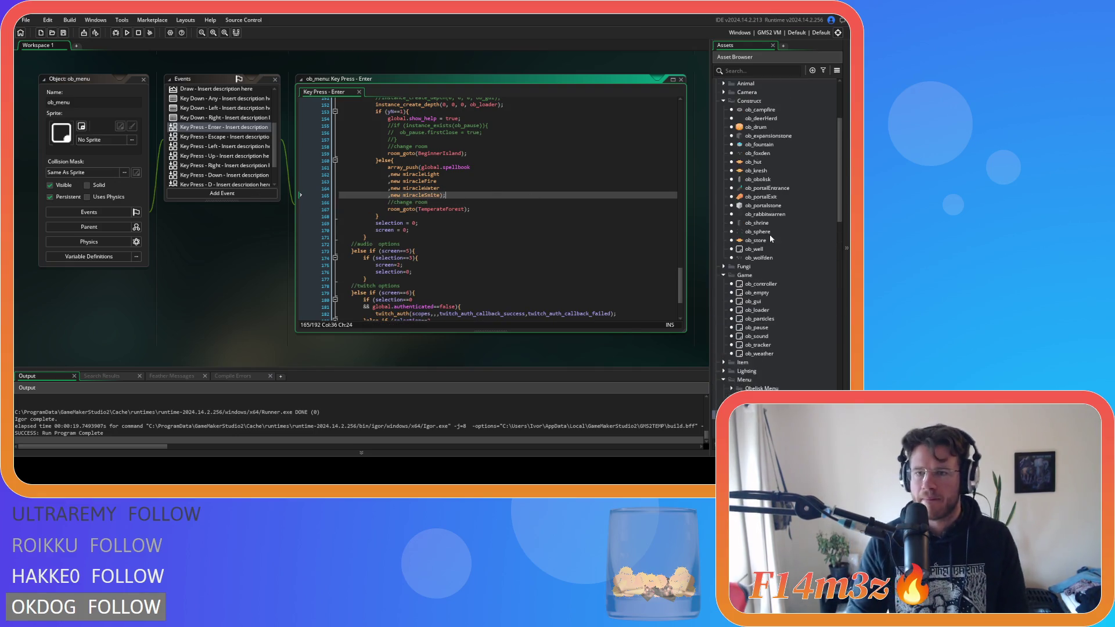
key(ctrl+Tab)
click(413, 200)
key(shift+Up)
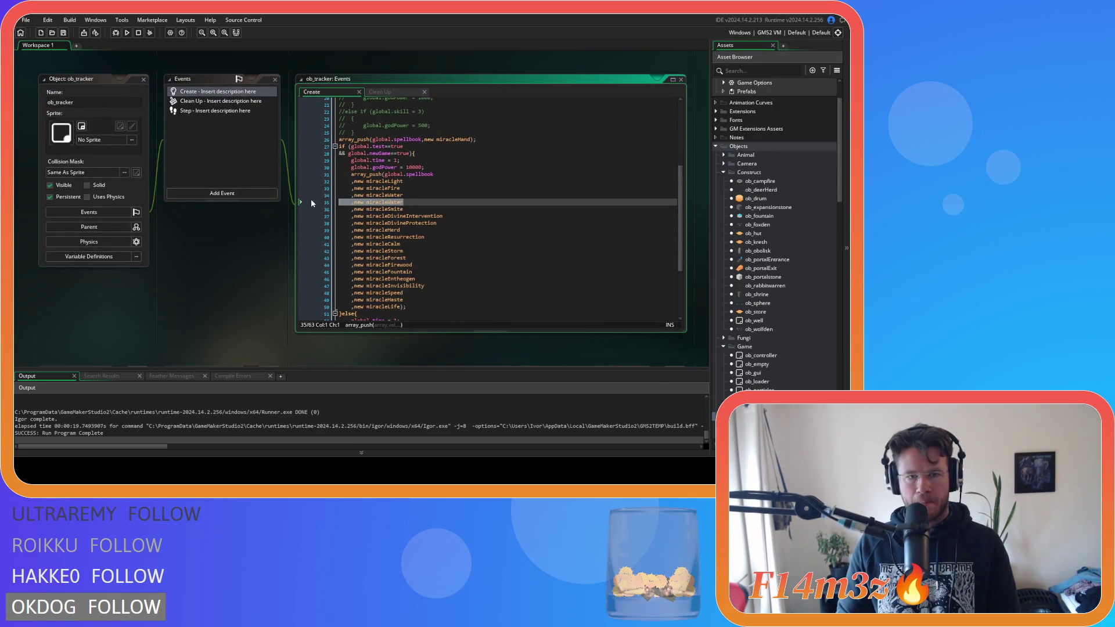
key(BackSpace)
key(ctrl+s)
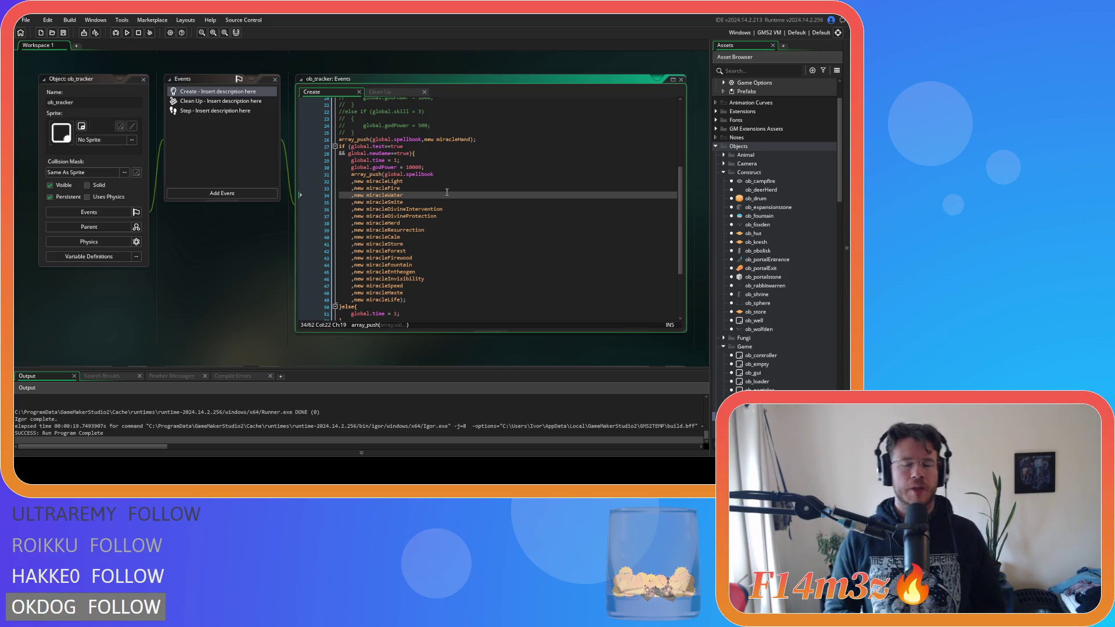
Step: Open the ob_particles object's Step event code
scroll(702, 244, down, 1)
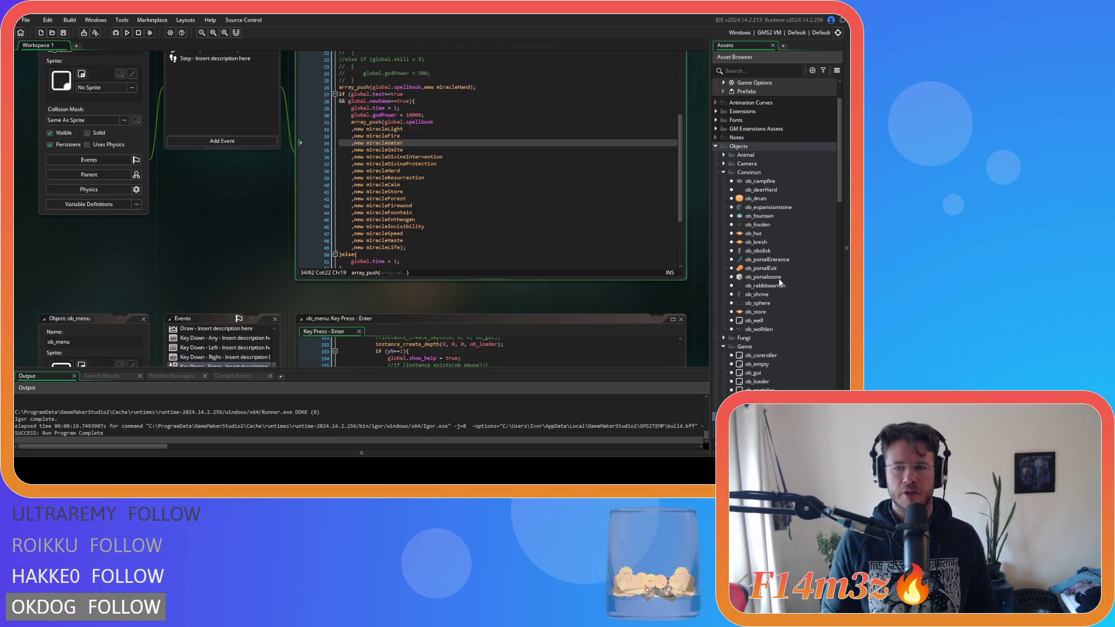
scroll(788, 311, down, 1)
scroll(762, 256, down, 2)
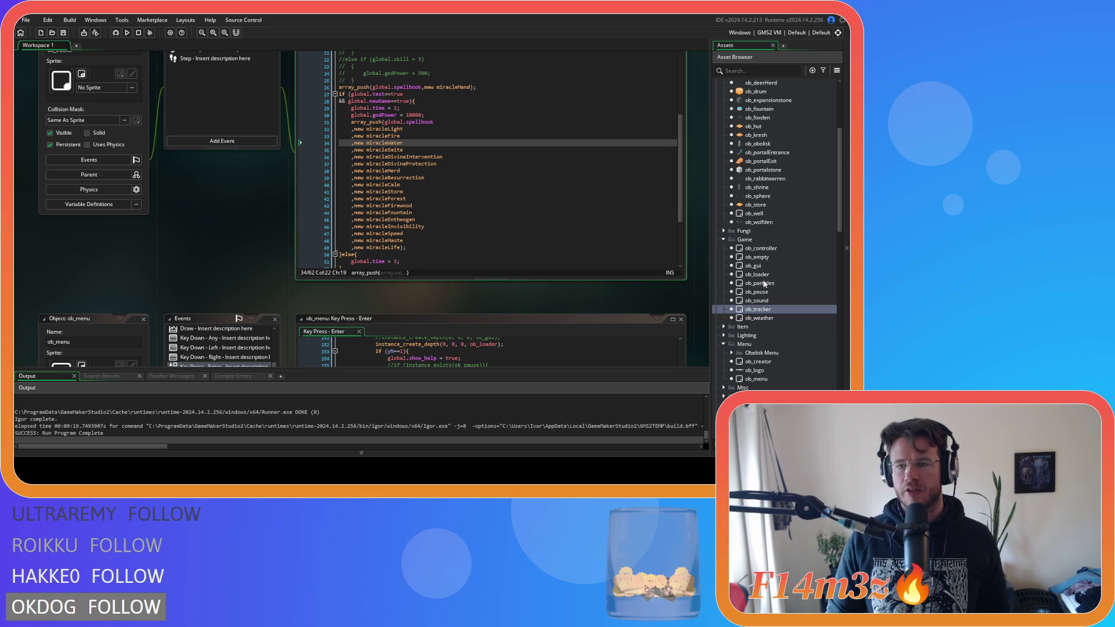
double_click(758, 283)
double_click(204, 134)
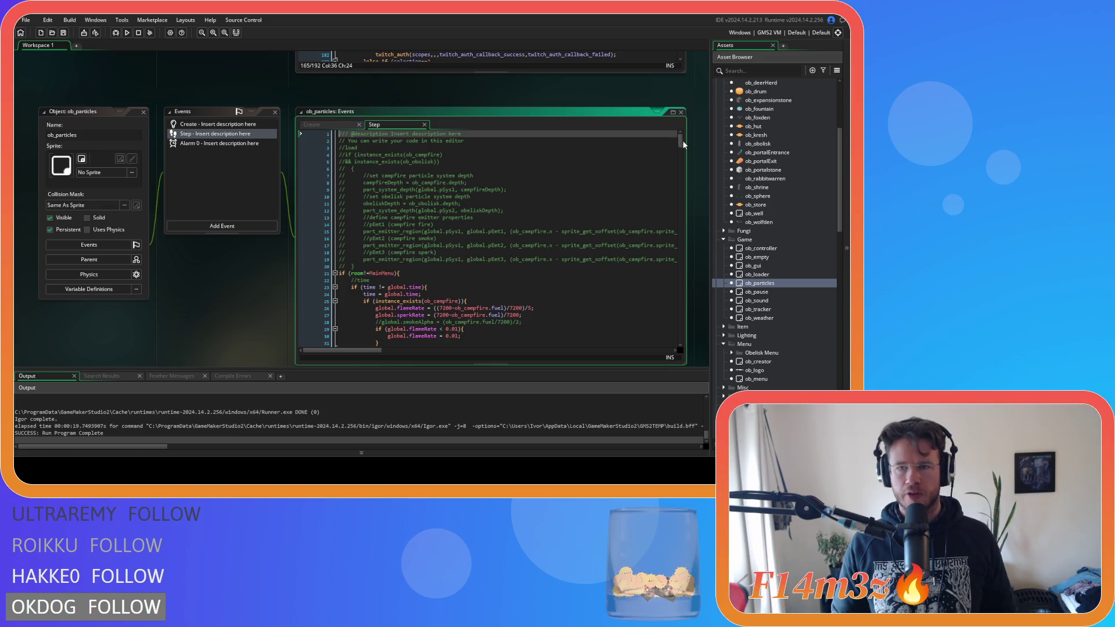
mouse_move(679, 140)
mouse_down()
mouse_move(676, 349)
mouse_move(657, 193)
mouse_move(660, 252)
mouse_move(663, 242)
mouse_up()
mouse_move(404, 282)
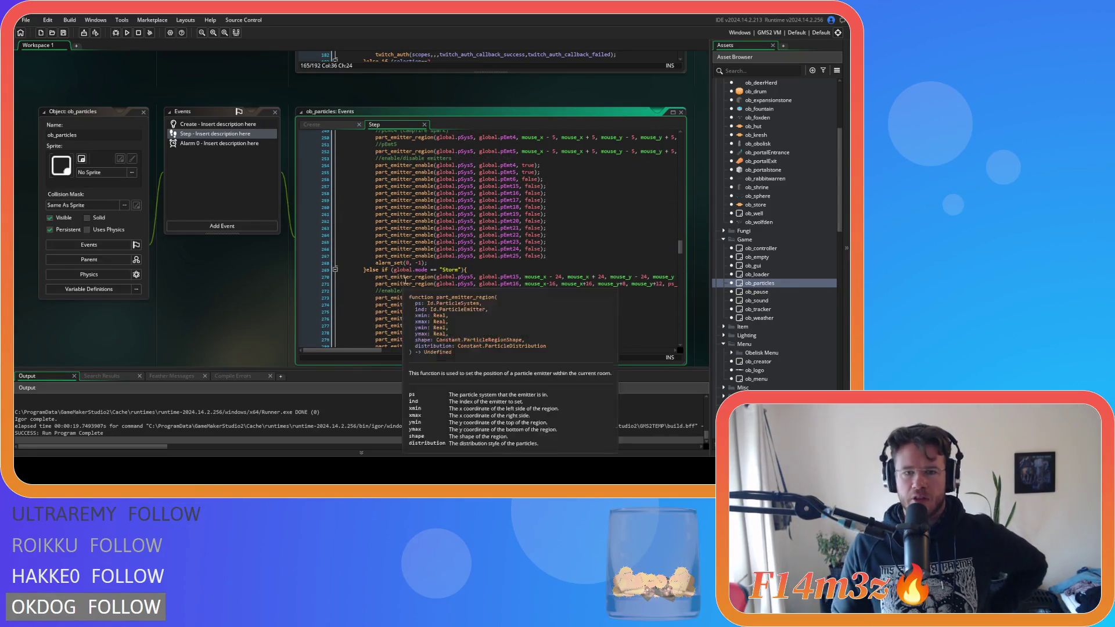
scroll(407, 250, down, 9)
drag(339, 218, 552, 218)
scroll(380, 257, down, 3)
drag(339, 272, 576, 273)
scroll(383, 243, down, 7)
click(552, 234)
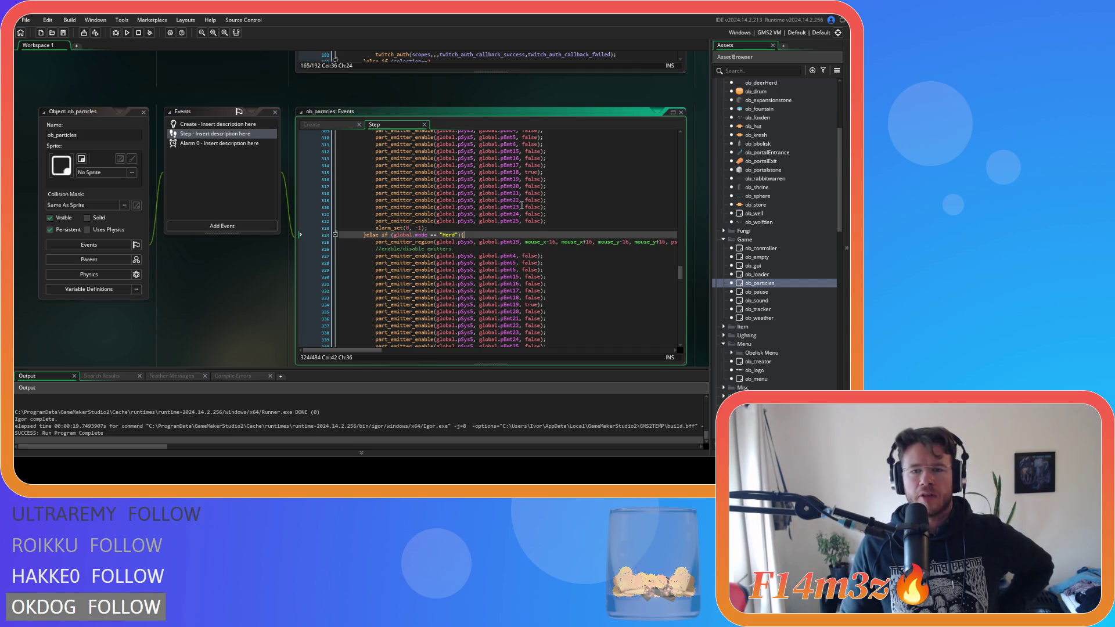
scroll(521, 206, up, 20)
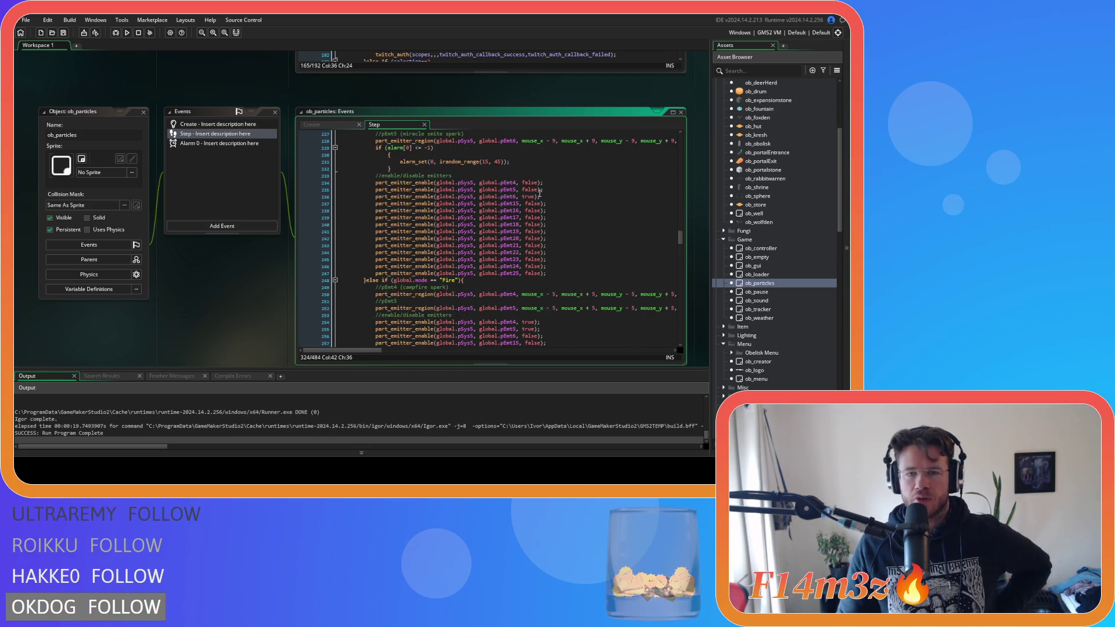
scroll(537, 197, up, 4)
scroll(577, 193, up, 5)
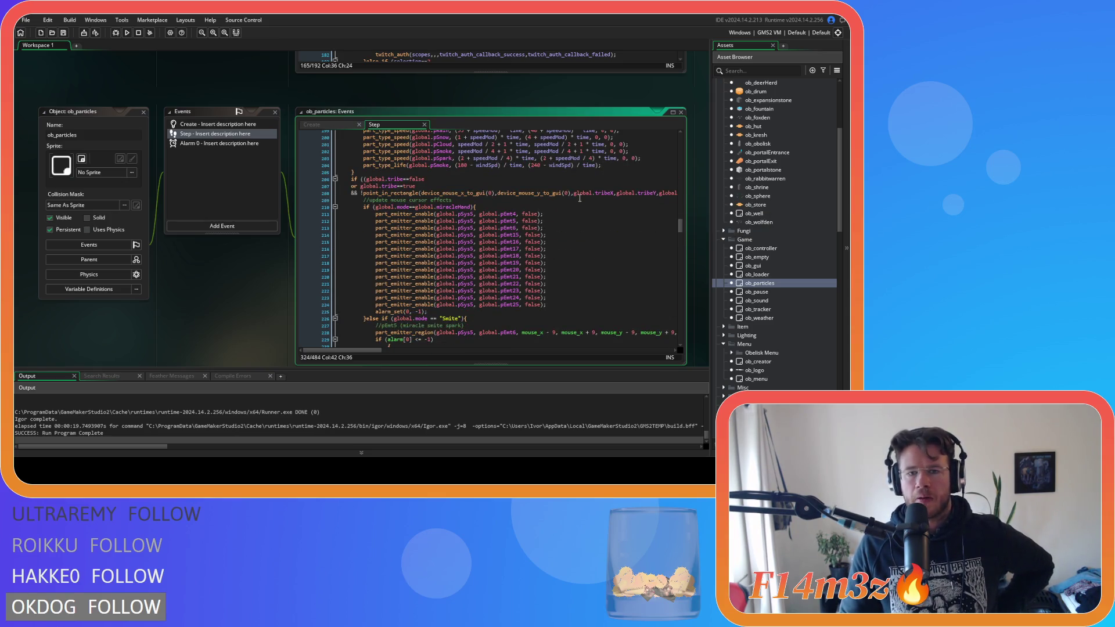
scroll(572, 244, down, 18)
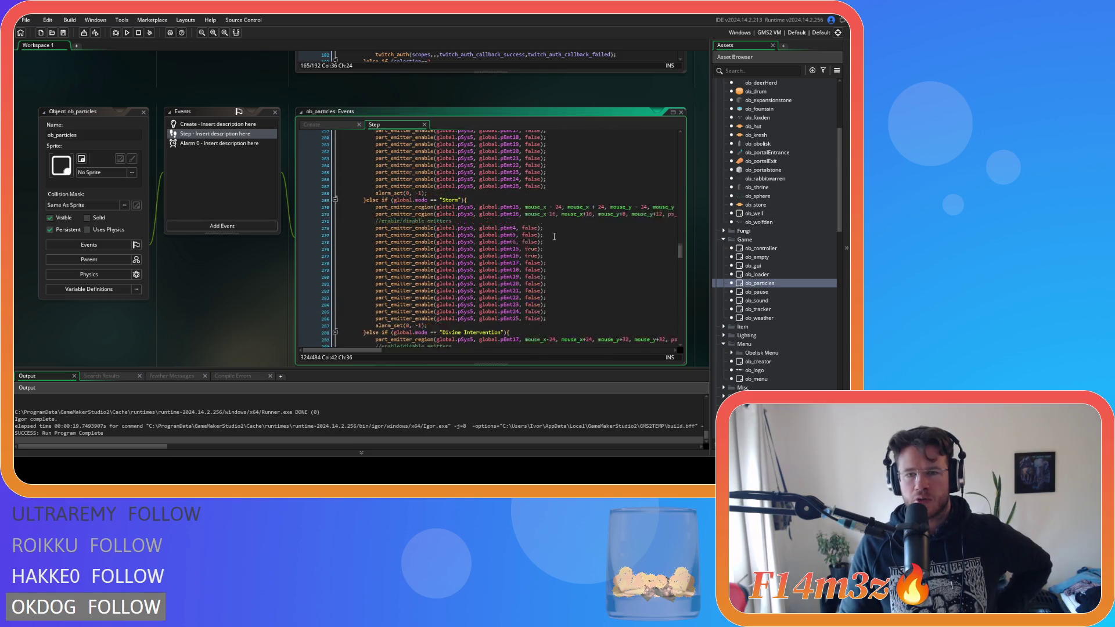
scroll(554, 237, down, 4)
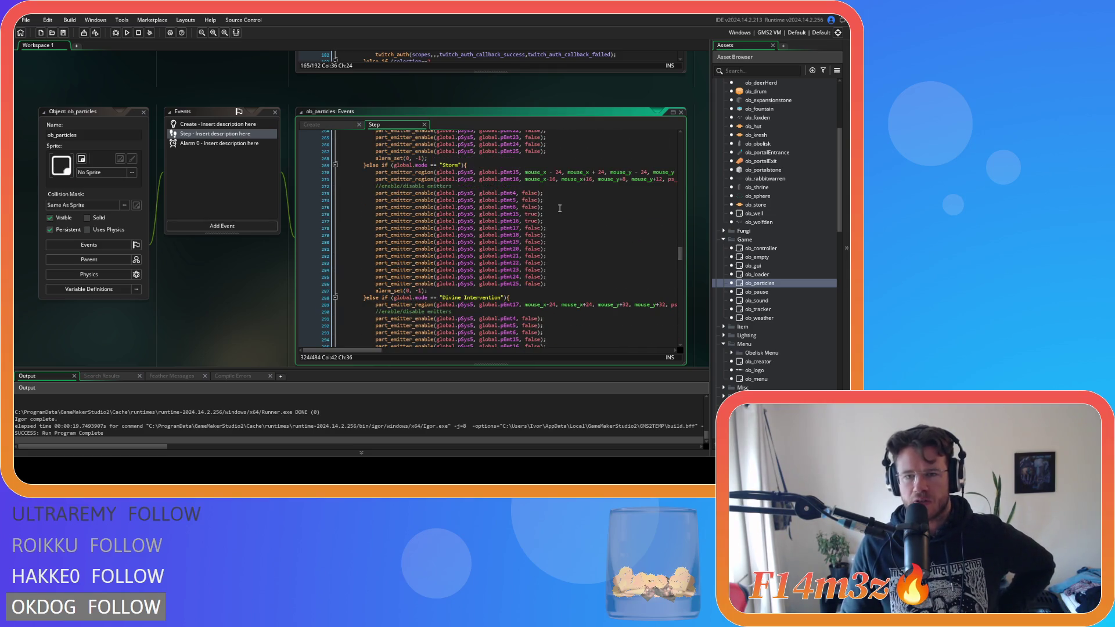
click(559, 214)
scroll(561, 198, down, 8)
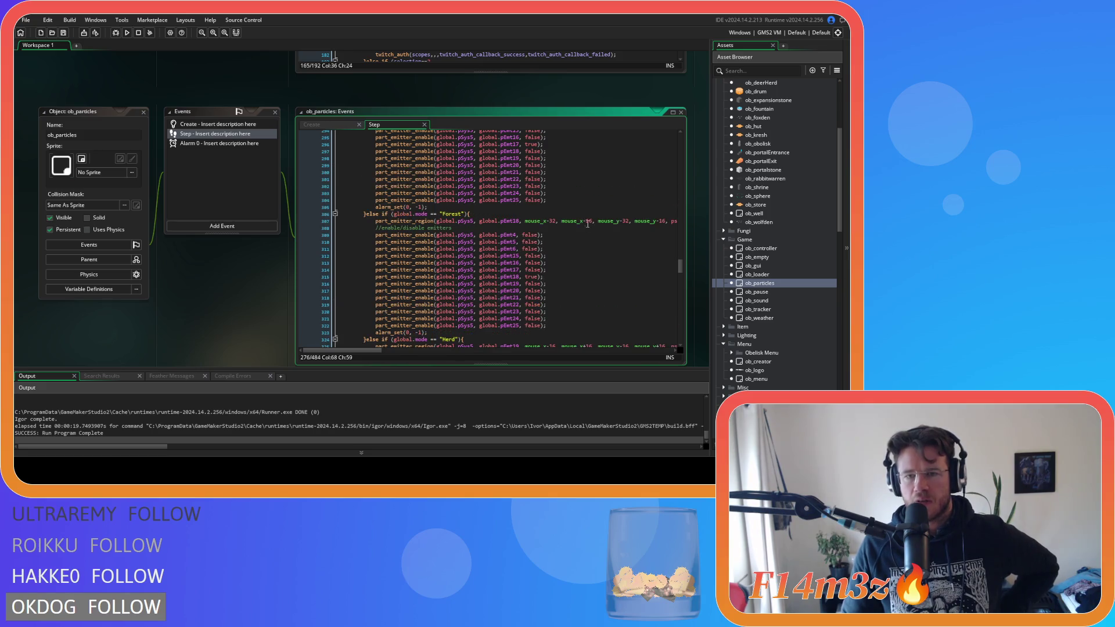
click(563, 179)
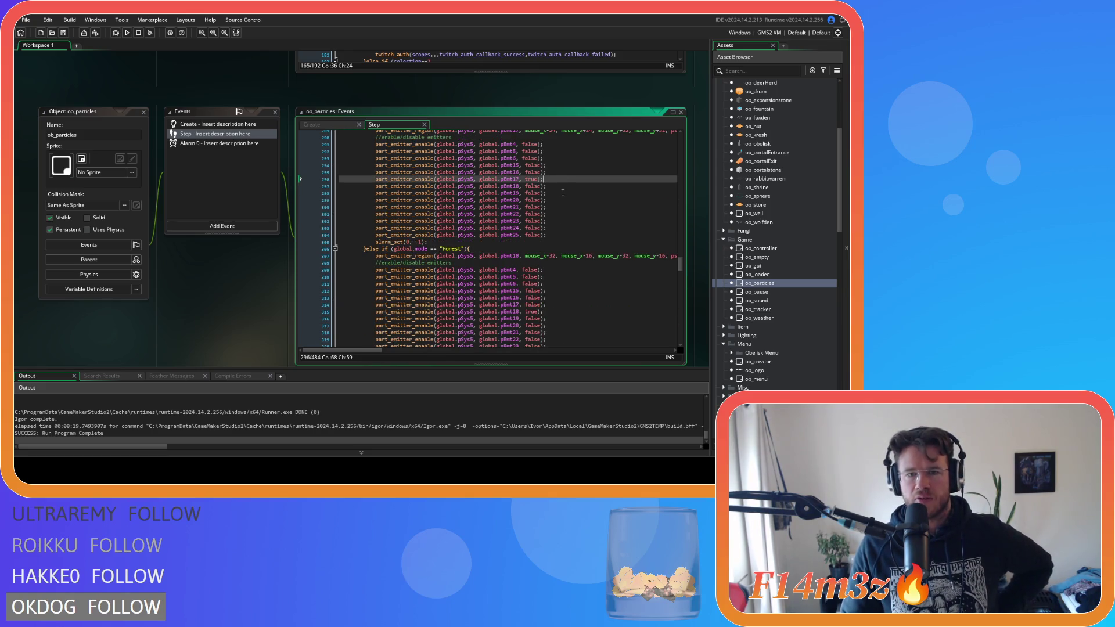
scroll(562, 191, down, 4)
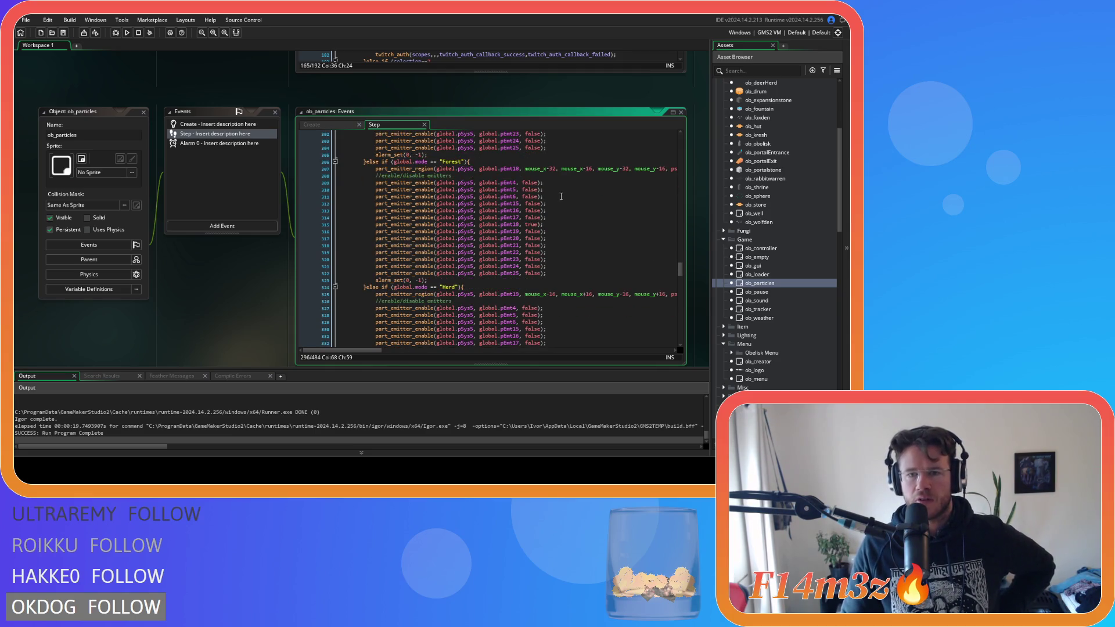
click(559, 226)
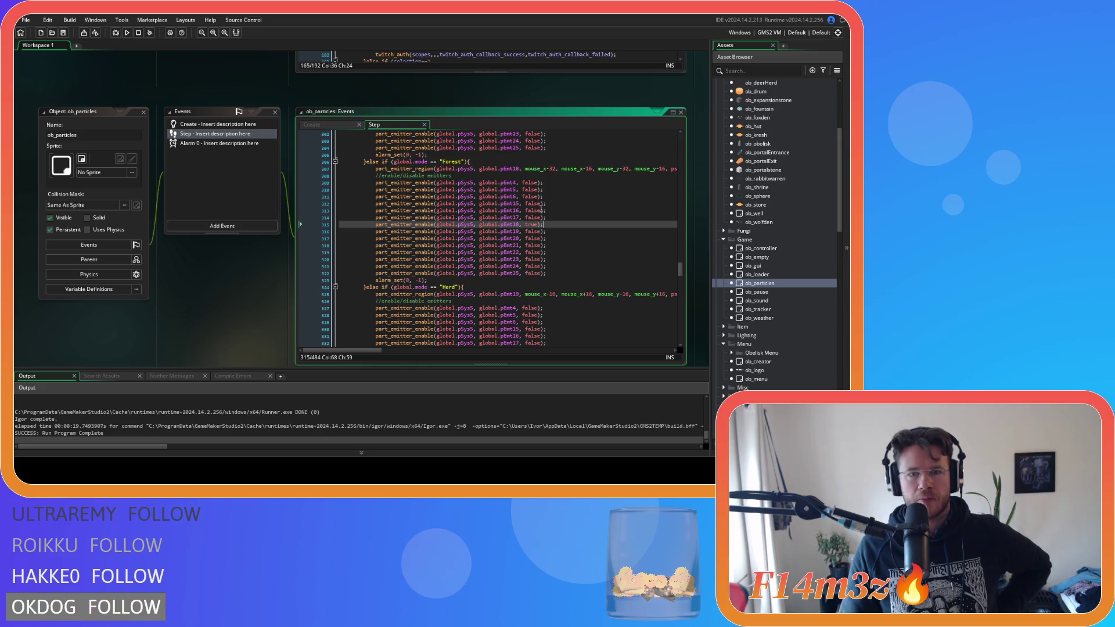
scroll(541, 210, down, 7)
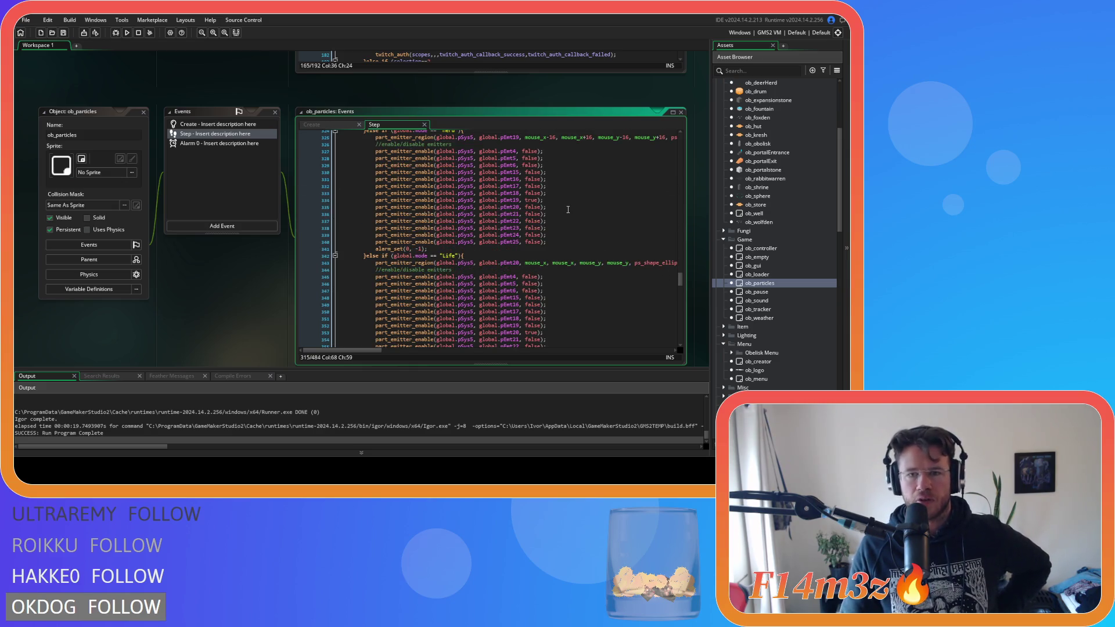
scroll(567, 210, down, 5)
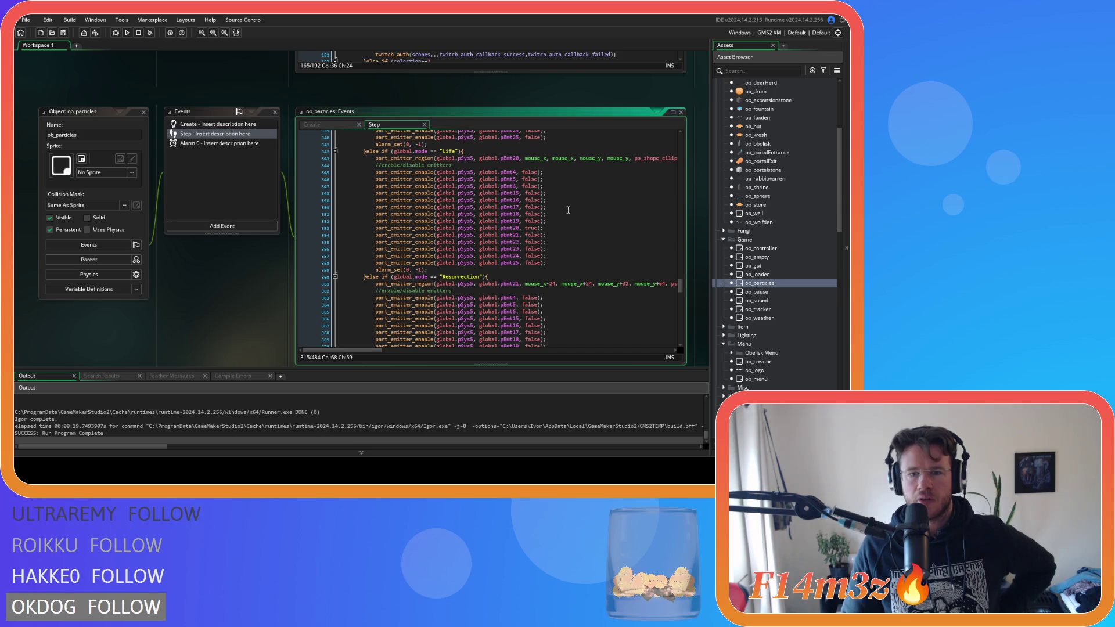
scroll(568, 210, down, 20)
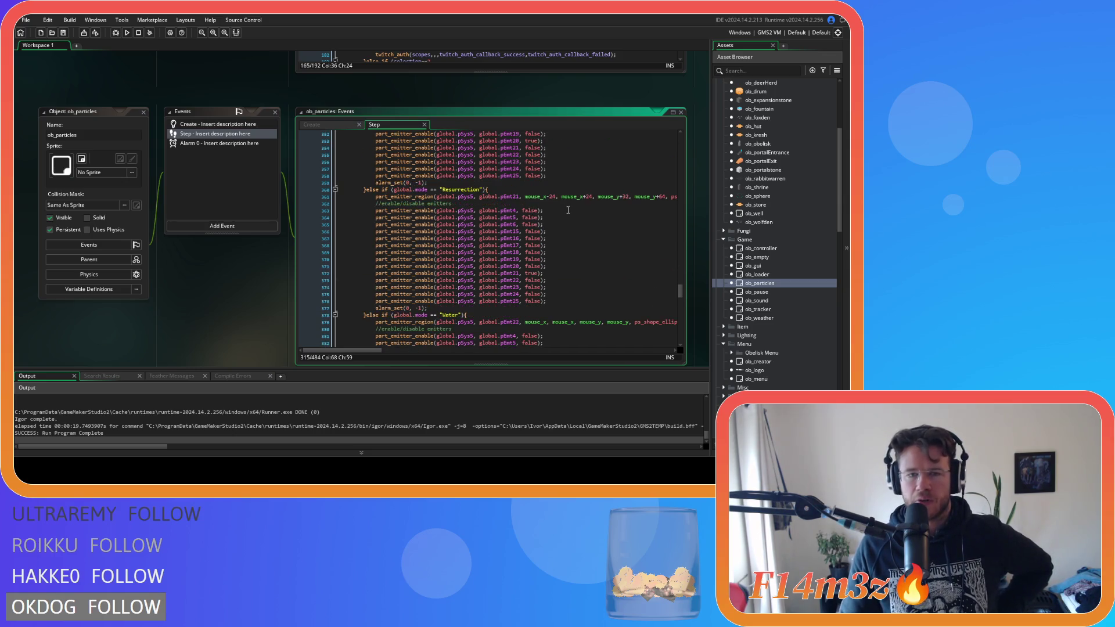
scroll(567, 211, down, 19)
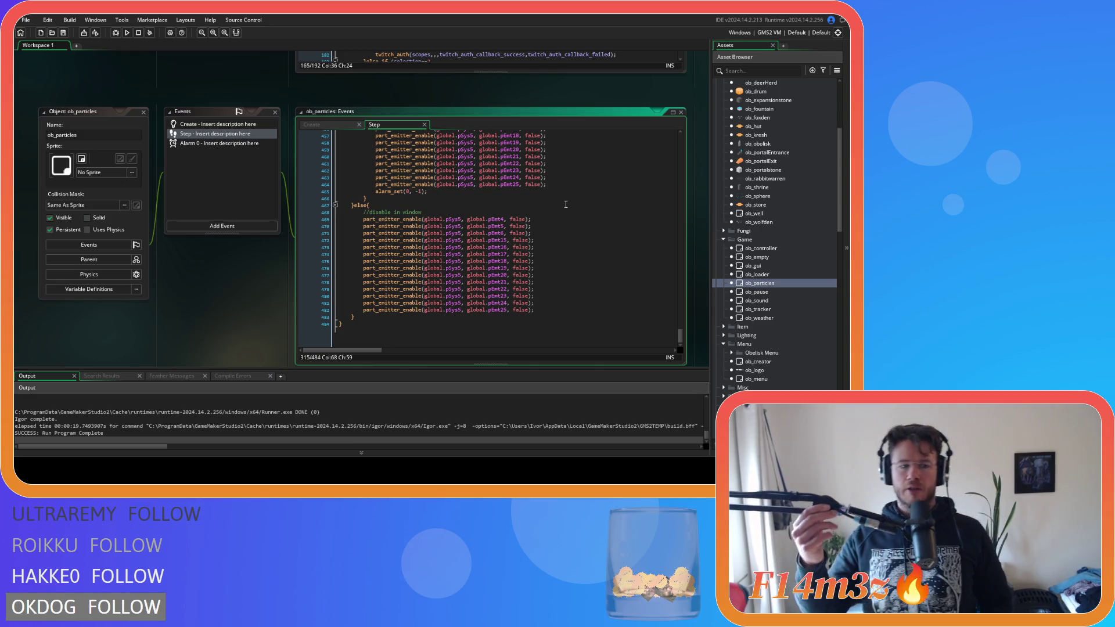
Step: Change the Hand check to compare global.mode.name with "Hand"
scroll(501, 263, up, 15)
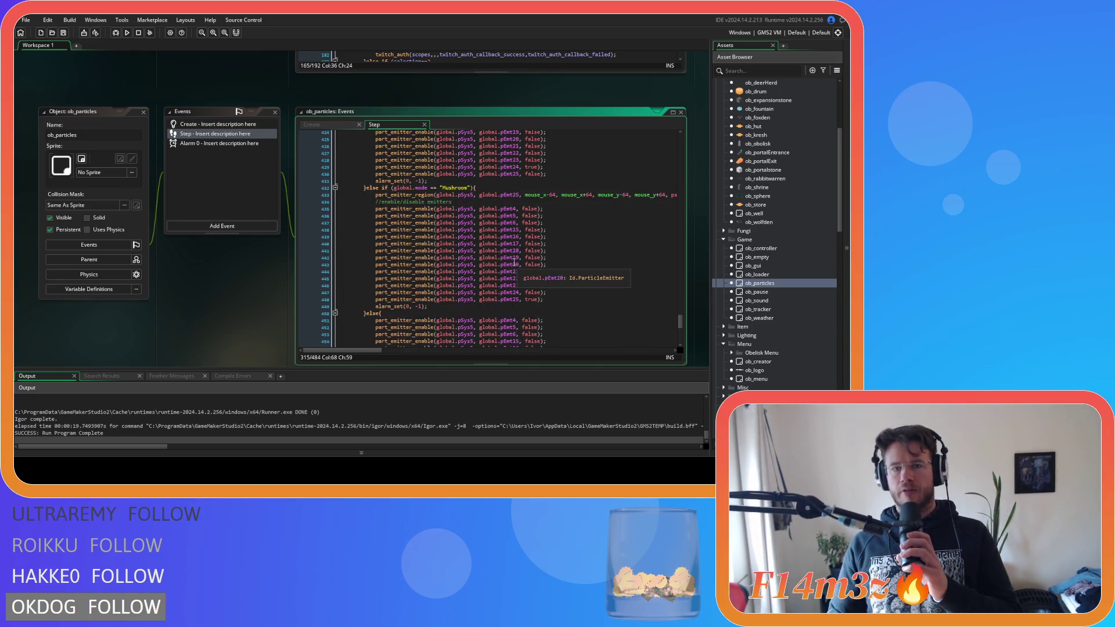
scroll(502, 263, up, 20)
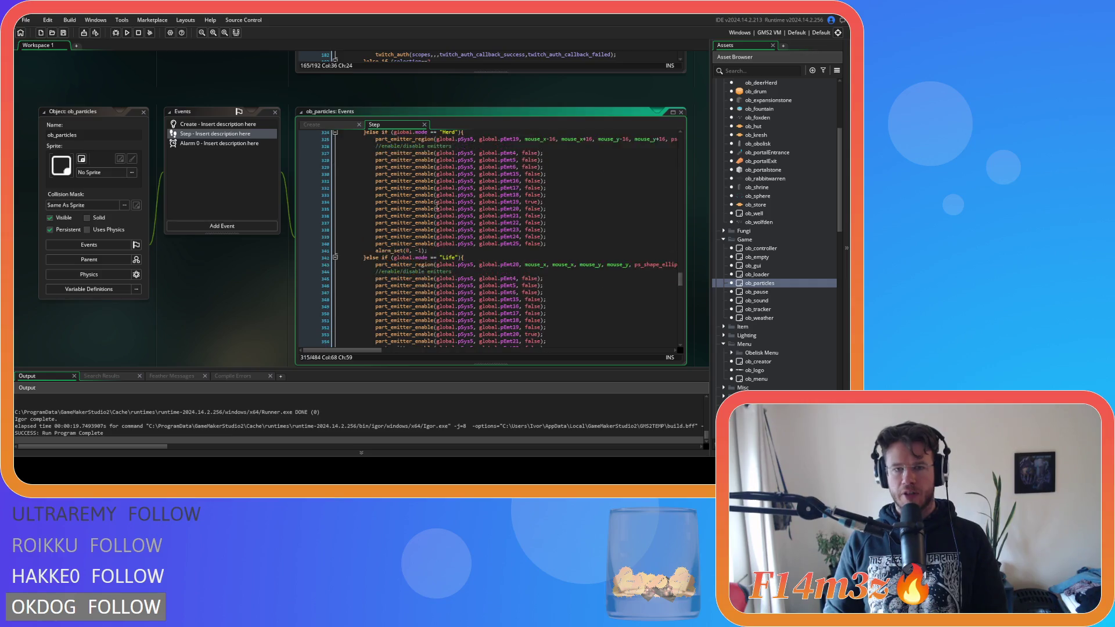
scroll(429, 207, up, 20)
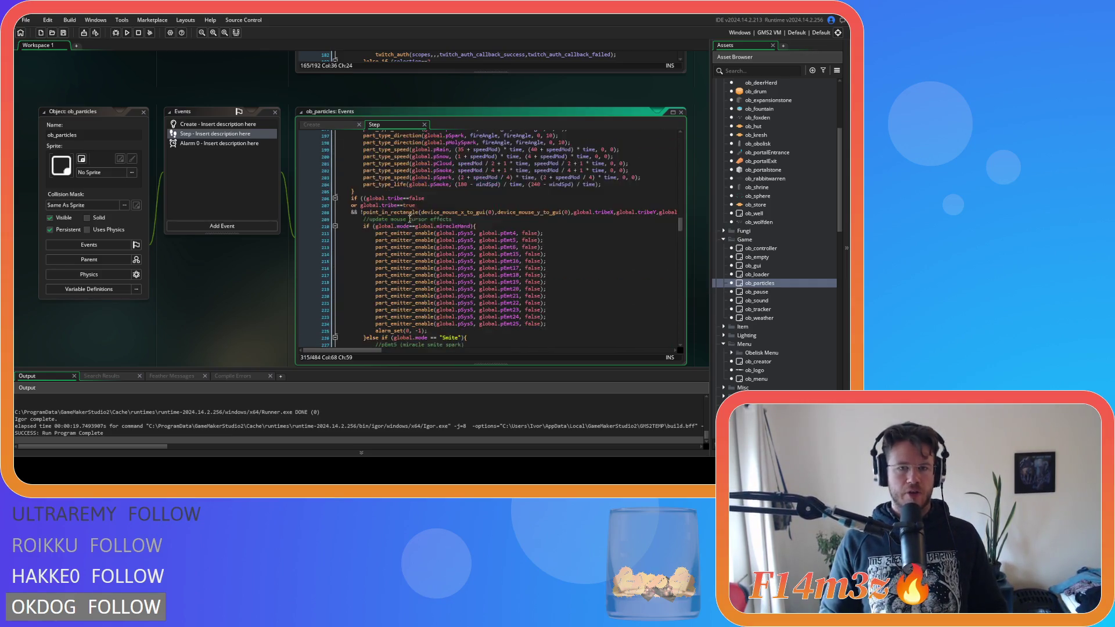
click(411, 227)
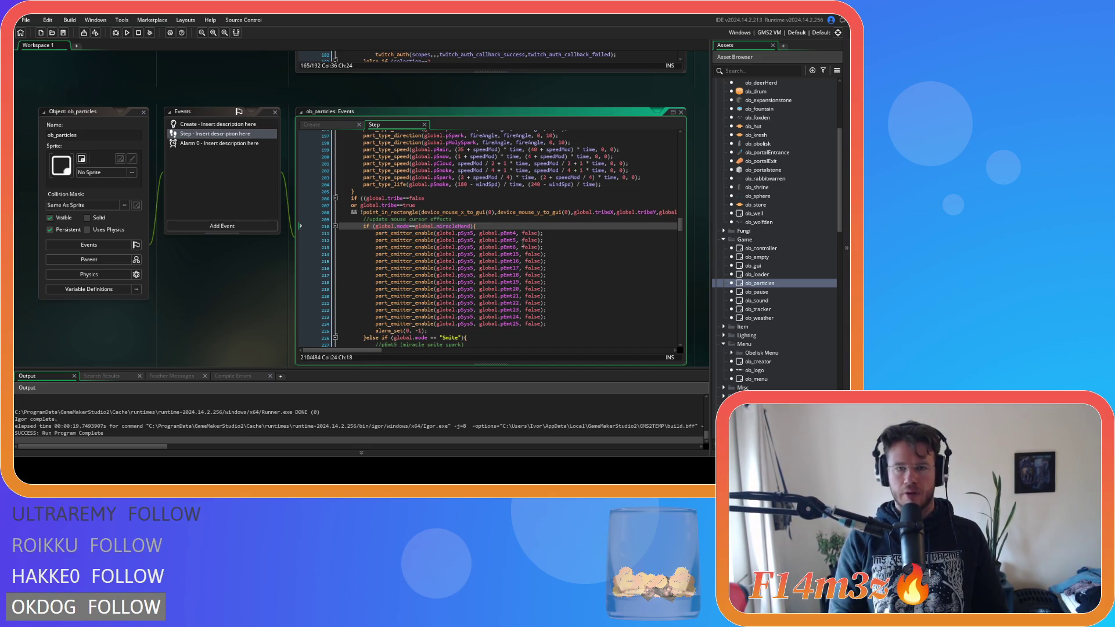
scroll(522, 244, down, 2)
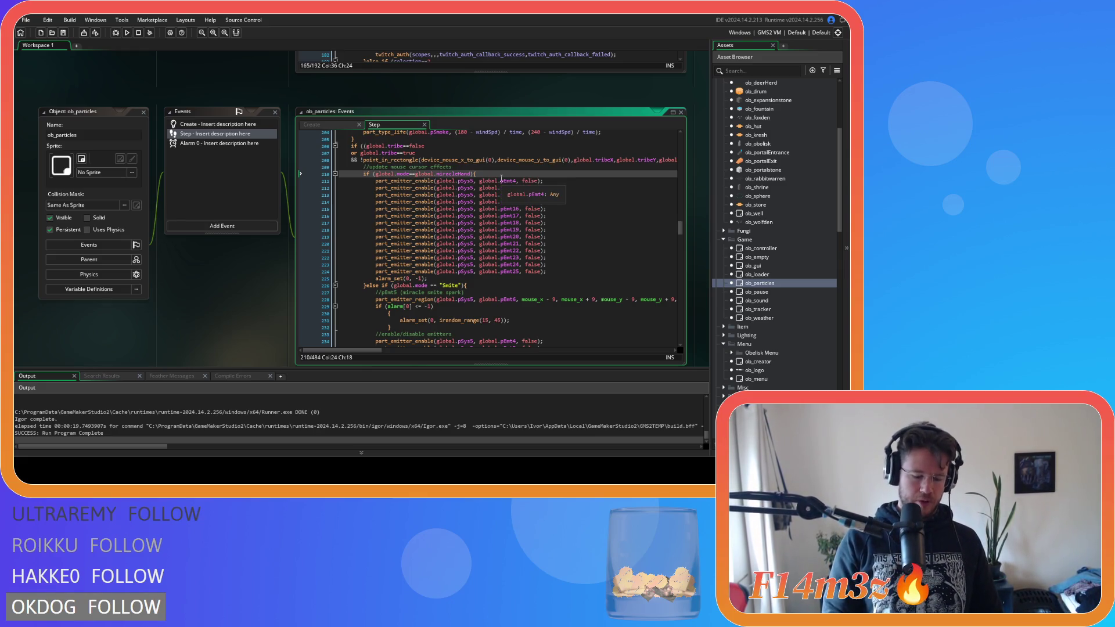
text(.name)
drag(439, 174, 486, 173)
text("Hand)
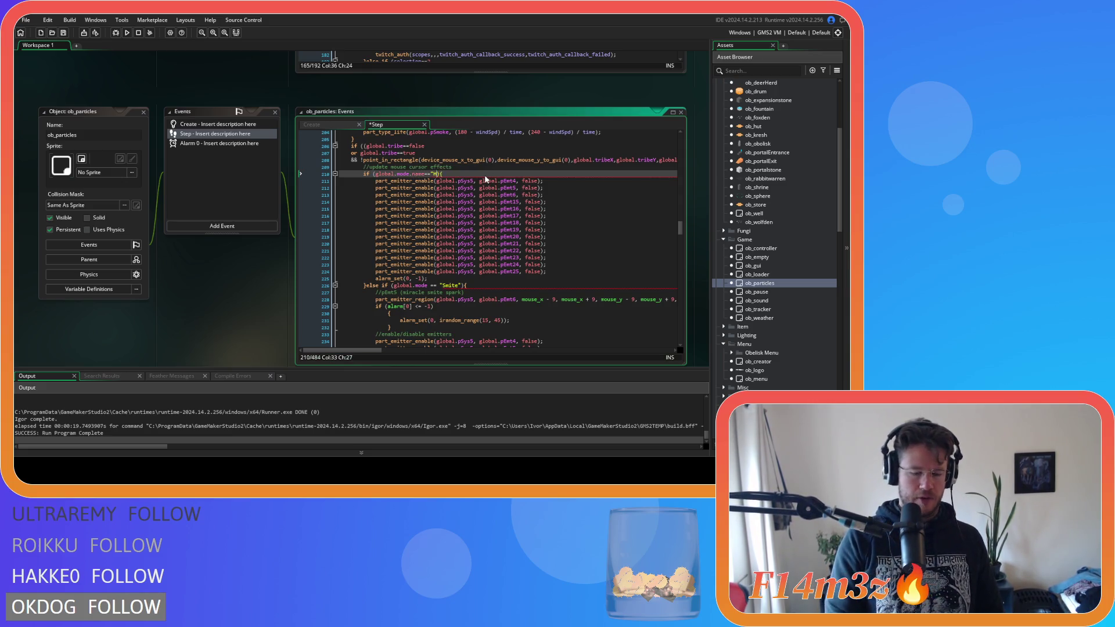
text(")
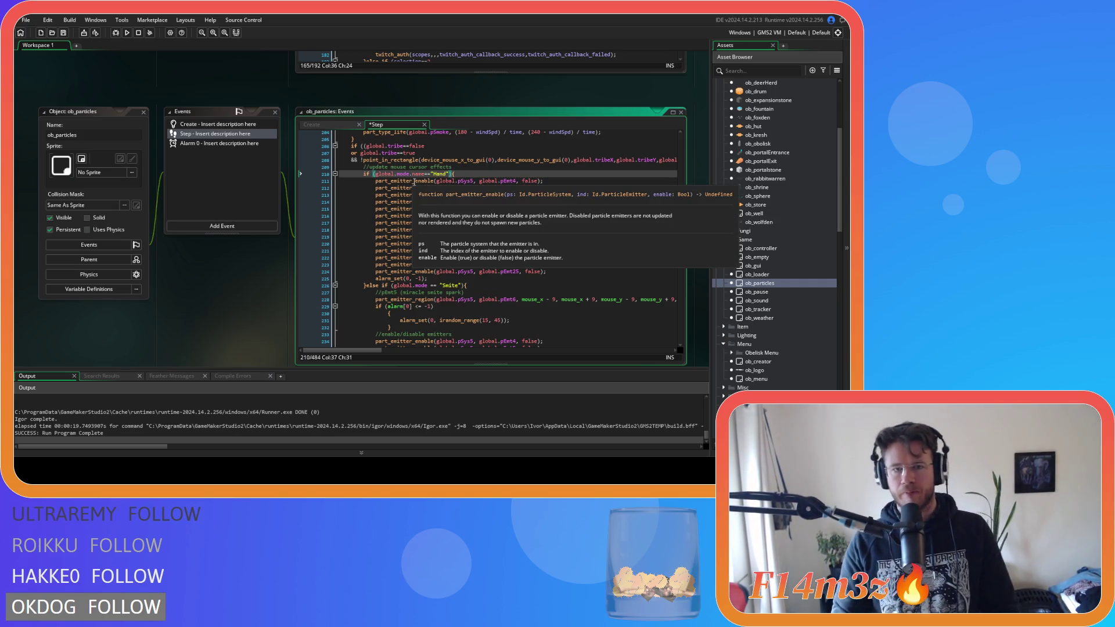
Step: Copy global.mode.name into the Smite and Fire checks
drag(426, 176, 375, 176)
key(ctrl+c)
drag(440, 285, 394, 286)
key(ctrl+v)
scroll(438, 291, down, 2)
scroll(438, 292, down, 6)
drag(441, 282, 395, 284)
key(ctrl+v)
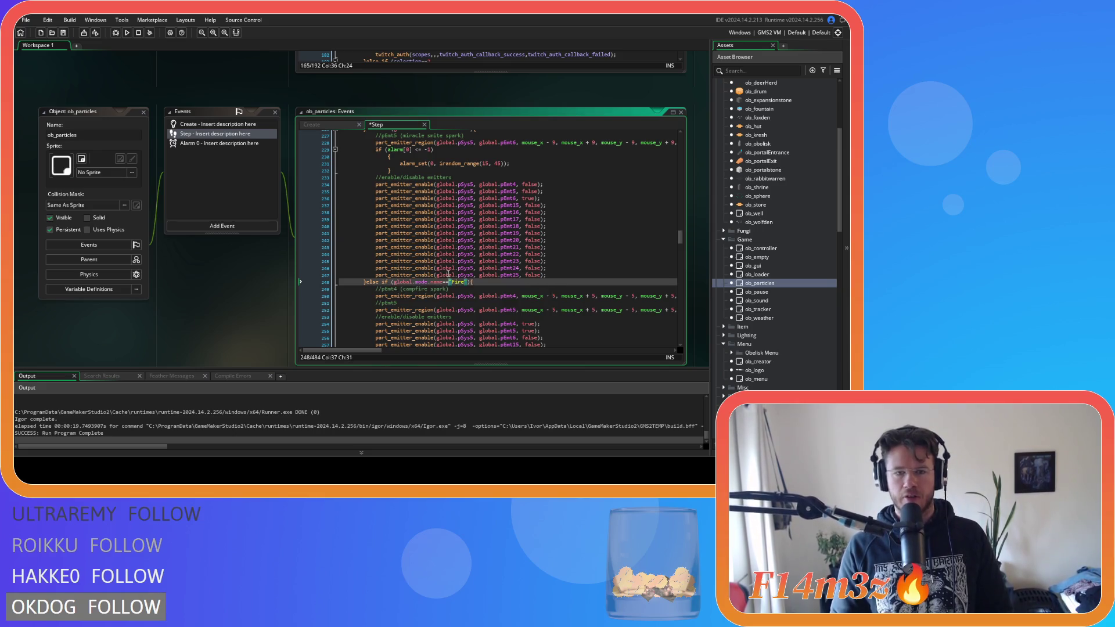
Step: Paste global.mode.name into the Storm, Divine Intervention and Forest checks
scroll(447, 275, down, 7)
drag(440, 288, 395, 289)
key(ctrl+v)
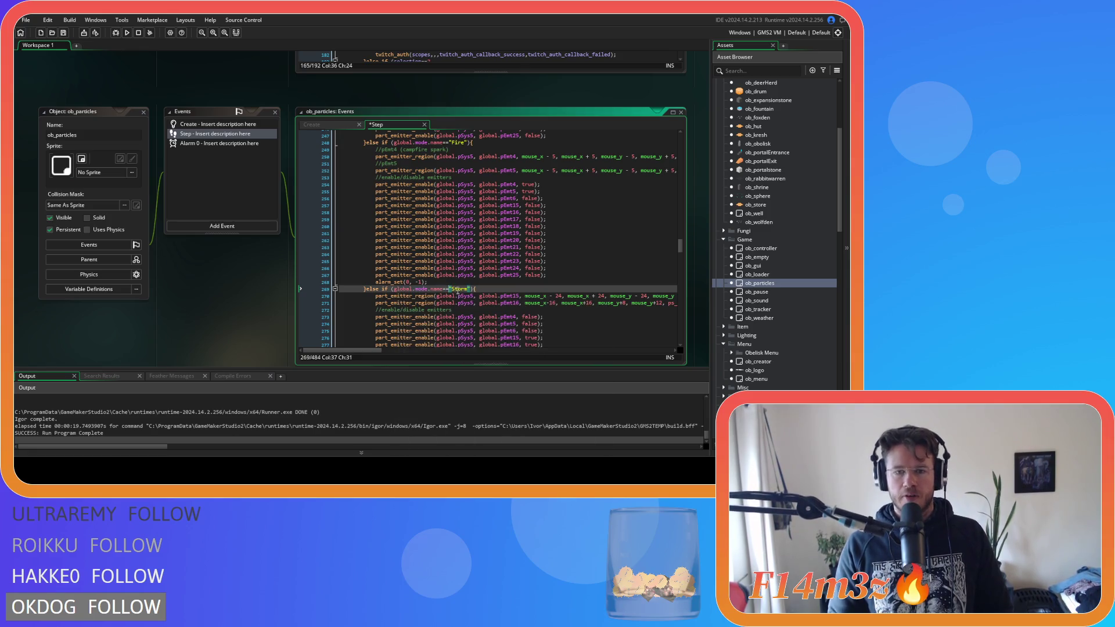
scroll(450, 279, down, 7)
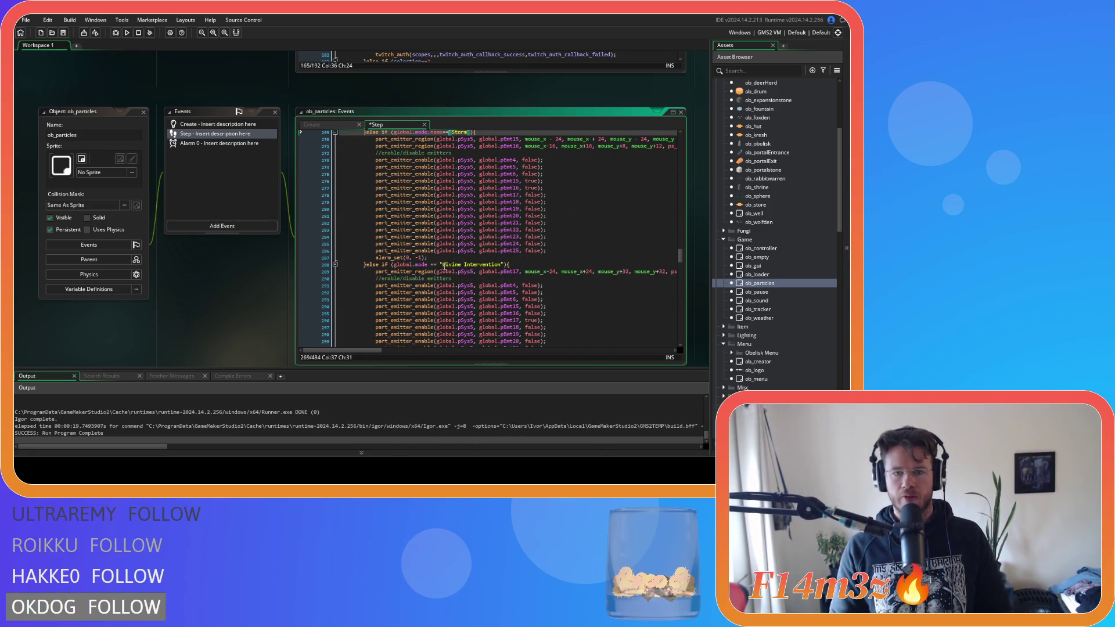
drag(440, 264, 402, 269)
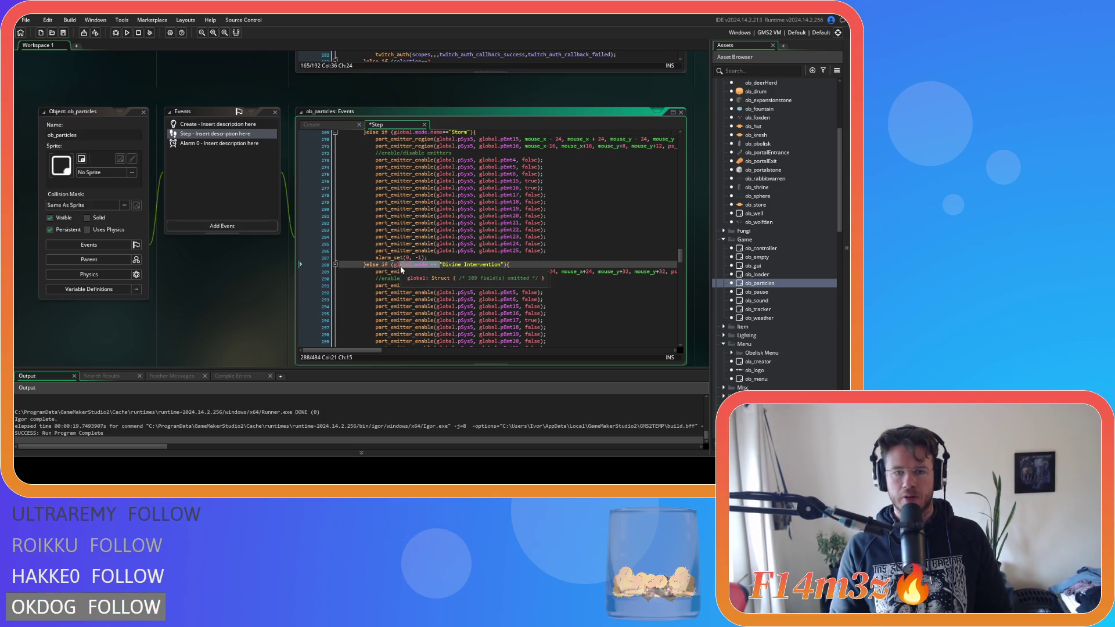
key(ctrl+v)
scroll(444, 275, down, 6)
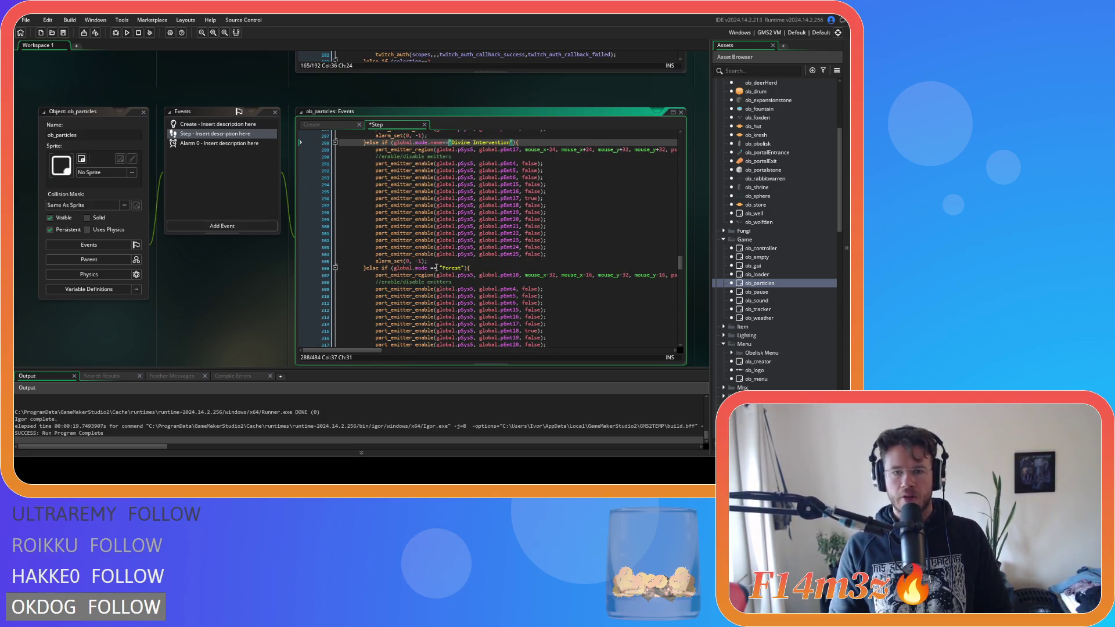
drag(440, 268, 395, 269)
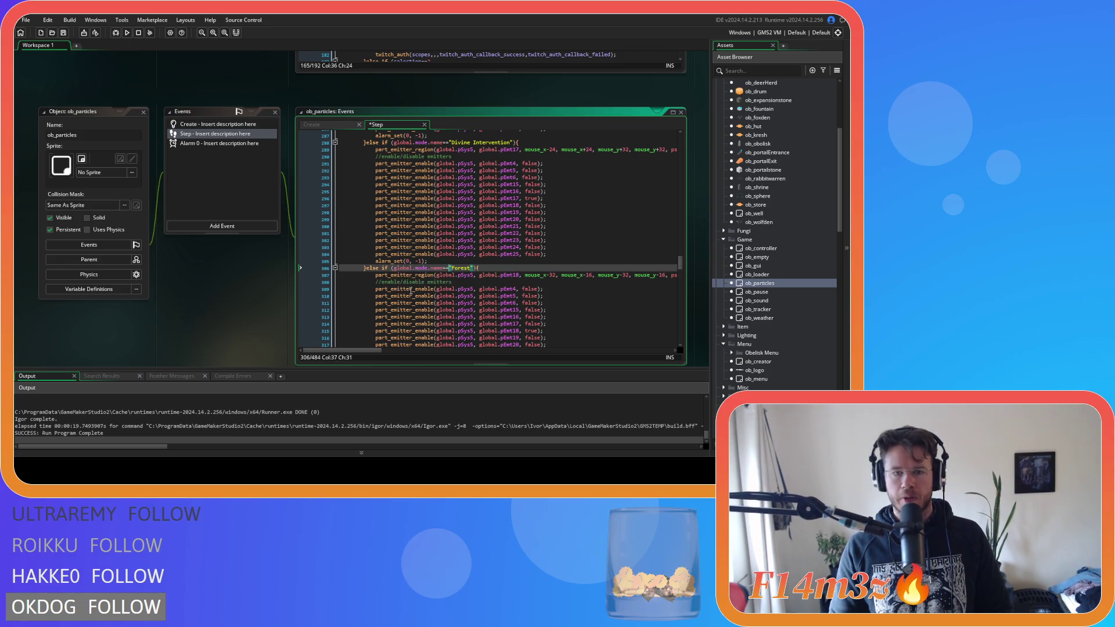
key(ctrl+v)
scroll(432, 286, down, 3)
scroll(432, 287, down, 3)
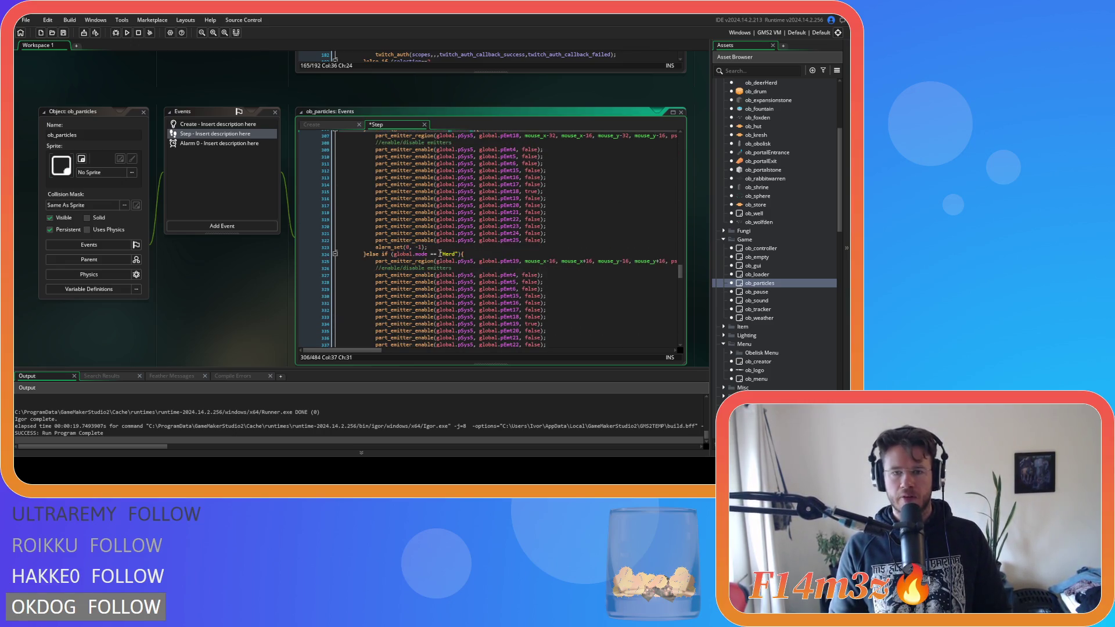